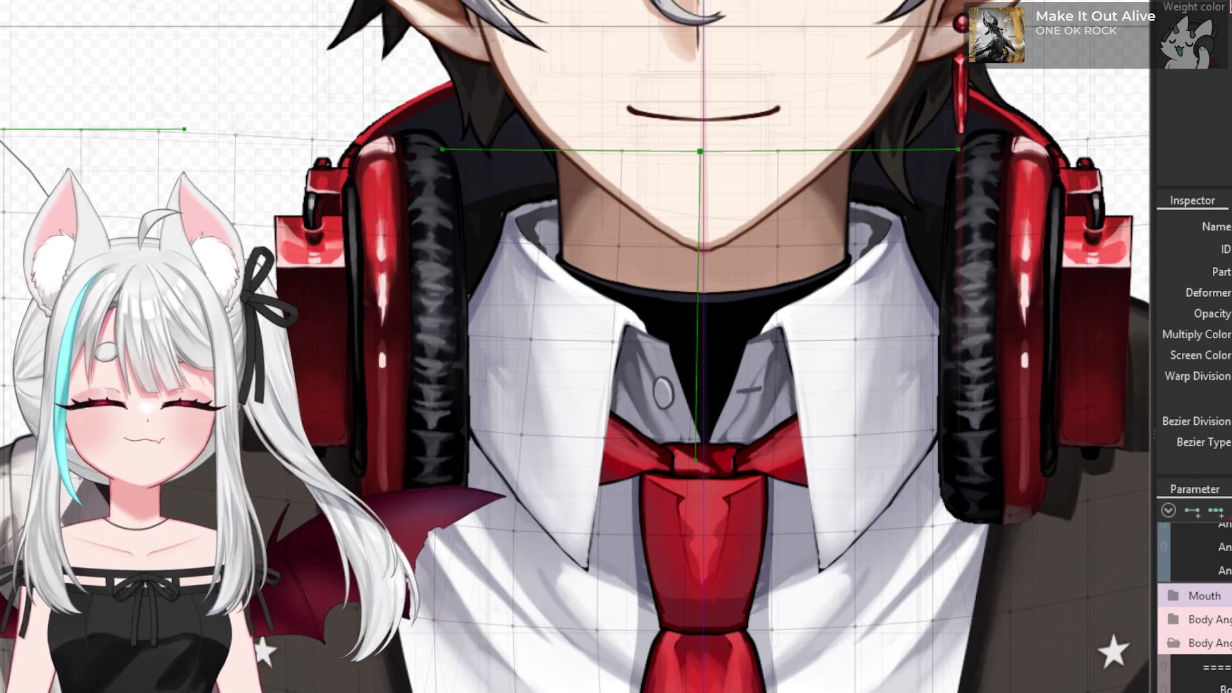
- Select the art mesh of the jacket's shoulder and sleeve on the viewer's right
scroll(453, 507, down, 5)
scroll(550, 570, up, 3)
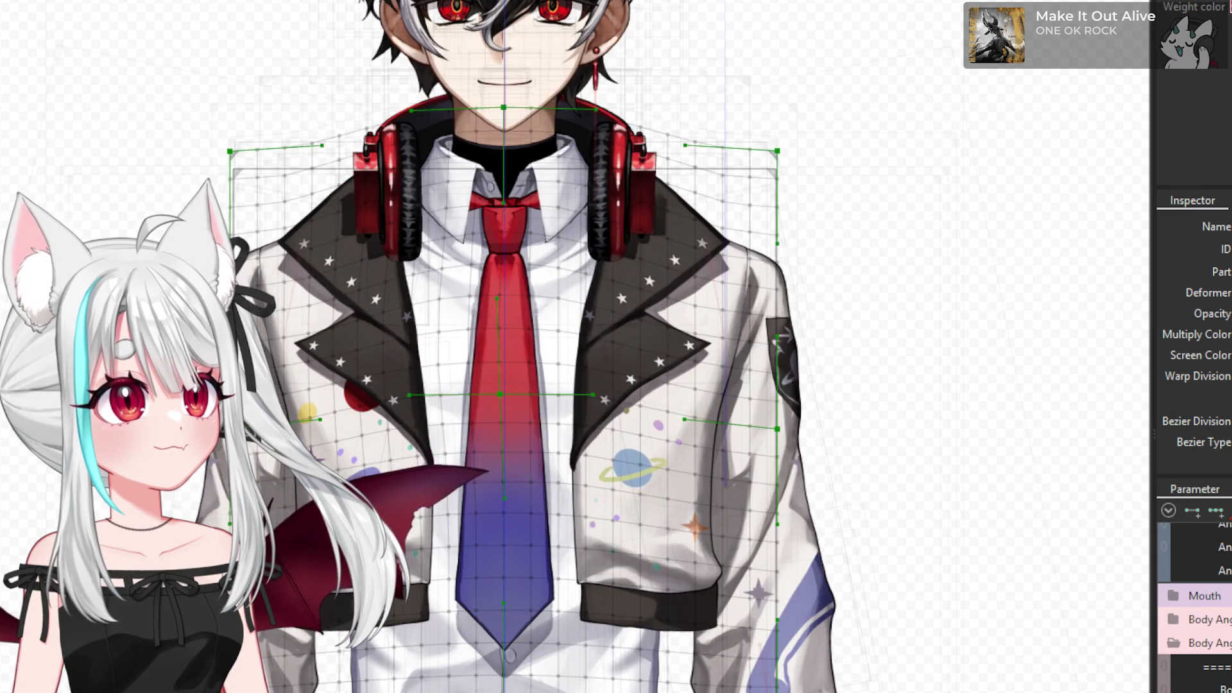
scroll(731, 490, down, 5)
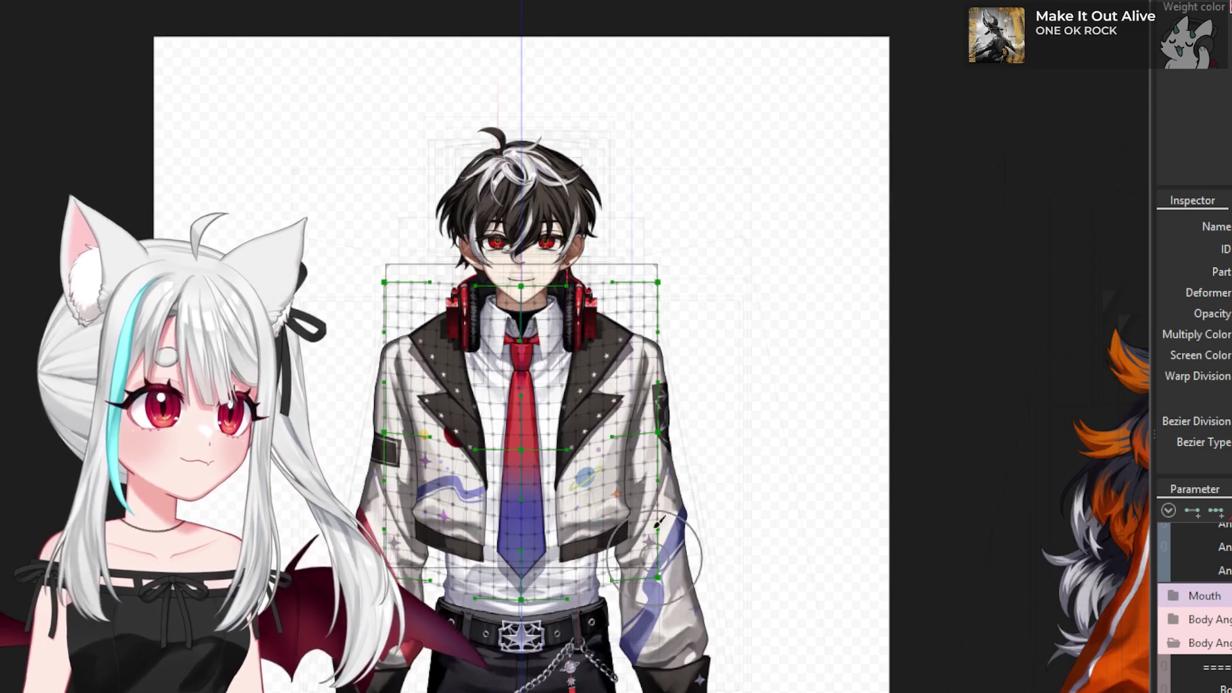
scroll(632, 440, up, 5)
scroll(675, 488, up, 3)
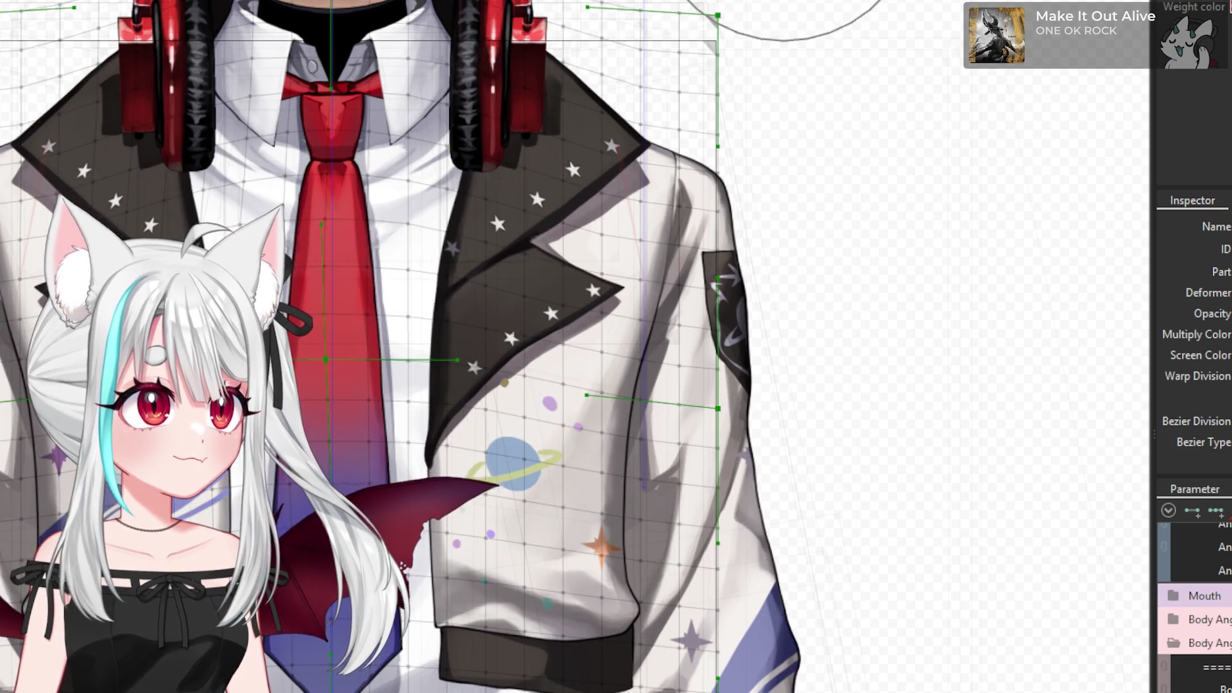
click(735, 195)
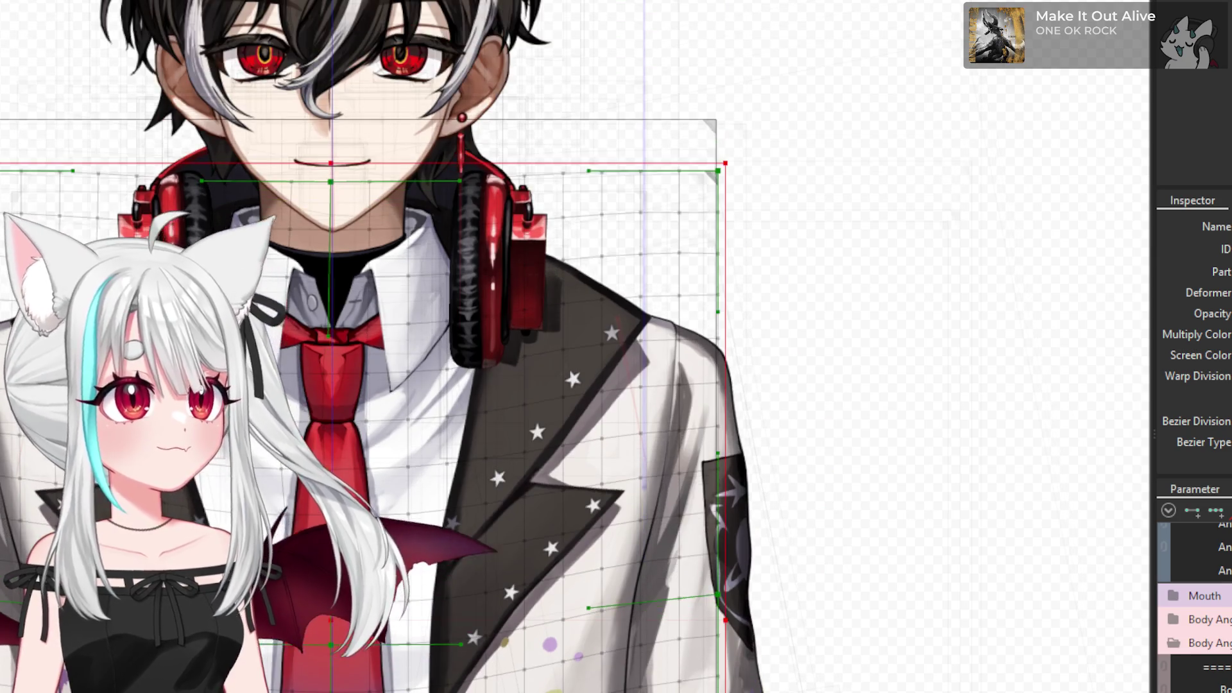
- Select the jacket shoulder mesh and its enclosing warp deformer, then switch to the Deform Brush (B)
click(711, 439)
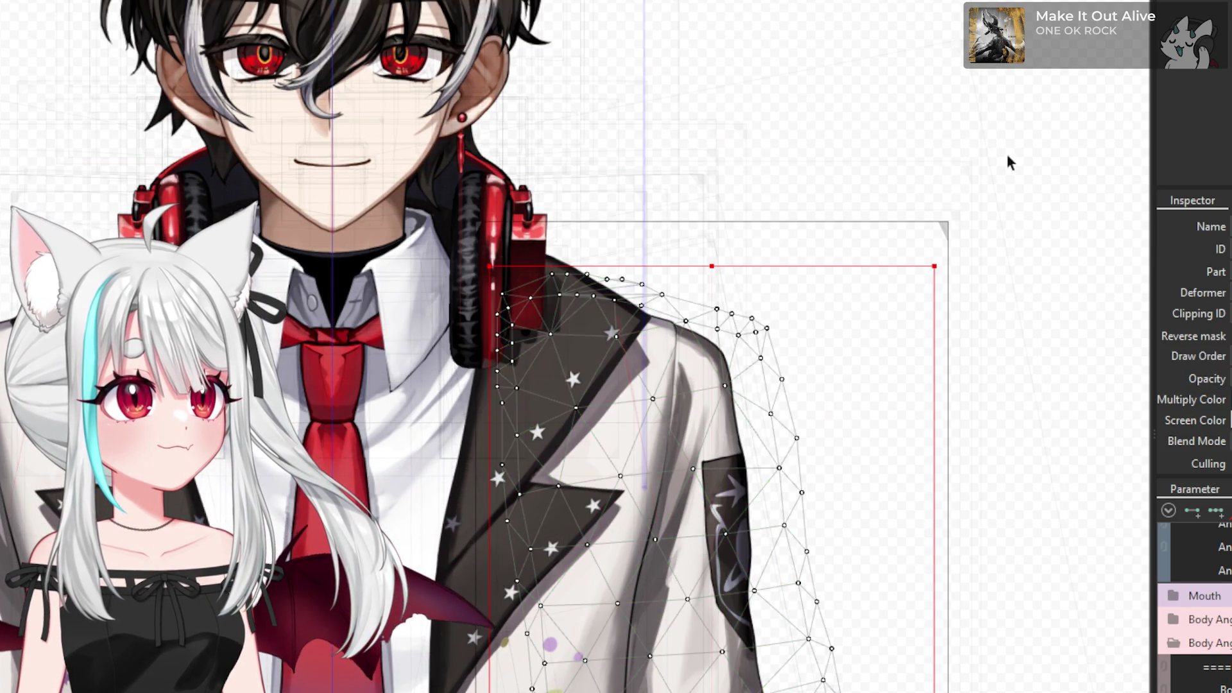
click(939, 222)
scroll(665, 314, up, 2)
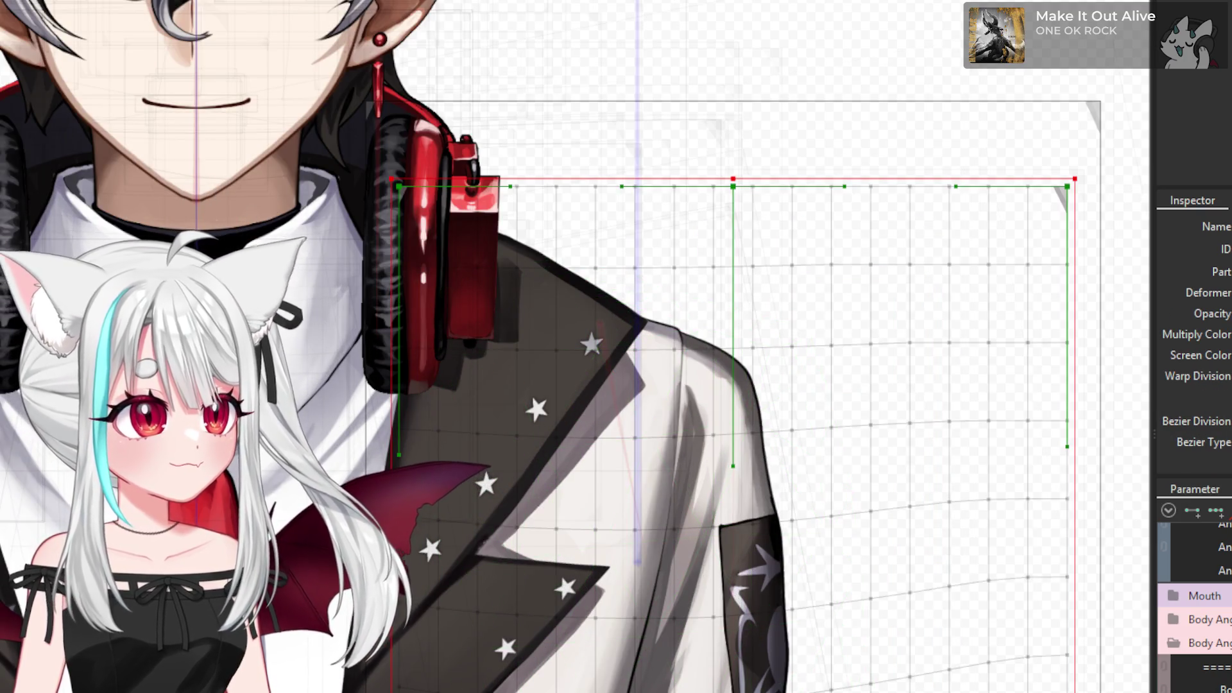
key(b)
- Select the jacketarm2 warp deformer, then bring the Discord server window into view
scroll(700, 429, up, 2)
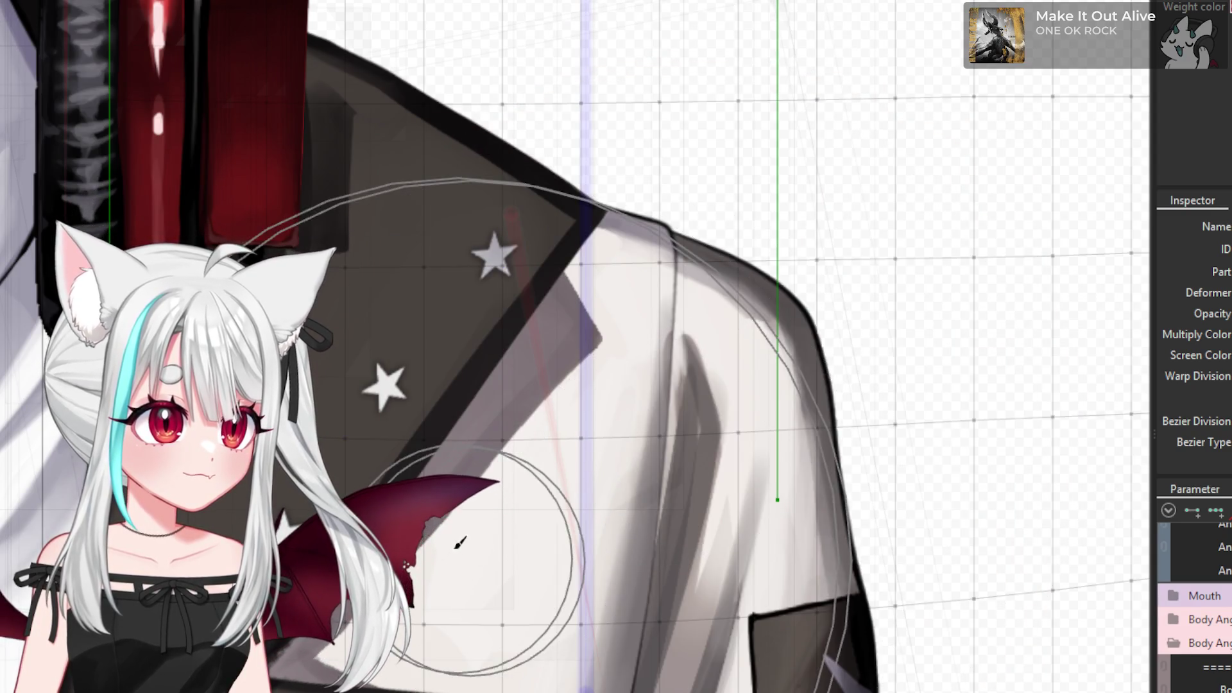
scroll(451, 539, down, 4)
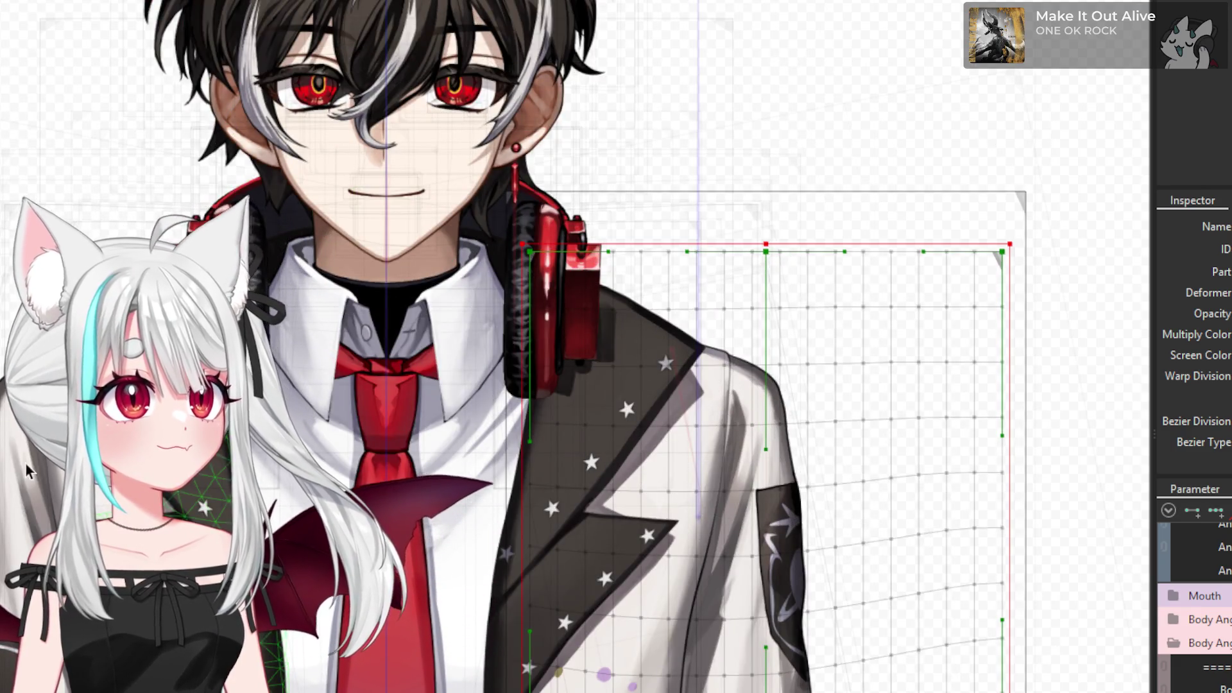
click(199, 494)
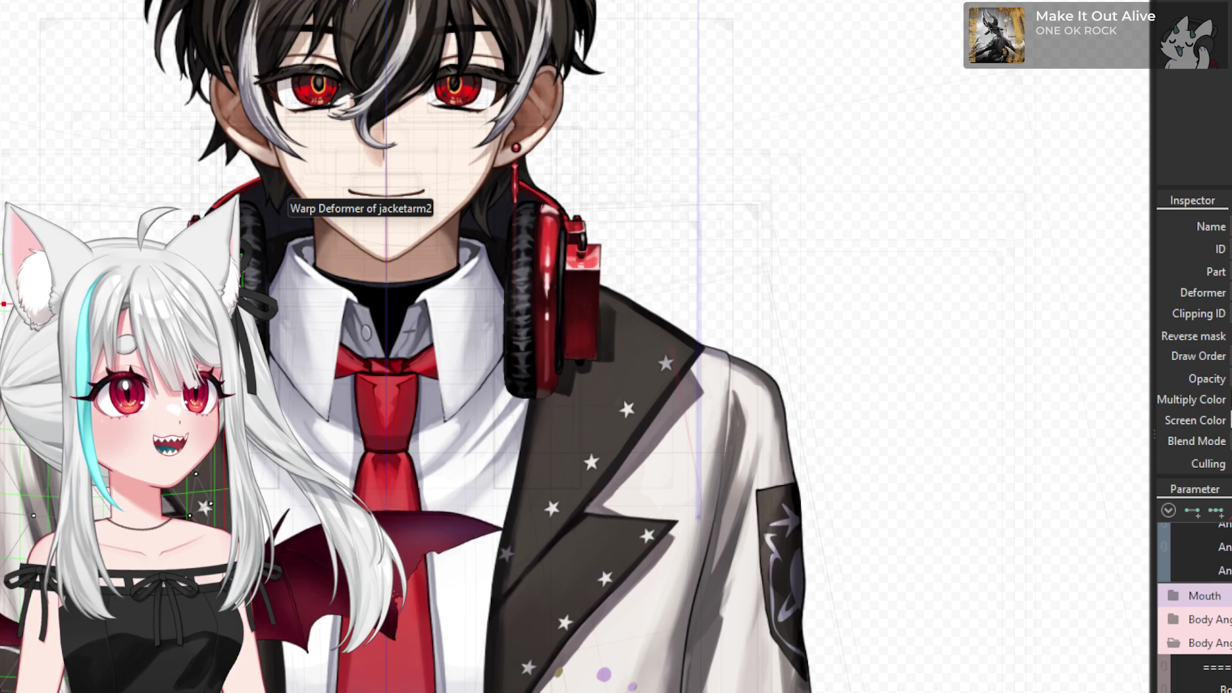
click(302, 193)
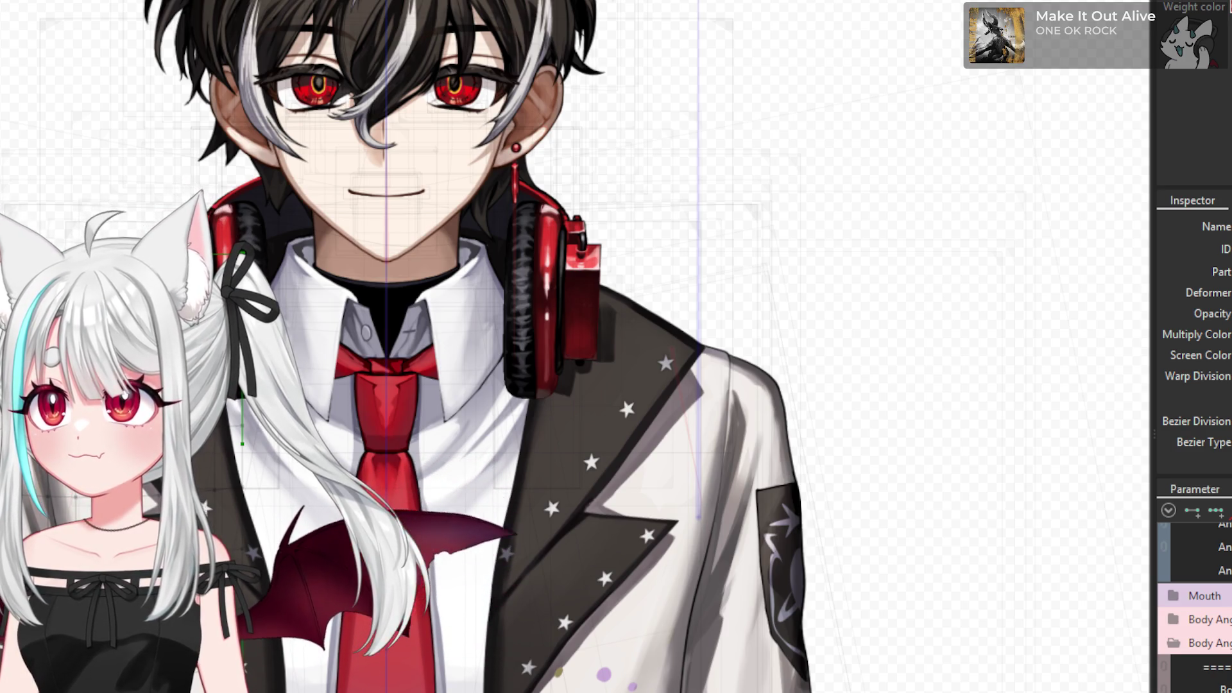
drag(250, 157, 770, 46)
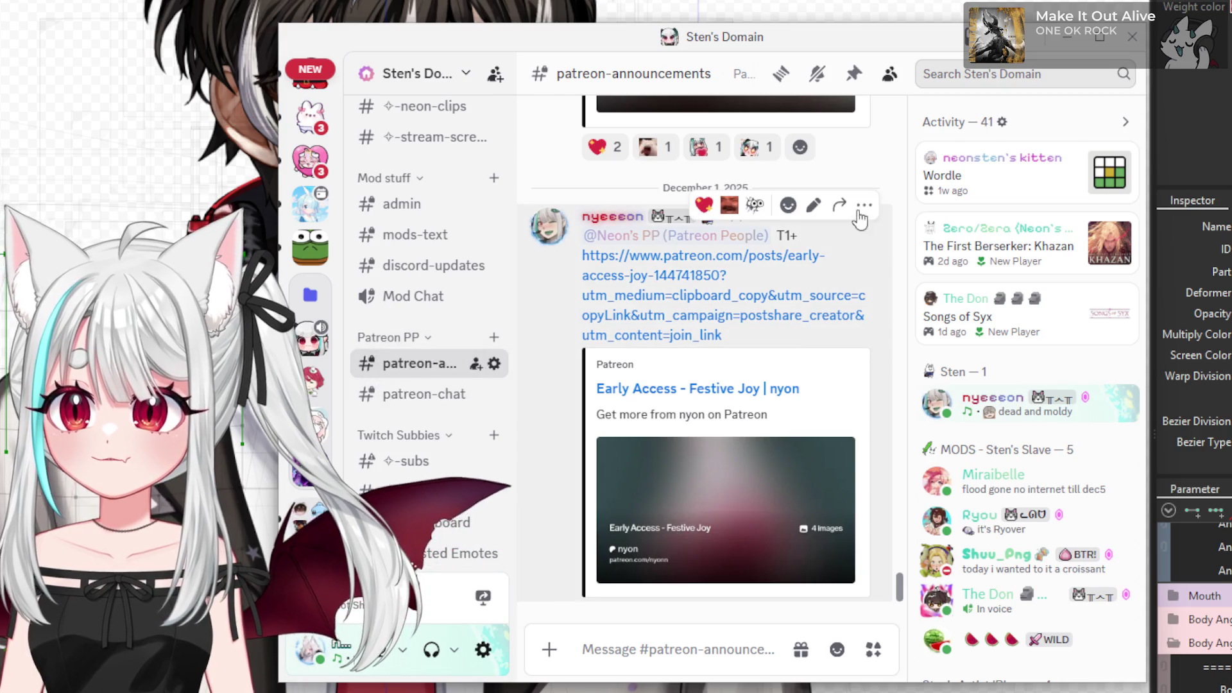
drag(872, 45, 0, 96)
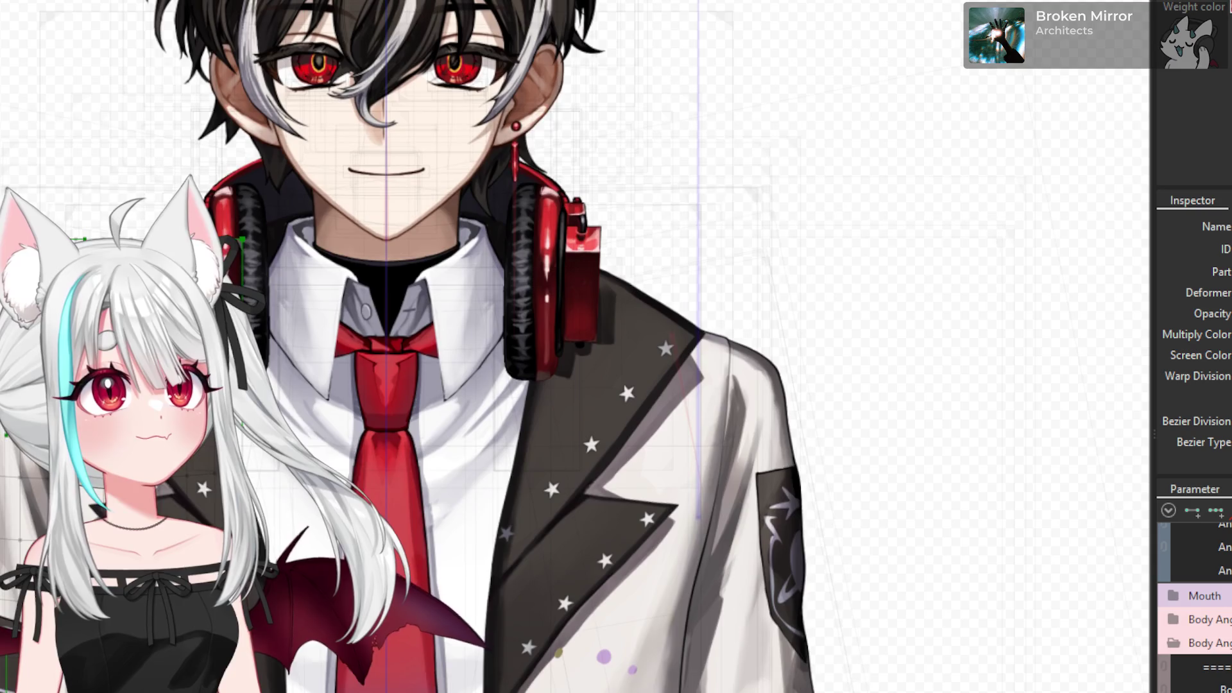
- Select the jacket shoulder art mesh, then its jacketarm2 warp deformer
scroll(276, 507, up, 2)
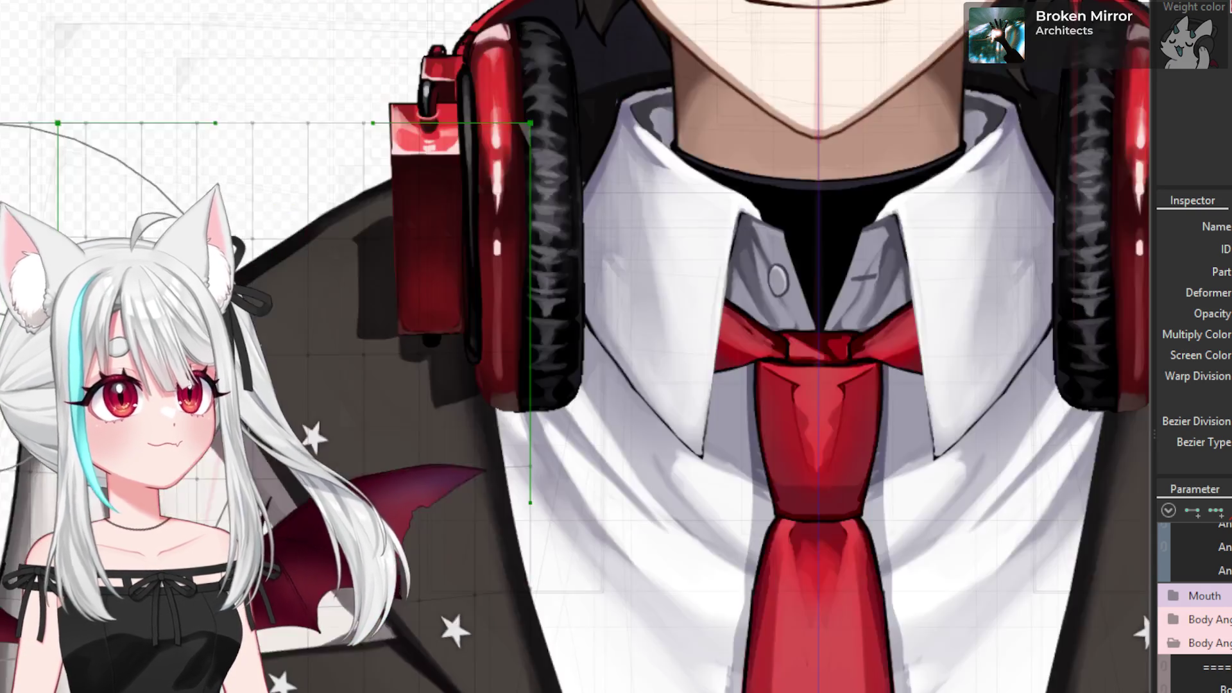
scroll(276, 507, up, 2)
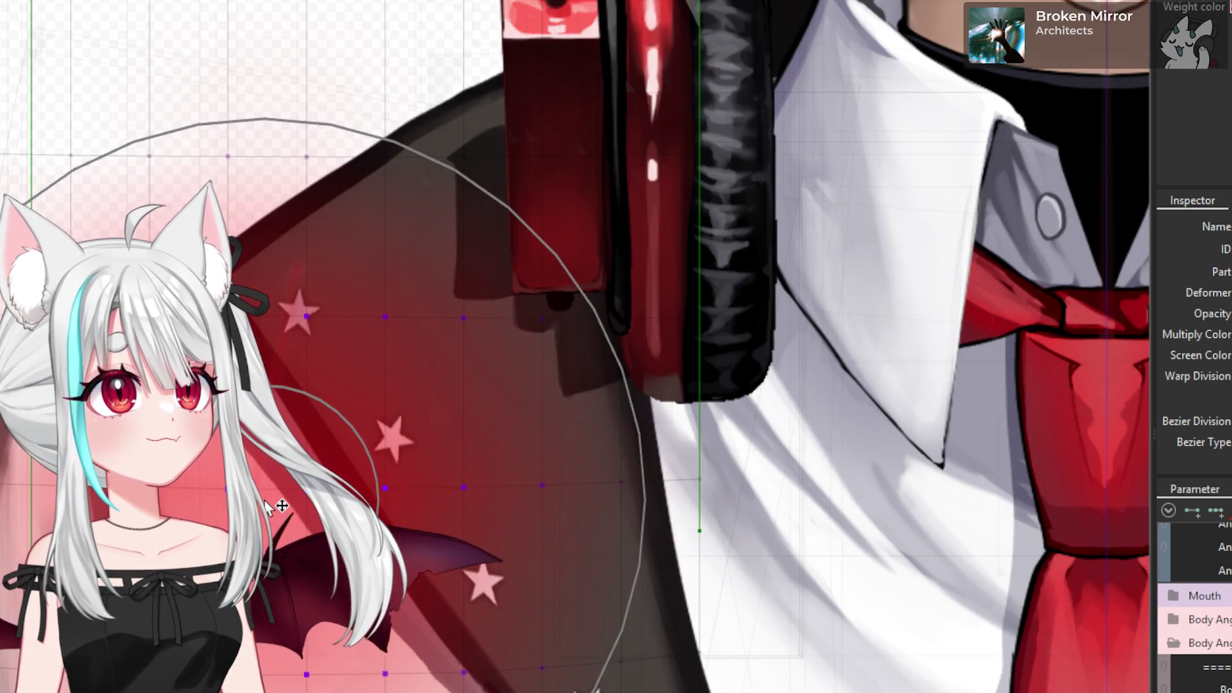
scroll(266, 507, down, 4)
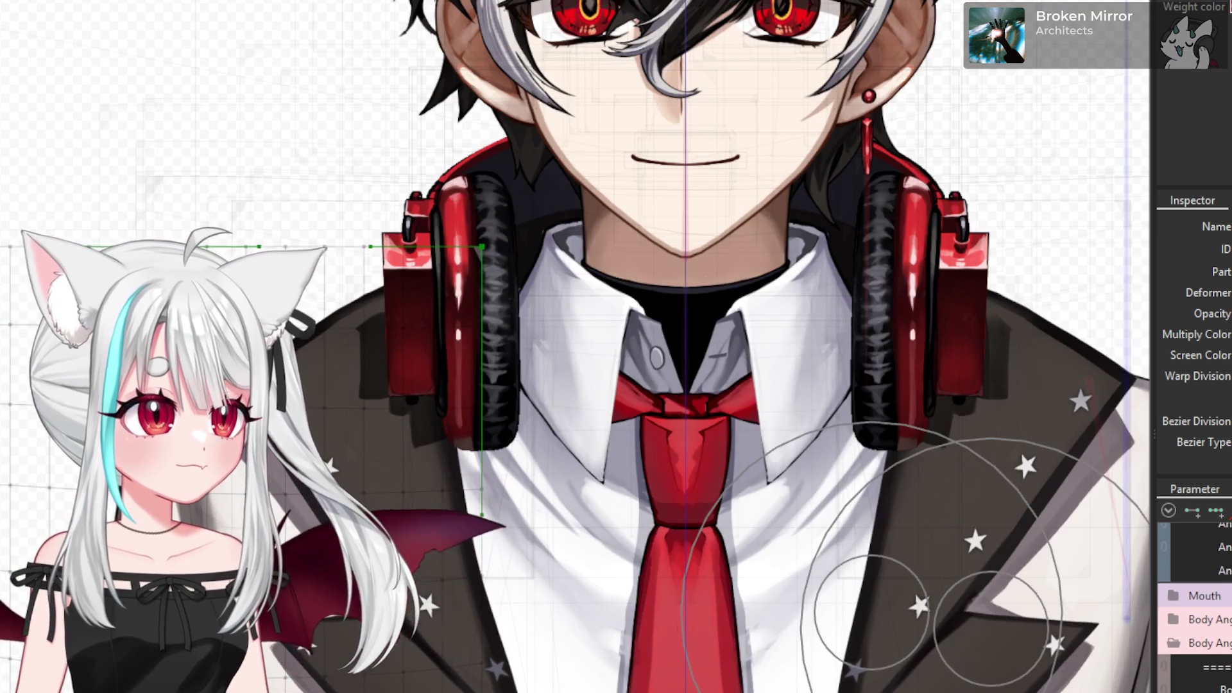
scroll(577, 346, down, 5)
scroll(577, 346, down, 3)
scroll(405, 561, up, 8)
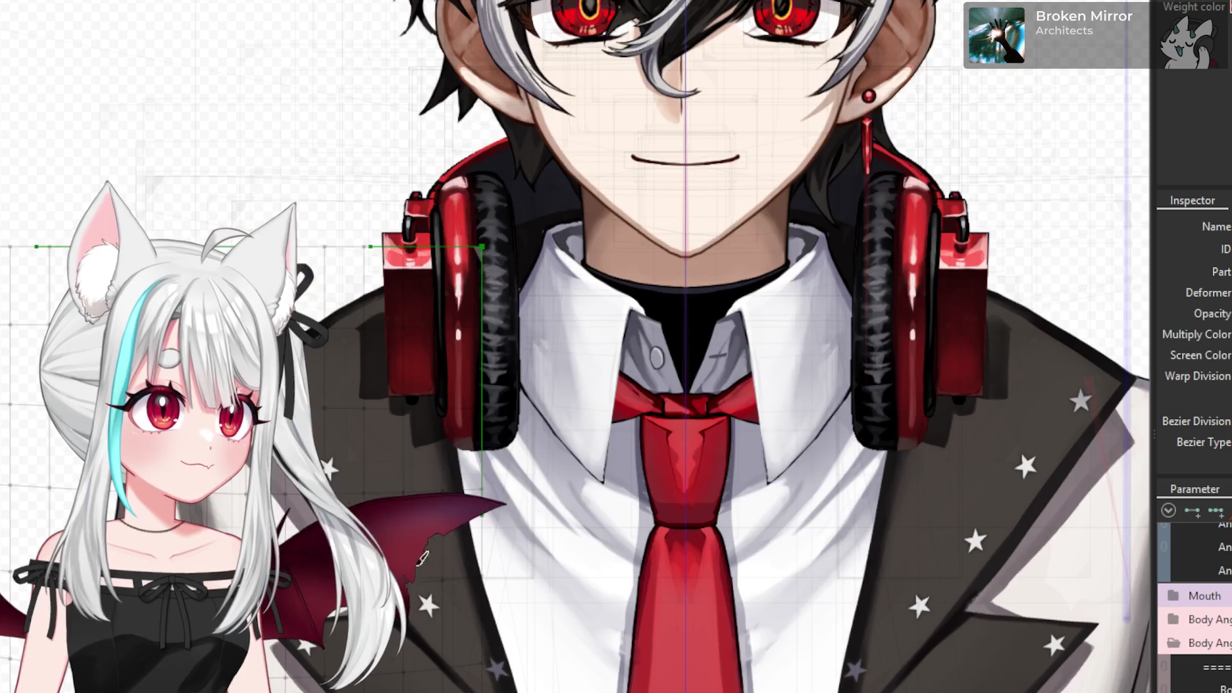
scroll(217, 546, down, 3)
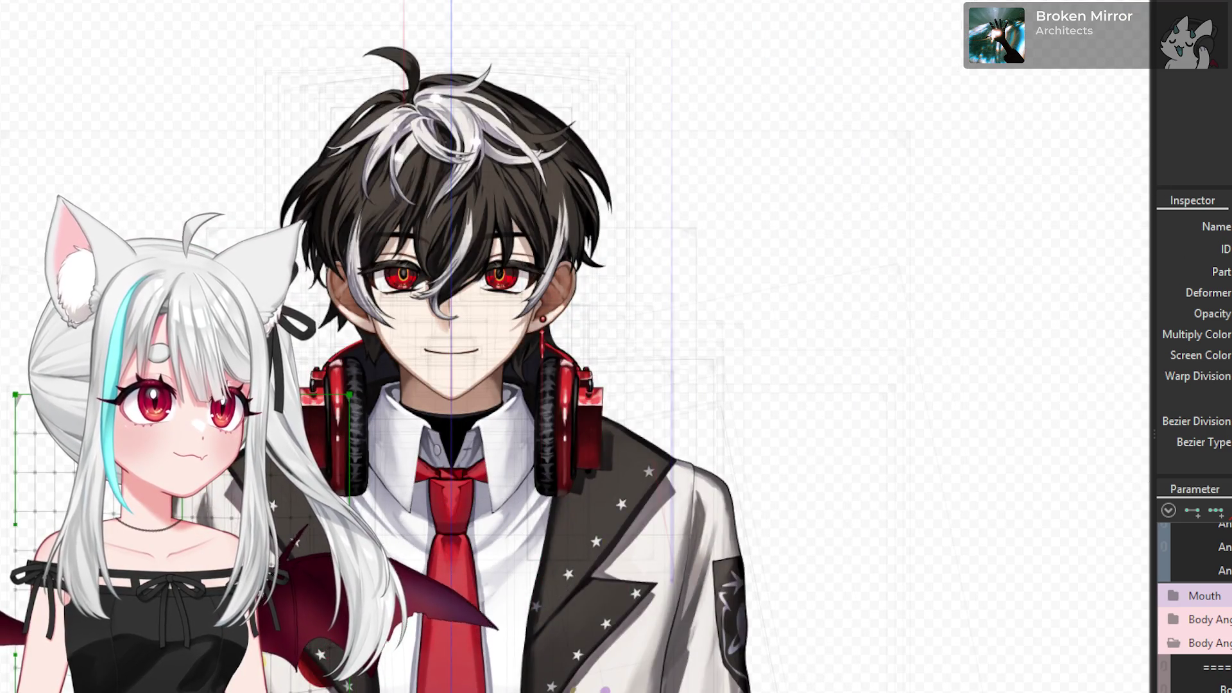
click(729, 529)
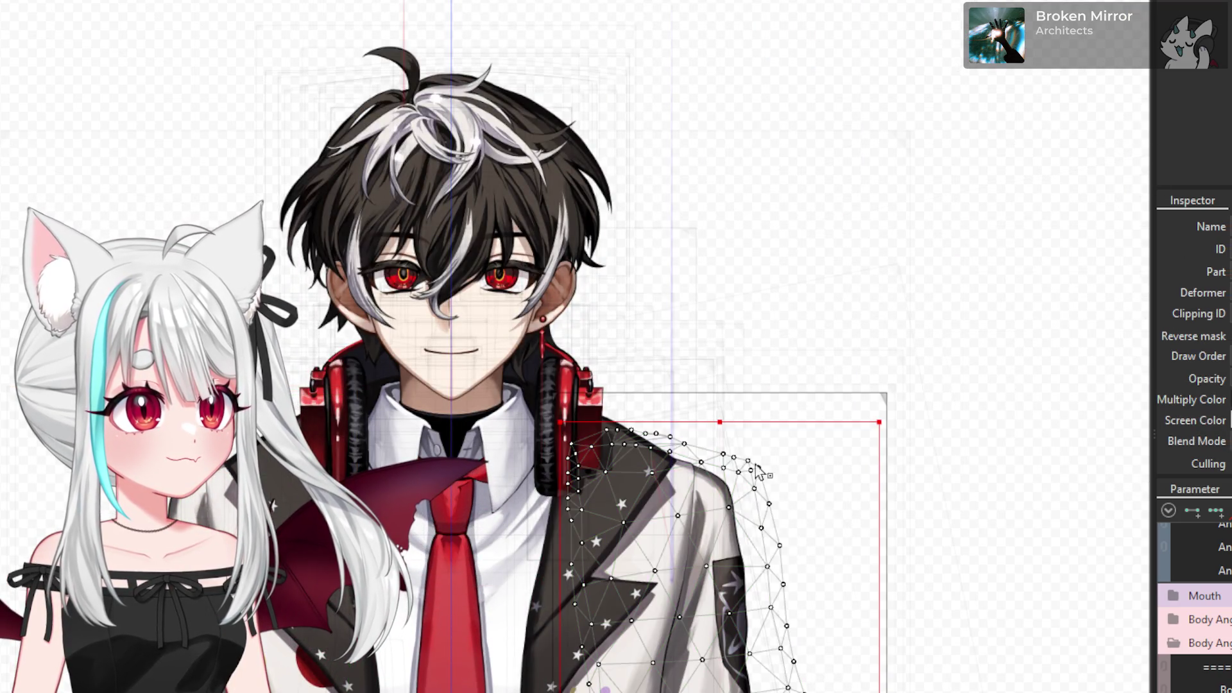
click(887, 395)
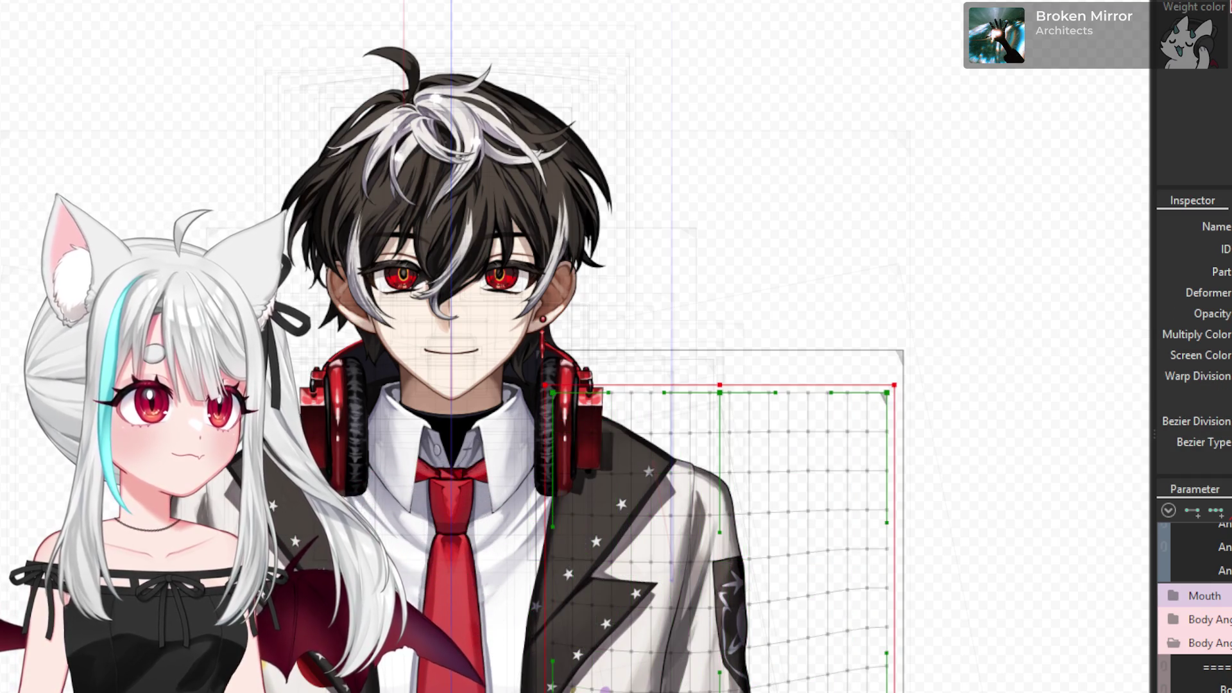
- Zoom in on the shoulder grid and undo the last change
scroll(706, 488, up, 5)
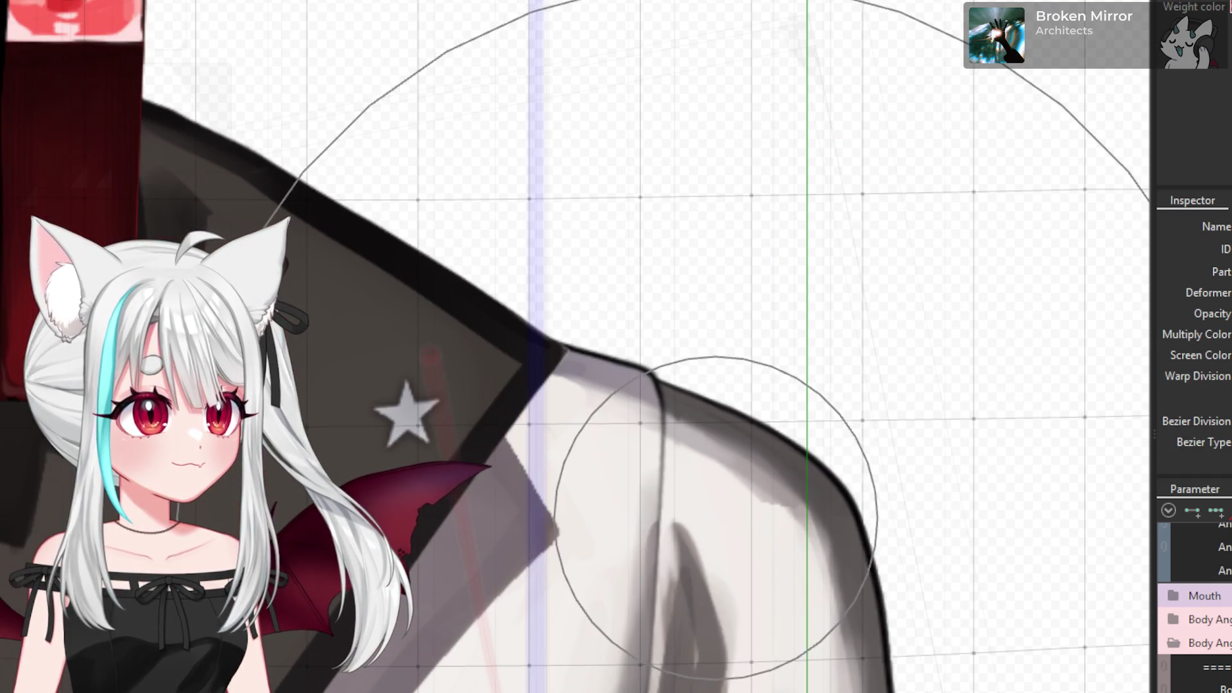
scroll(880, 522, down, 5)
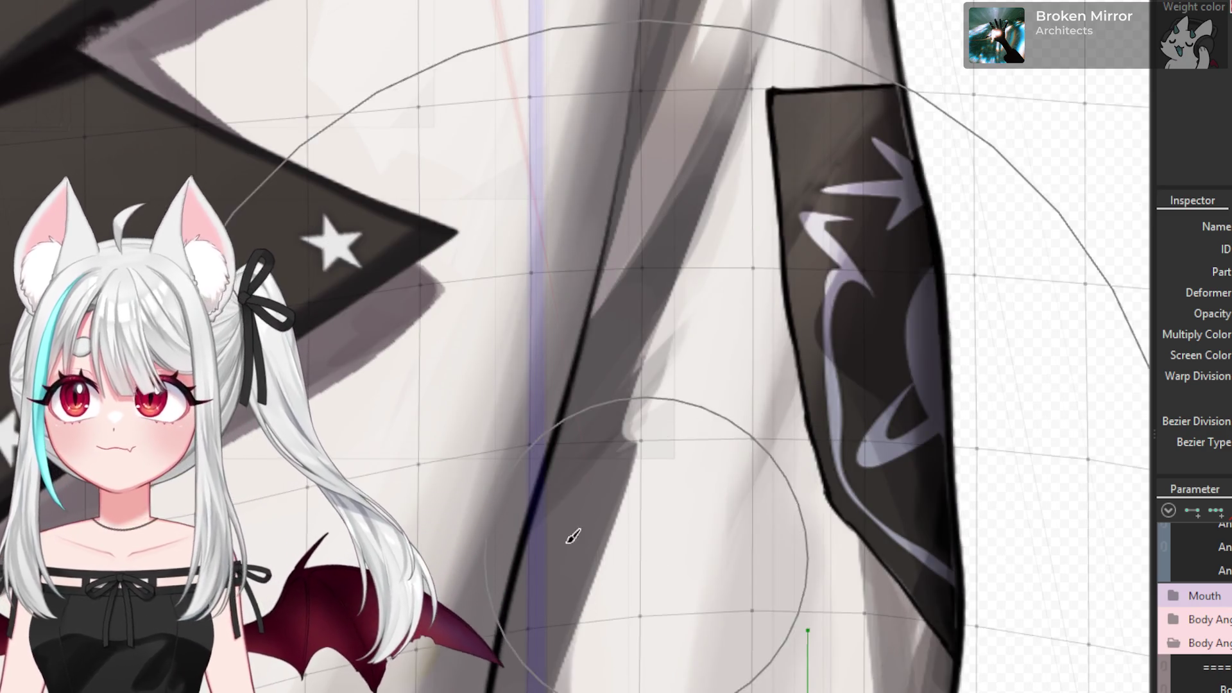
scroll(481, 522, down, 4)
scroll(507, 133, up, 1)
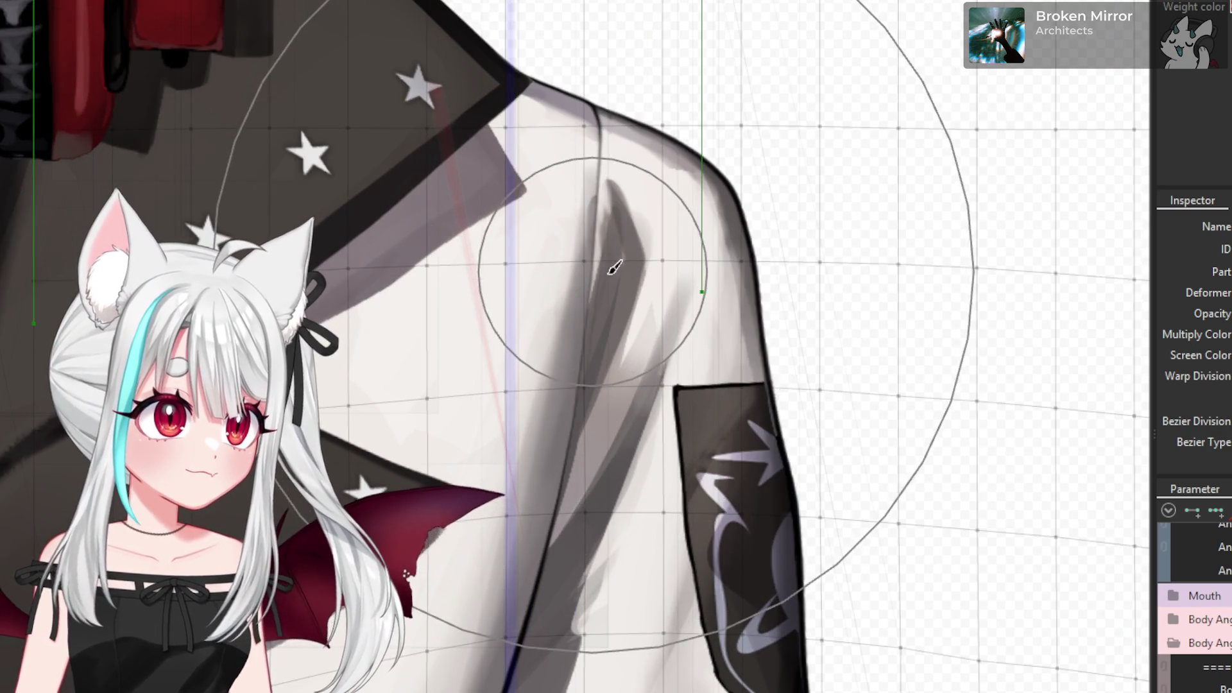
scroll(575, 346, up, 4)
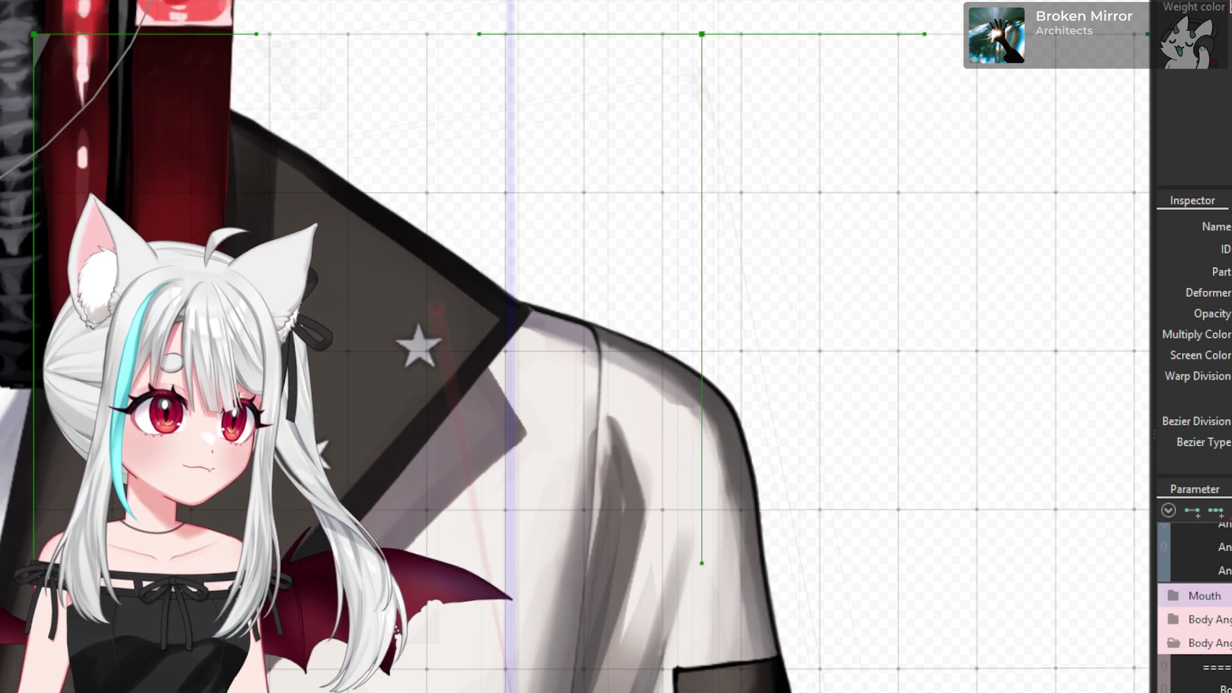
scroll(575, 347, up, 2)
scroll(576, 347, up, 2)
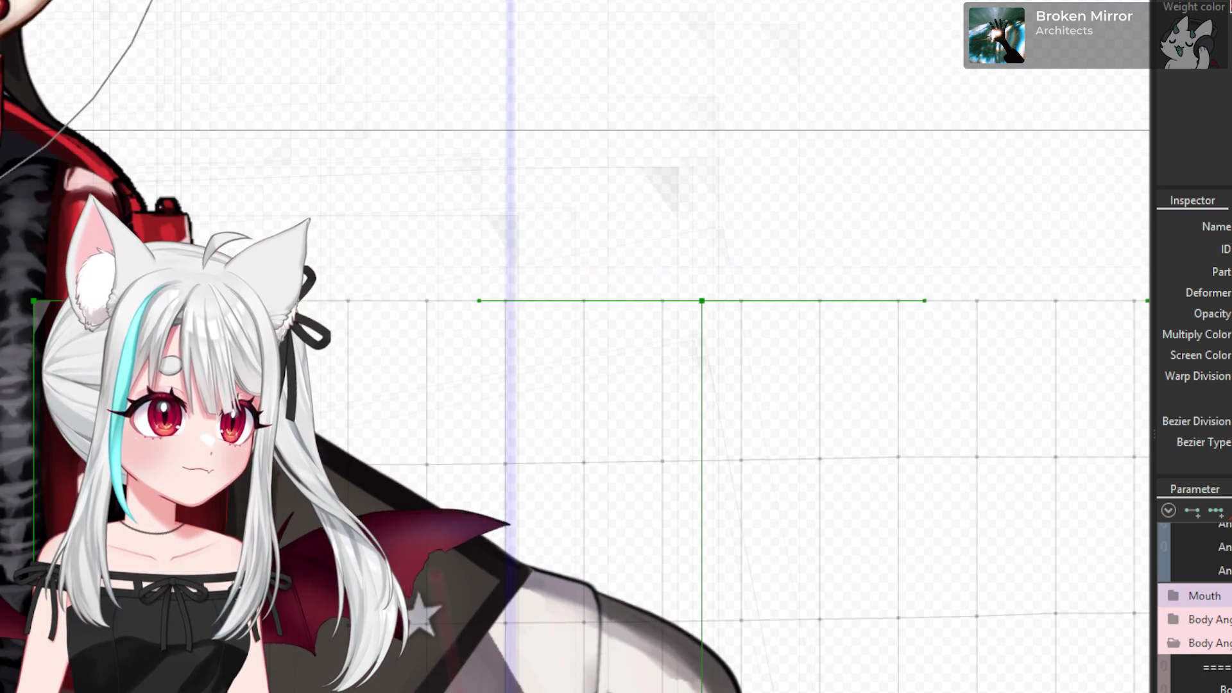
scroll(738, 546, down, 3)
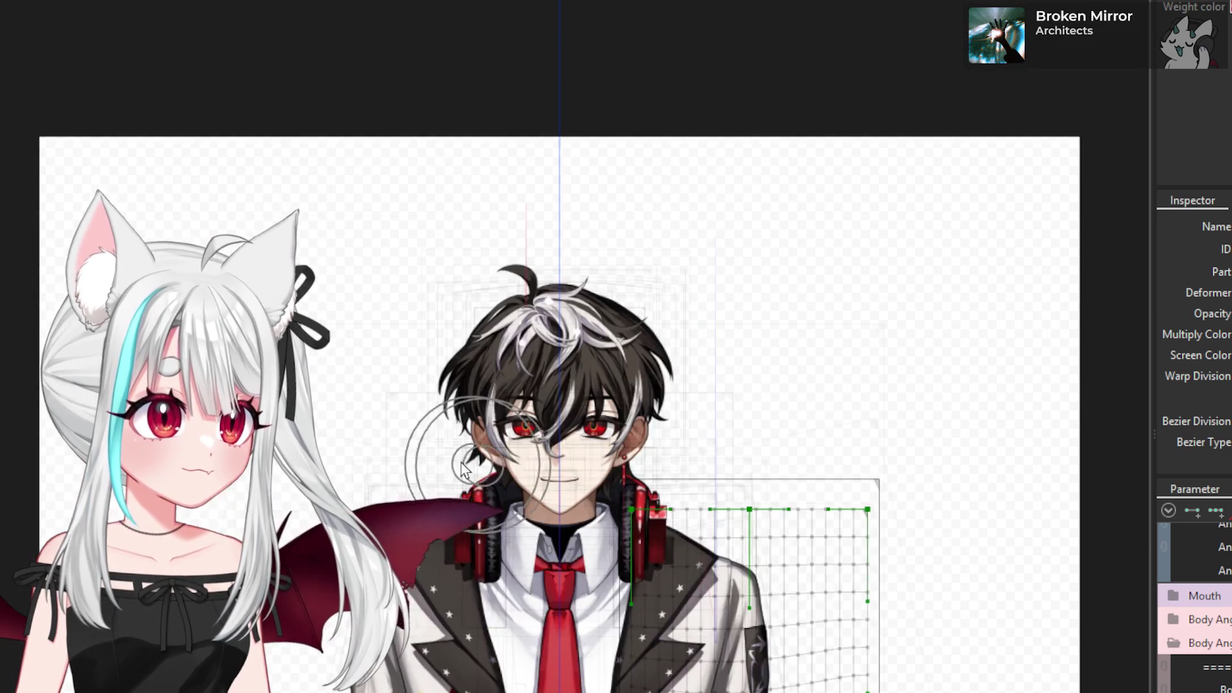
scroll(709, 541, down, 2)
key(ctrl+z)
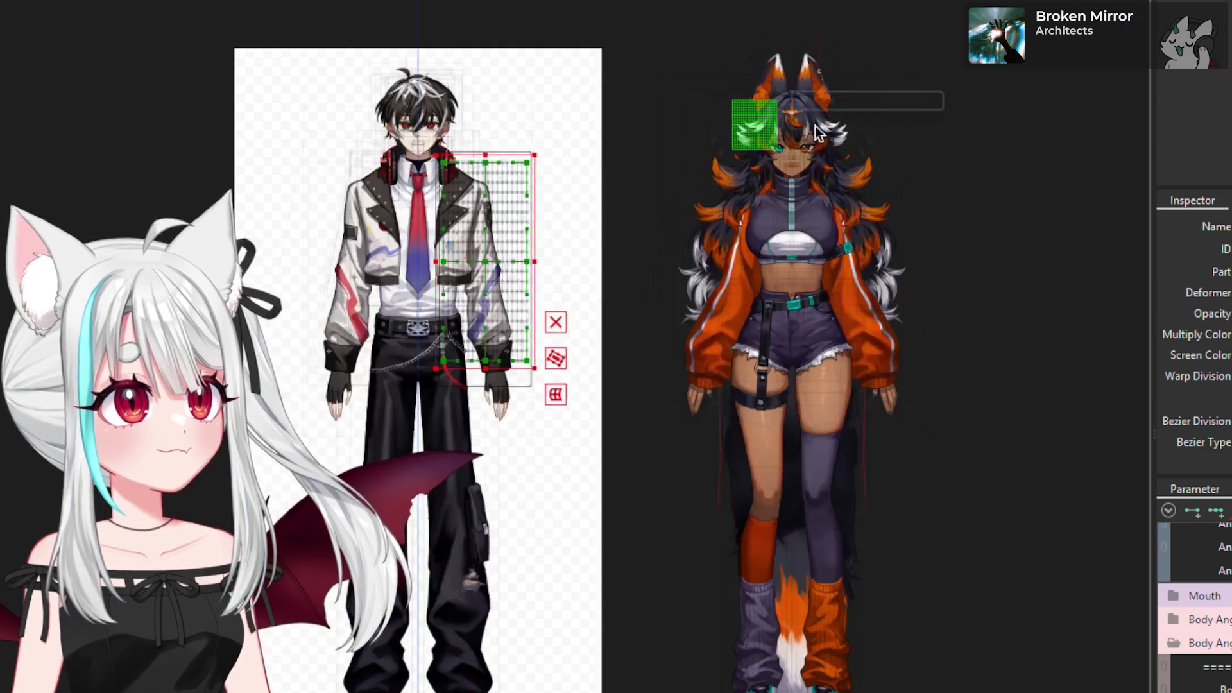
click(661, 84)
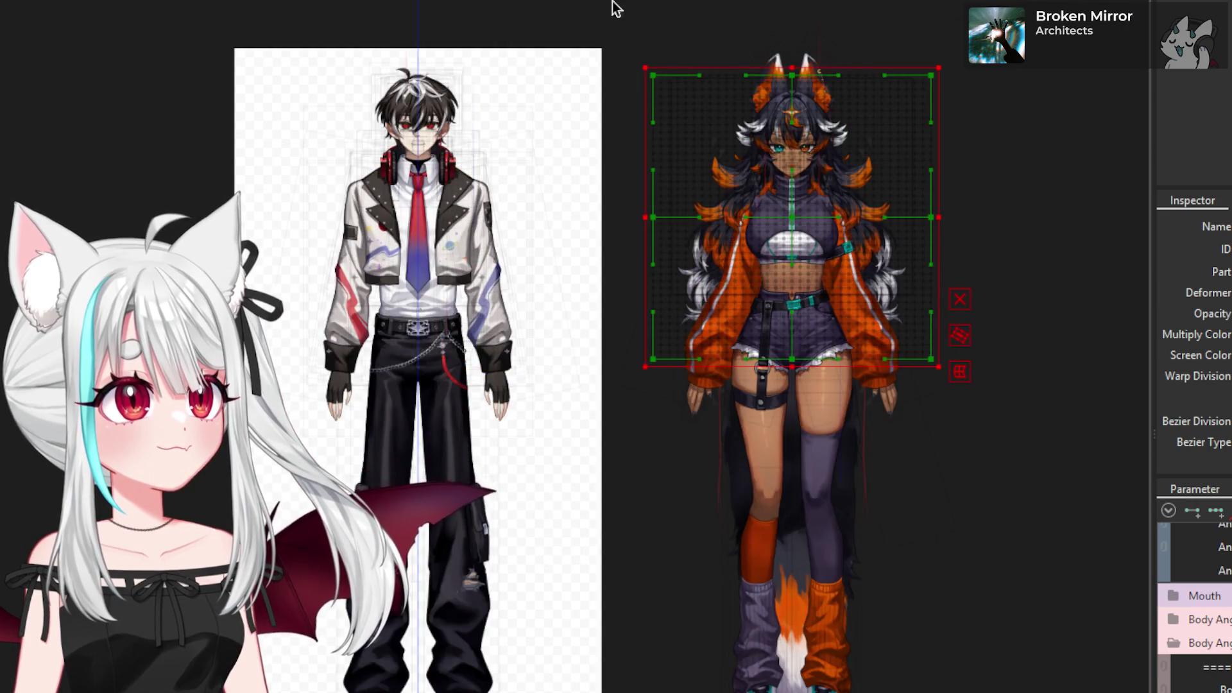
click(473, 110)
scroll(393, 273, up, 4)
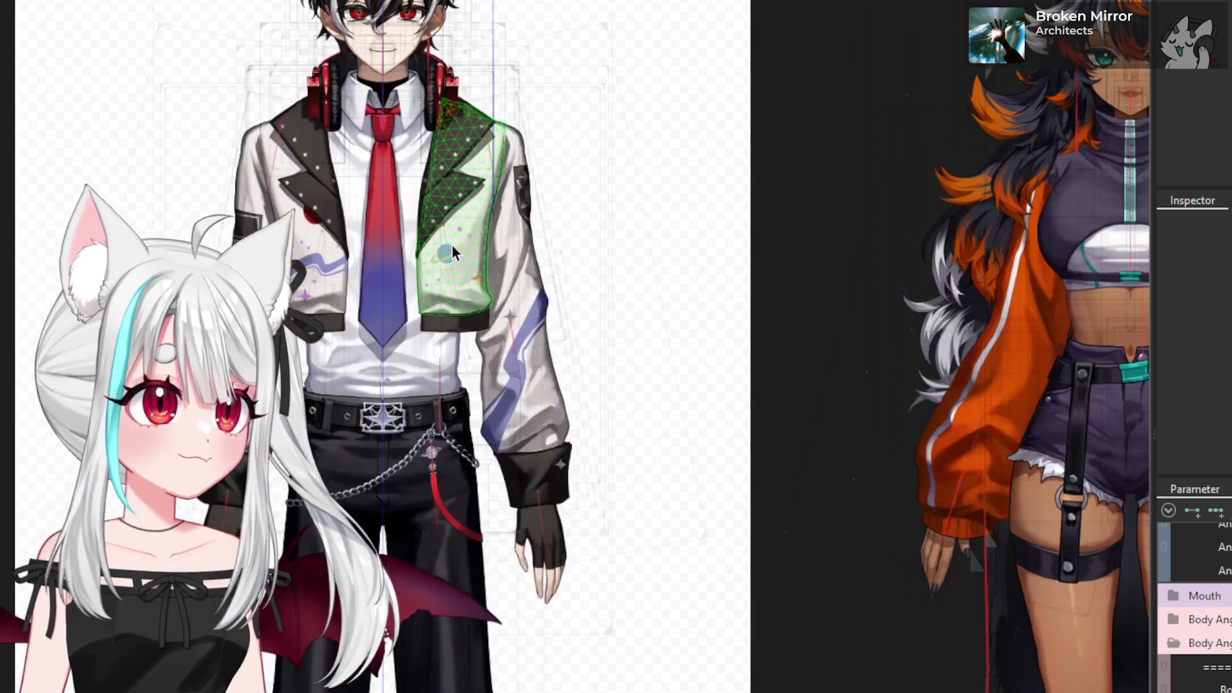
click(276, 257)
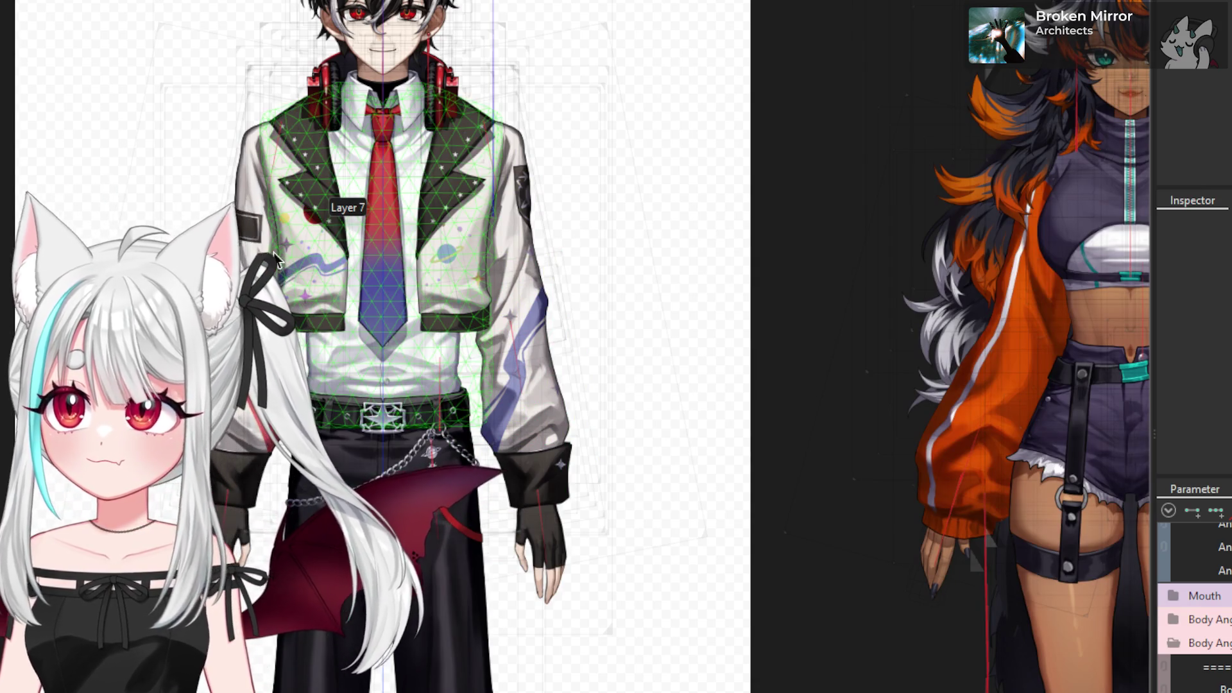
key(Escape)
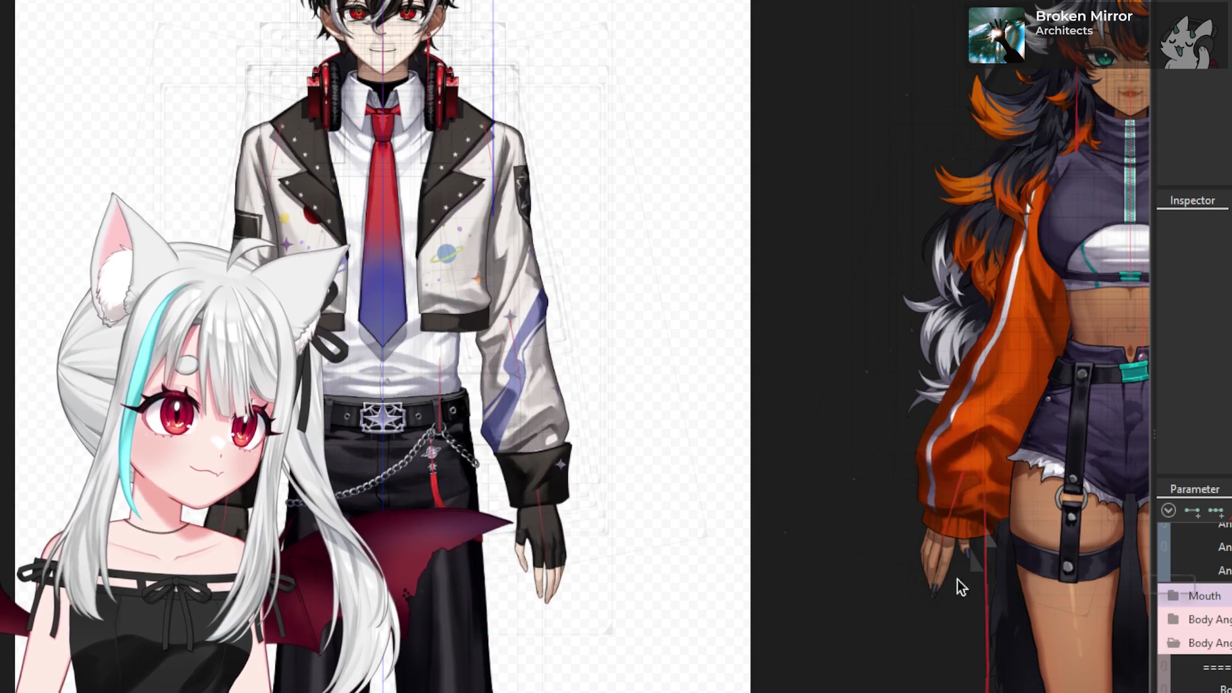
- Change the 'jacket on/off' parameter's default under Outfit1_body so the jacket is hidden
click(1013, 523)
scroll(1193, 604, up, 2)
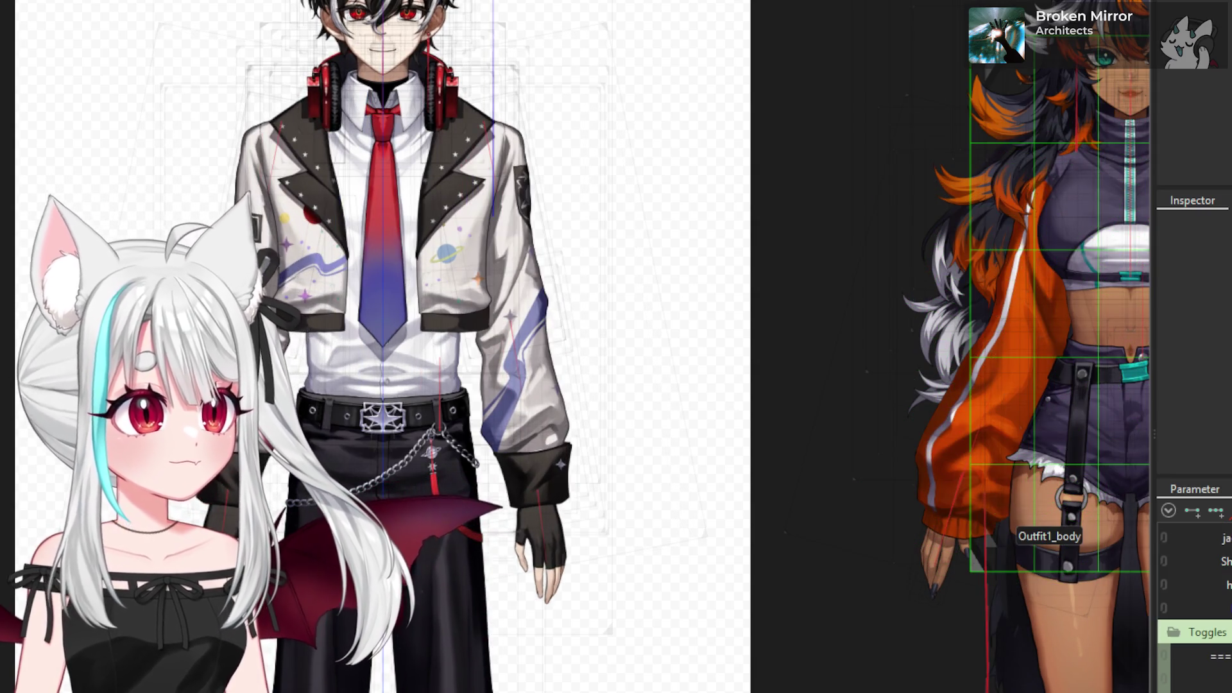
scroll(1193, 603, up, 2)
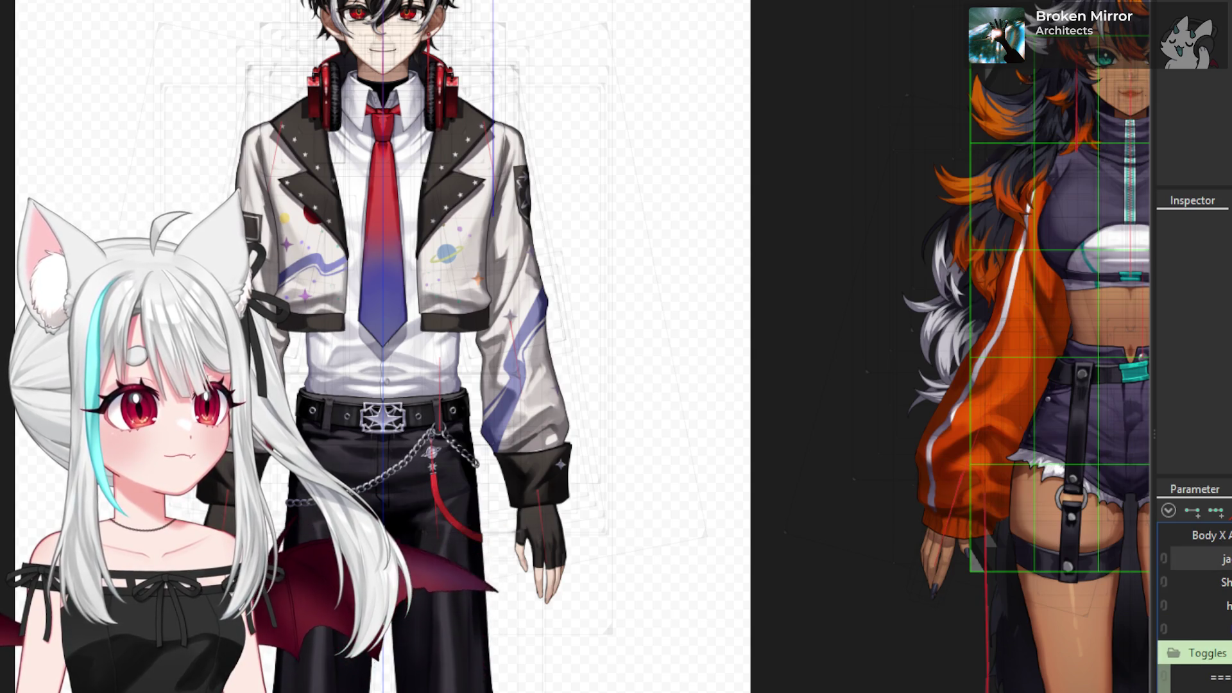
double_click(1200, 559)
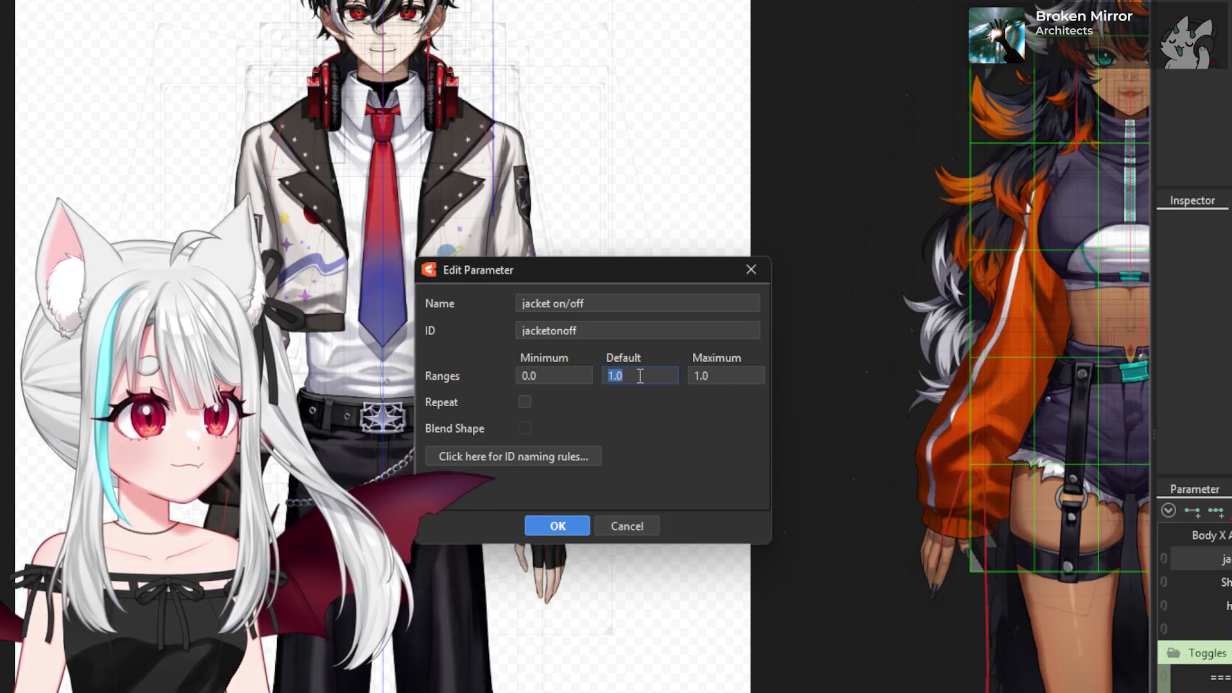
text(0)
click(557, 525)
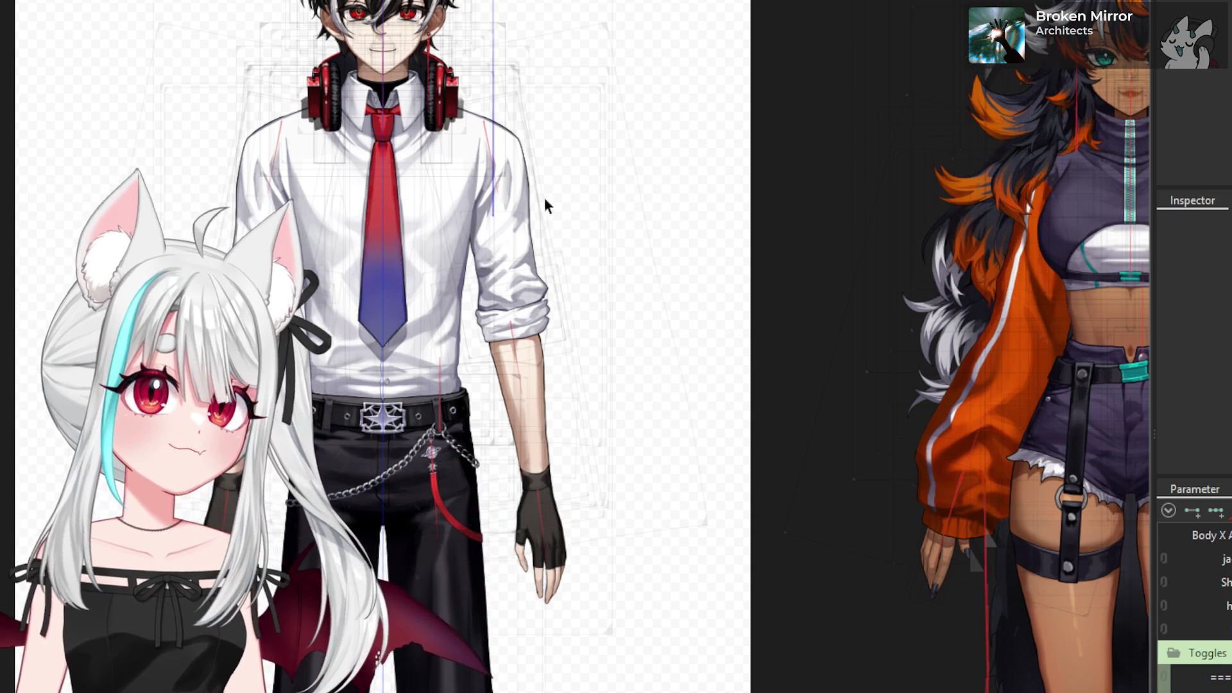
- Click through the jacket3 sleeve, shirt sleeve and forearm meshes to select the whole-arm warp deformer
scroll(440, 141, up, 3)
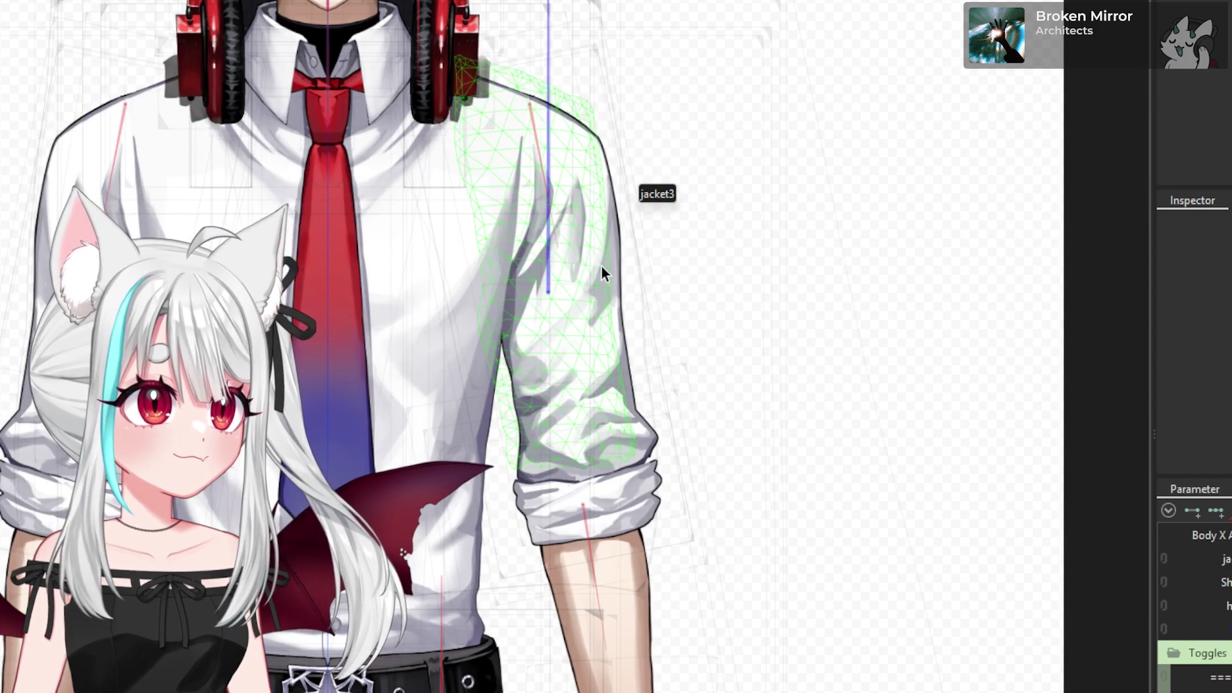
click(602, 272)
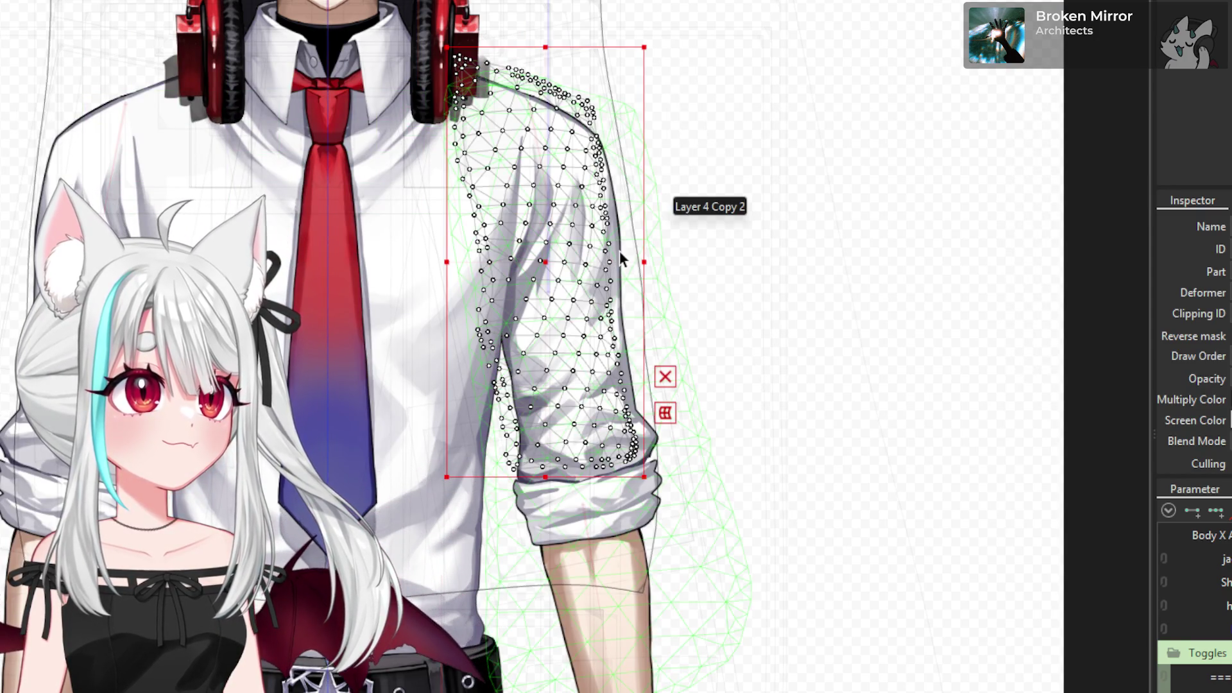
click(626, 260)
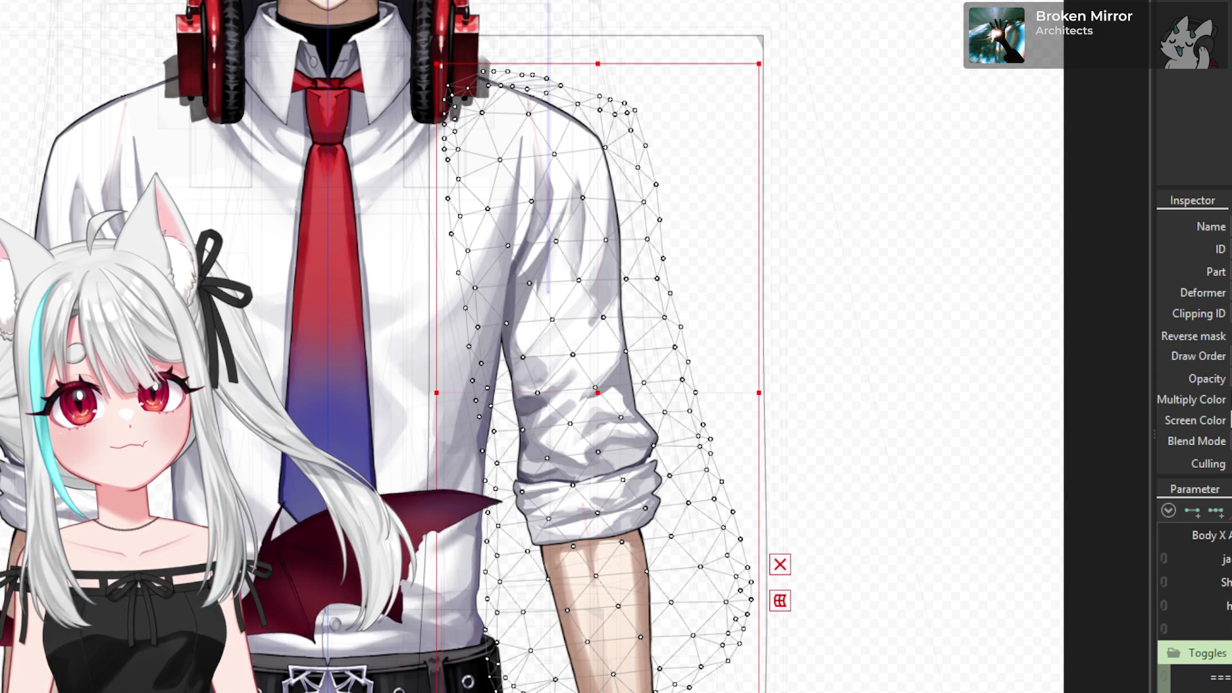
click(560, 307)
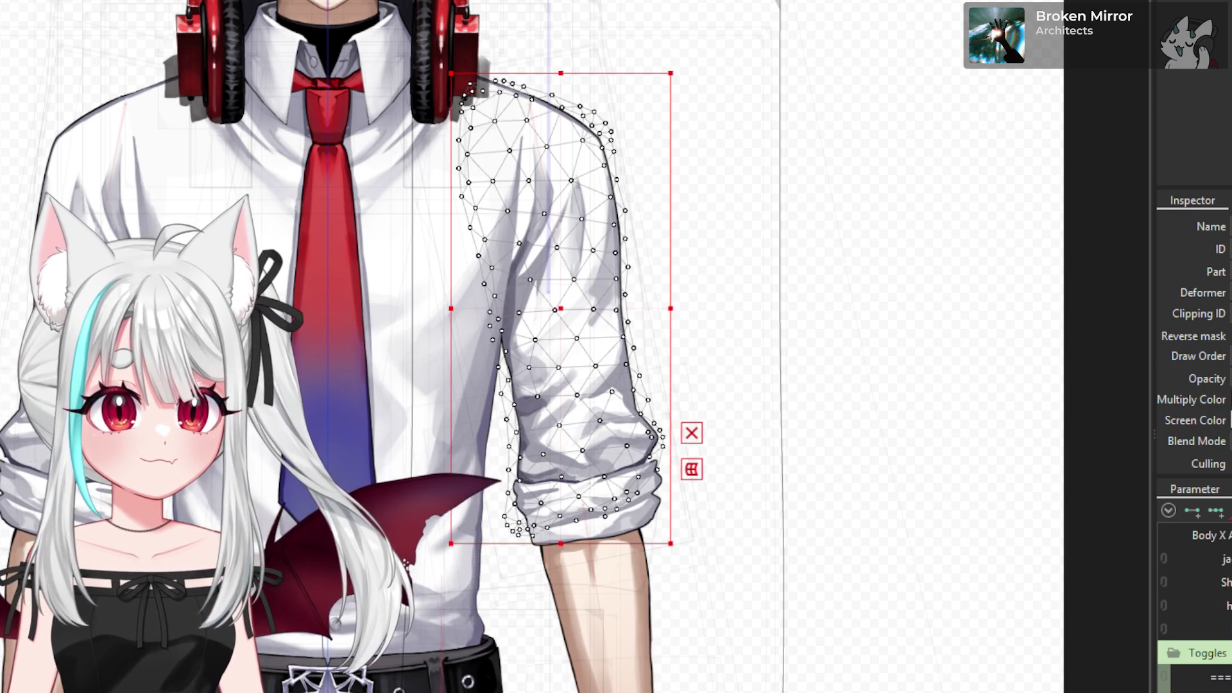
click(605, 560)
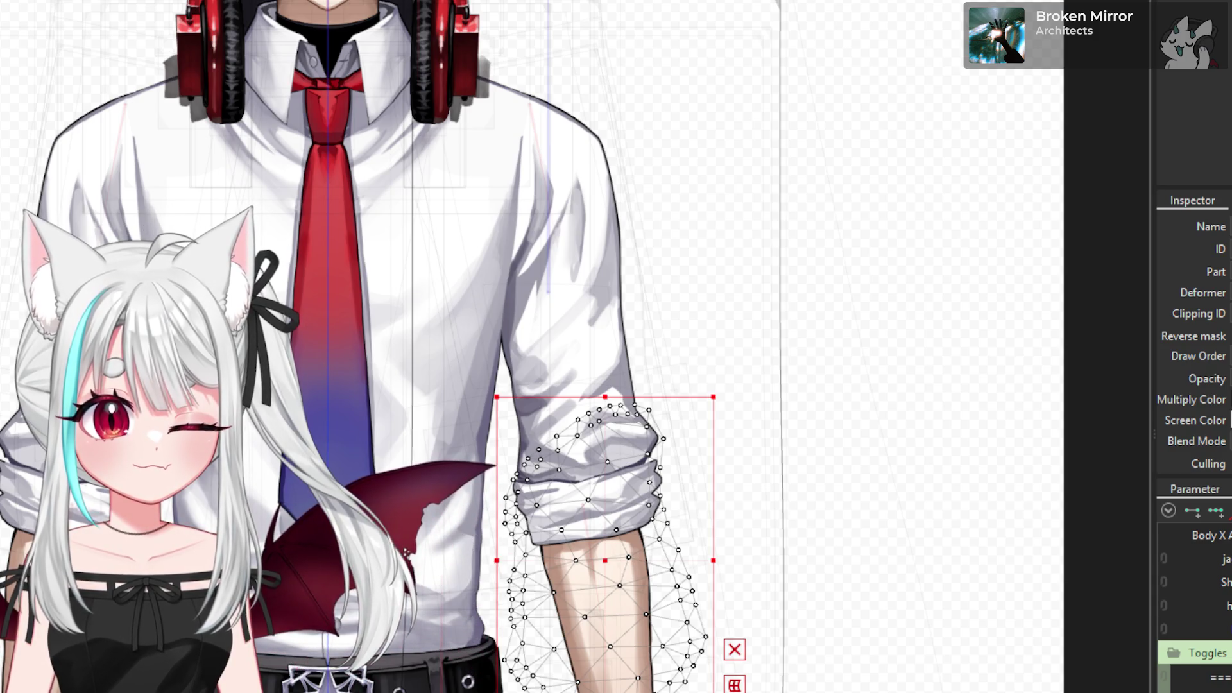
click(549, 311)
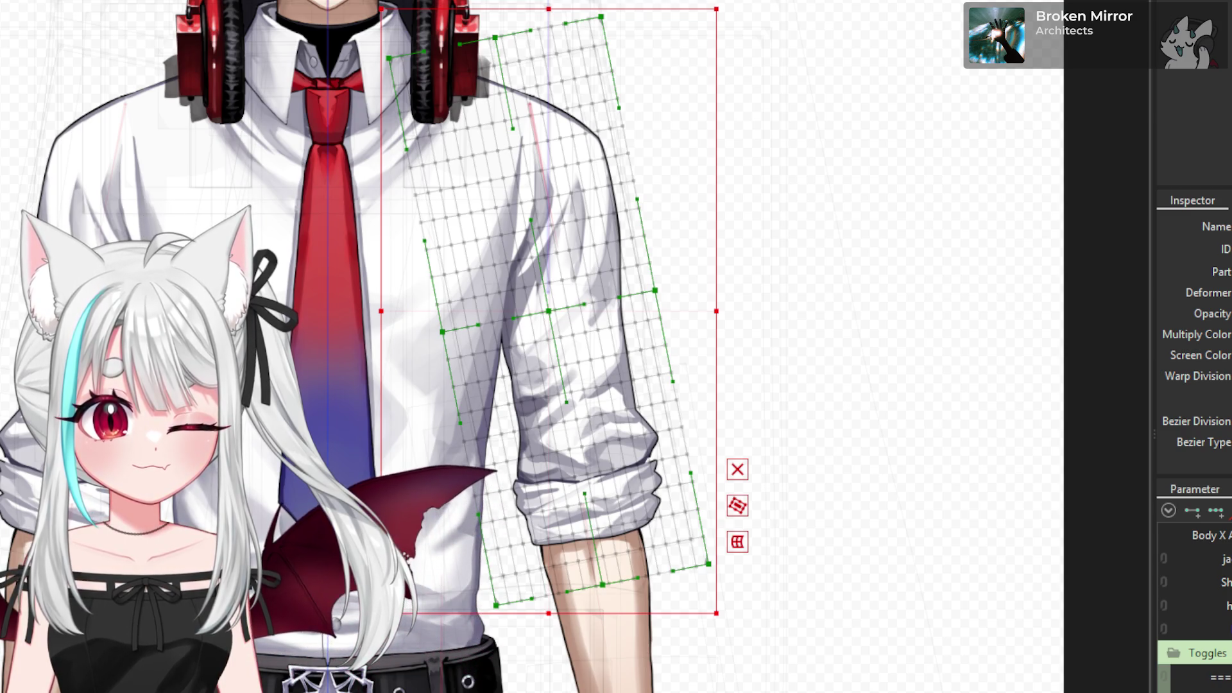
click(558, 289)
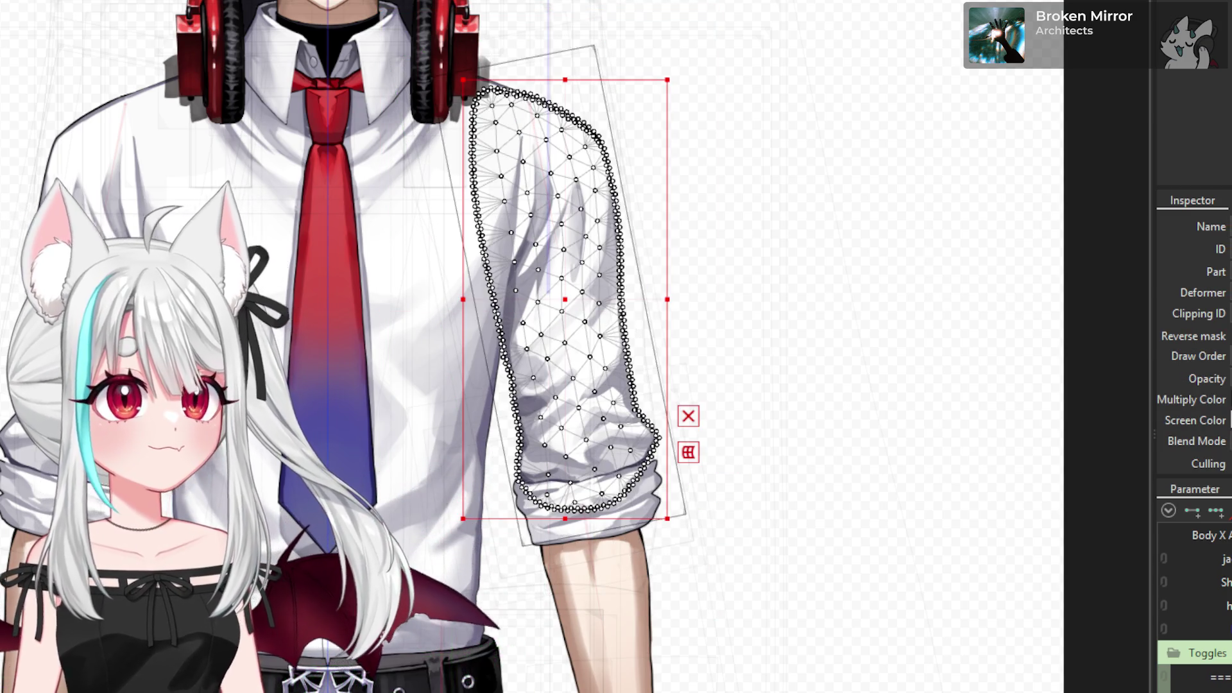
click(558, 296)
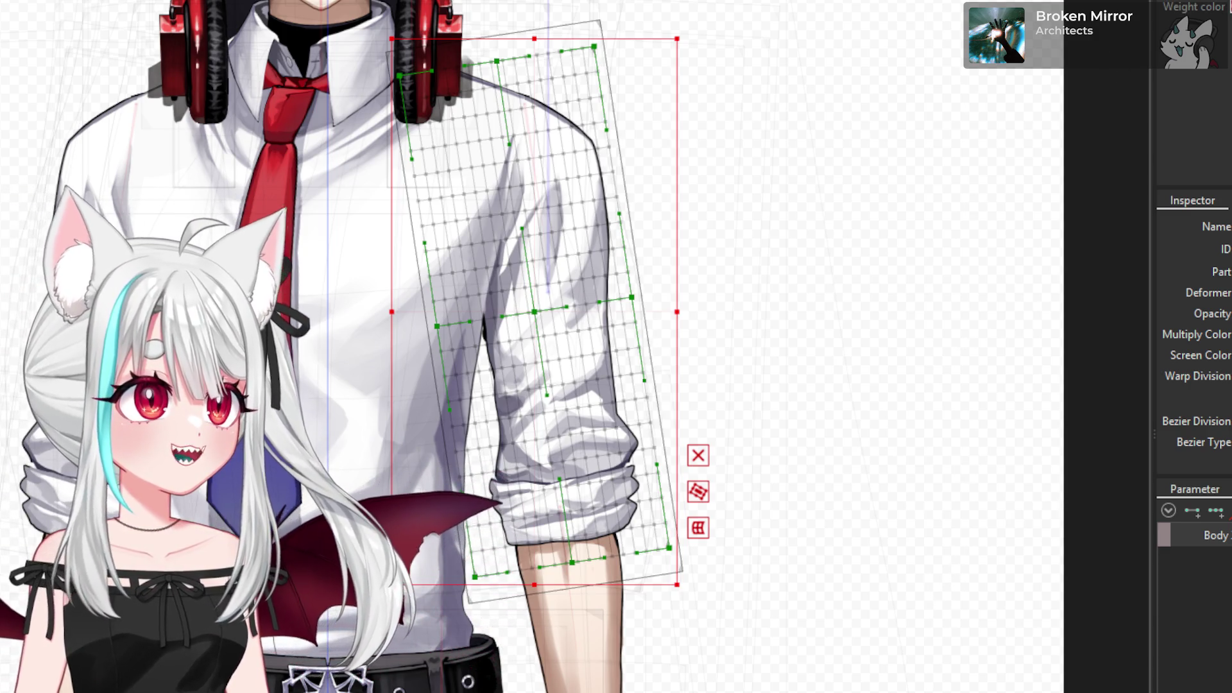
- With the Deform Brush, push the arm grid near the shoulder and nudge the shoulder points right
key(b)
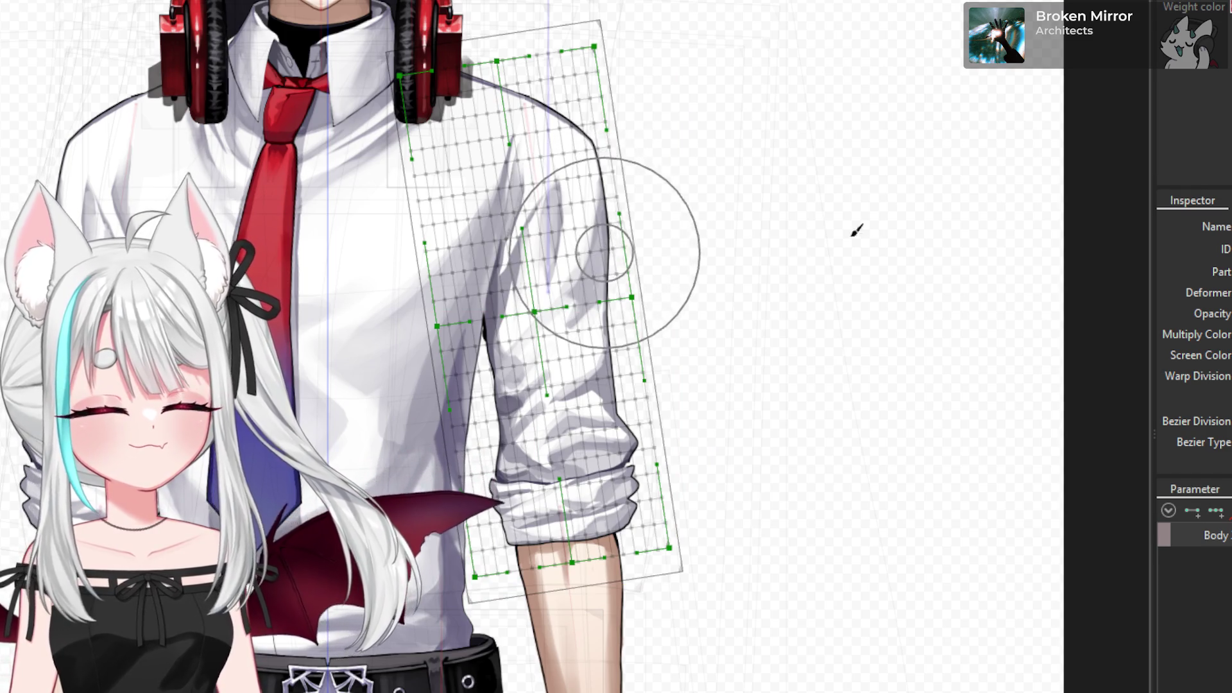
mouse_move(921, 35)
mouse_down()
mouse_move(927, 138)
mouse_move(955, 214)
mouse_move(845, 183)
mouse_move(847, 172)
mouse_up()
scroll(551, 180, up, 3)
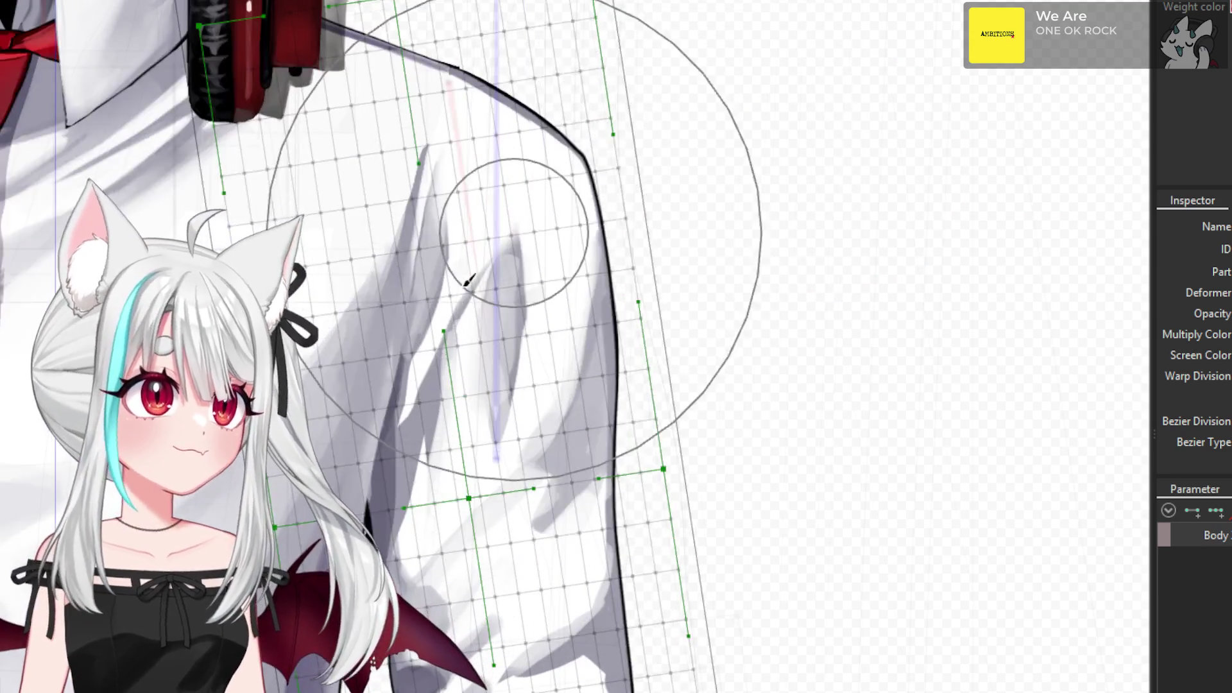
scroll(385, 301, up, 3)
click(348, 315)
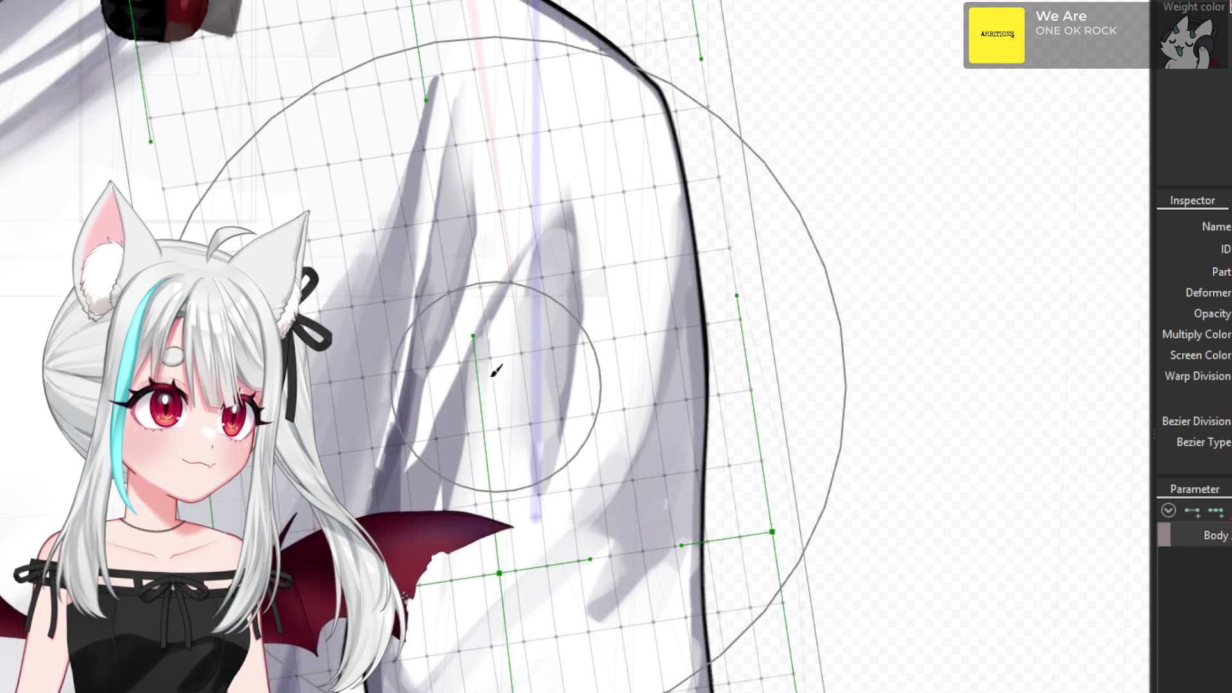
click(524, 377)
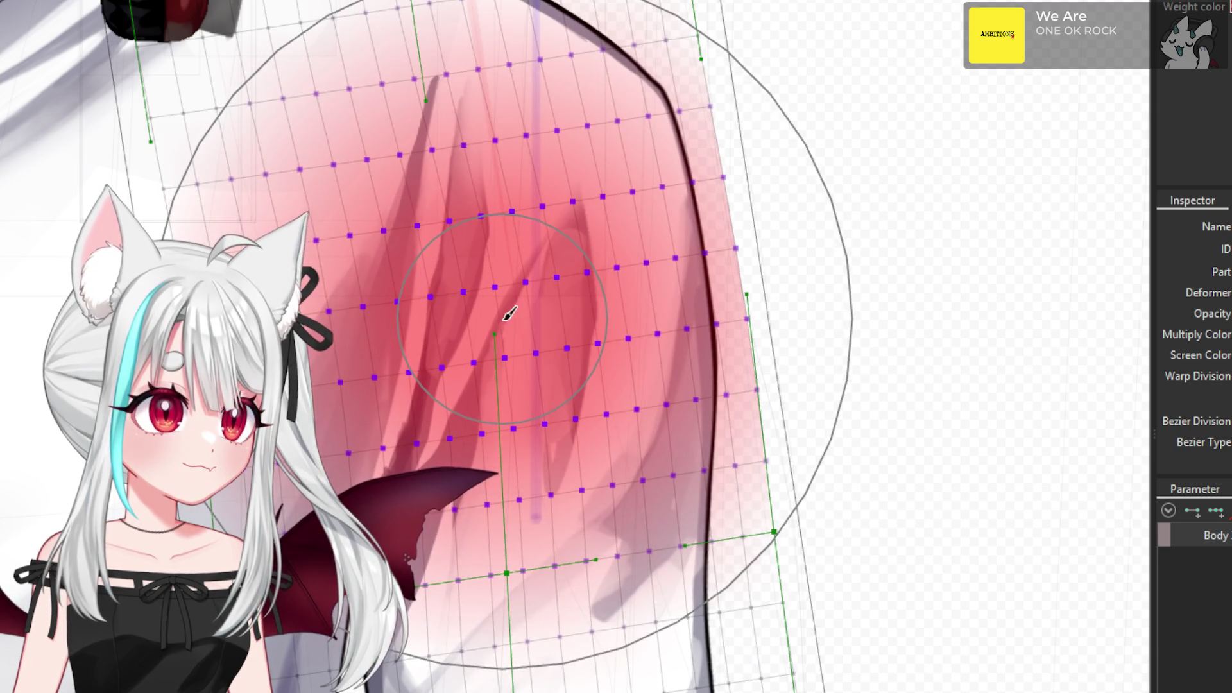
drag(508, 313, 651, 366)
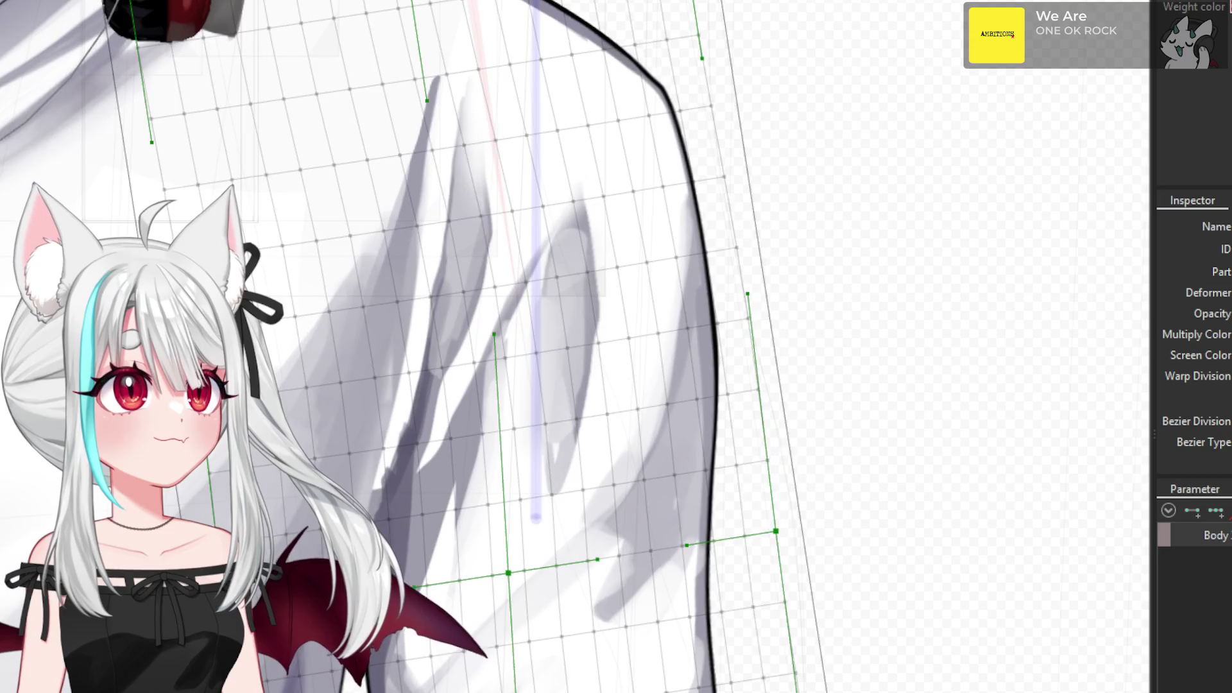
- Brush the grid points at the shoulder's top corner into place
scroll(813, 453, down, 3)
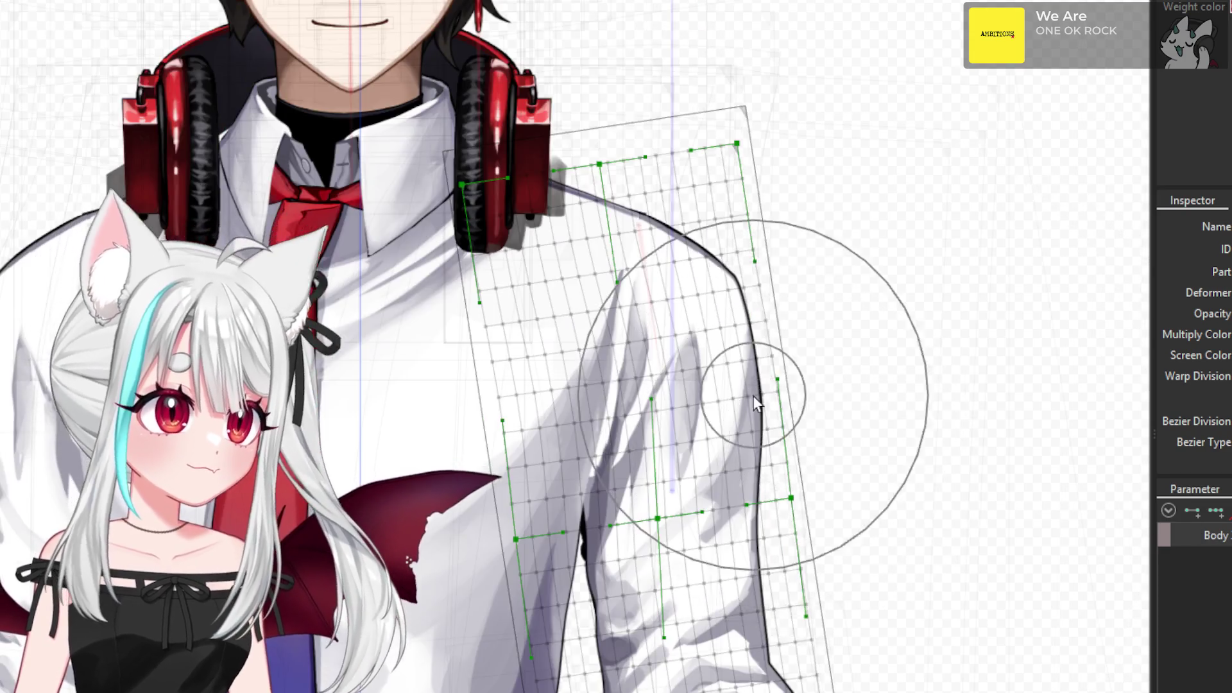
scroll(741, 276, down, 2)
scroll(725, 215, up, 5)
scroll(610, 137, up, 2)
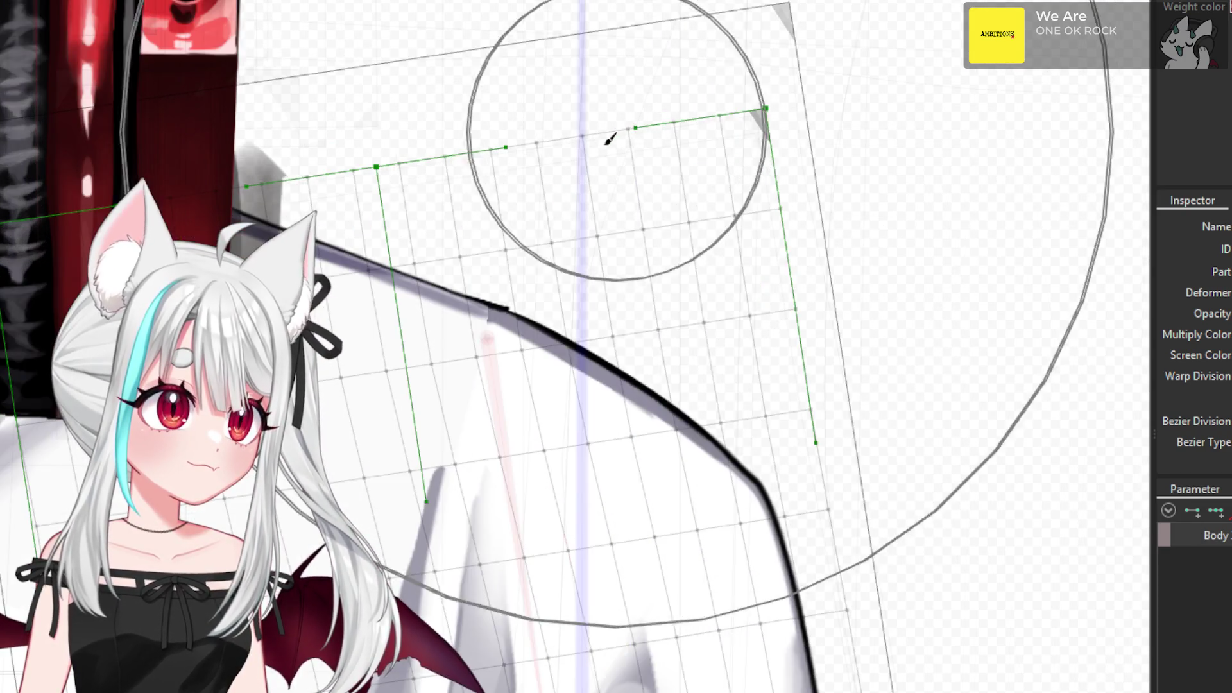
click(607, 148)
click(607, 148)
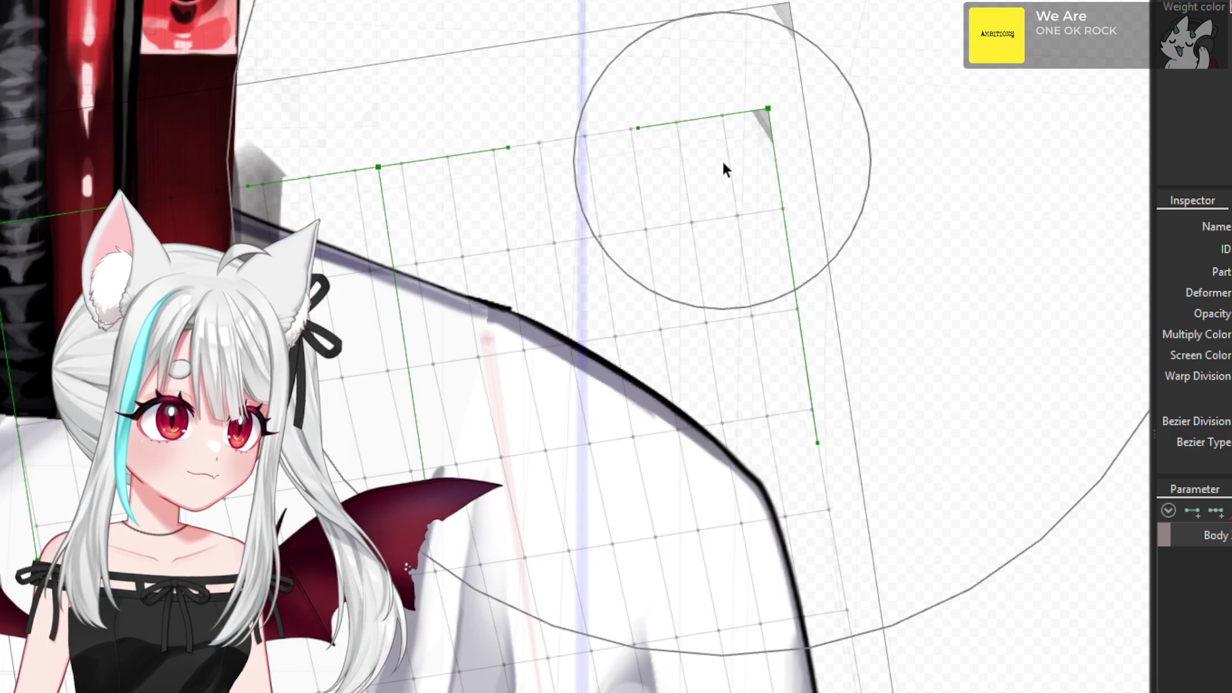
click(552, 260)
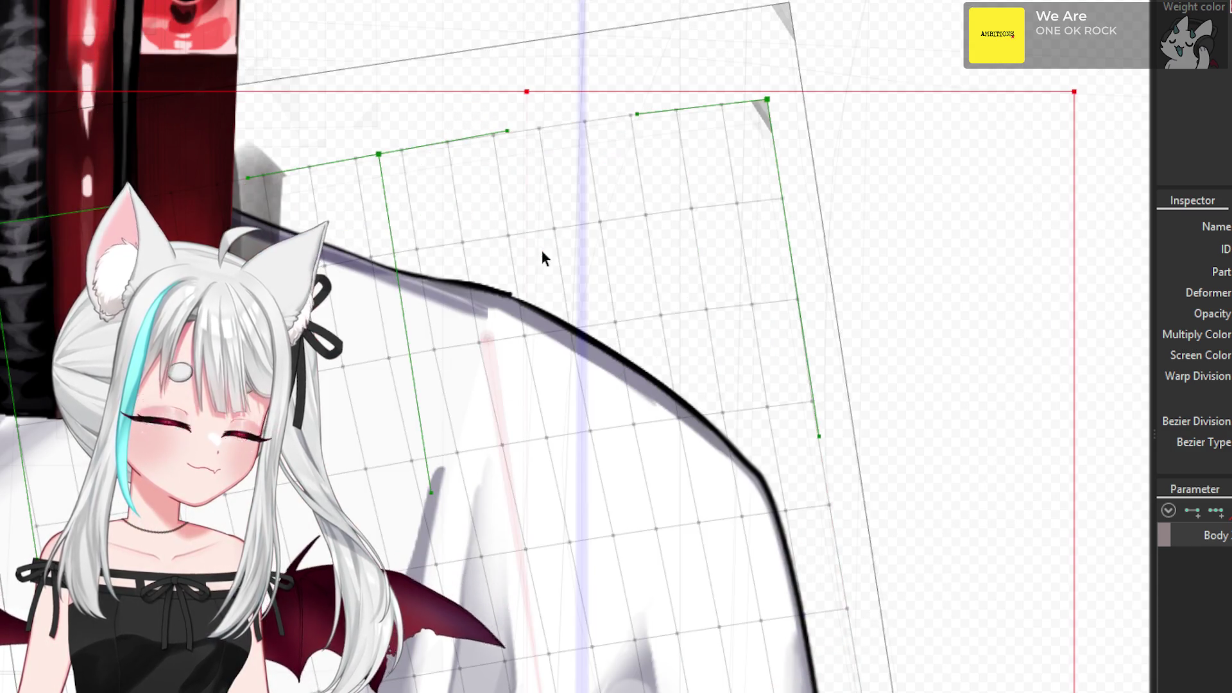
scroll(552, 228, down, 3)
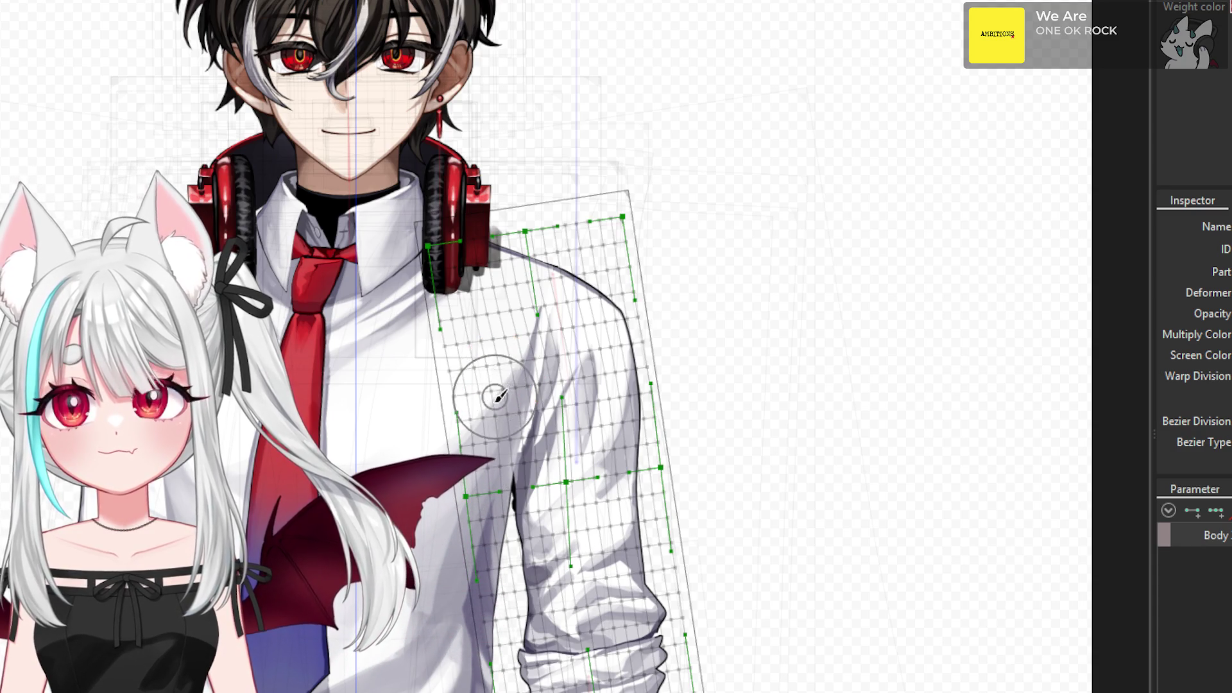
- Brush the grid around the mid-sleeve fold and lower line, and pull the upper shoulder points up
scroll(499, 426, up, 3)
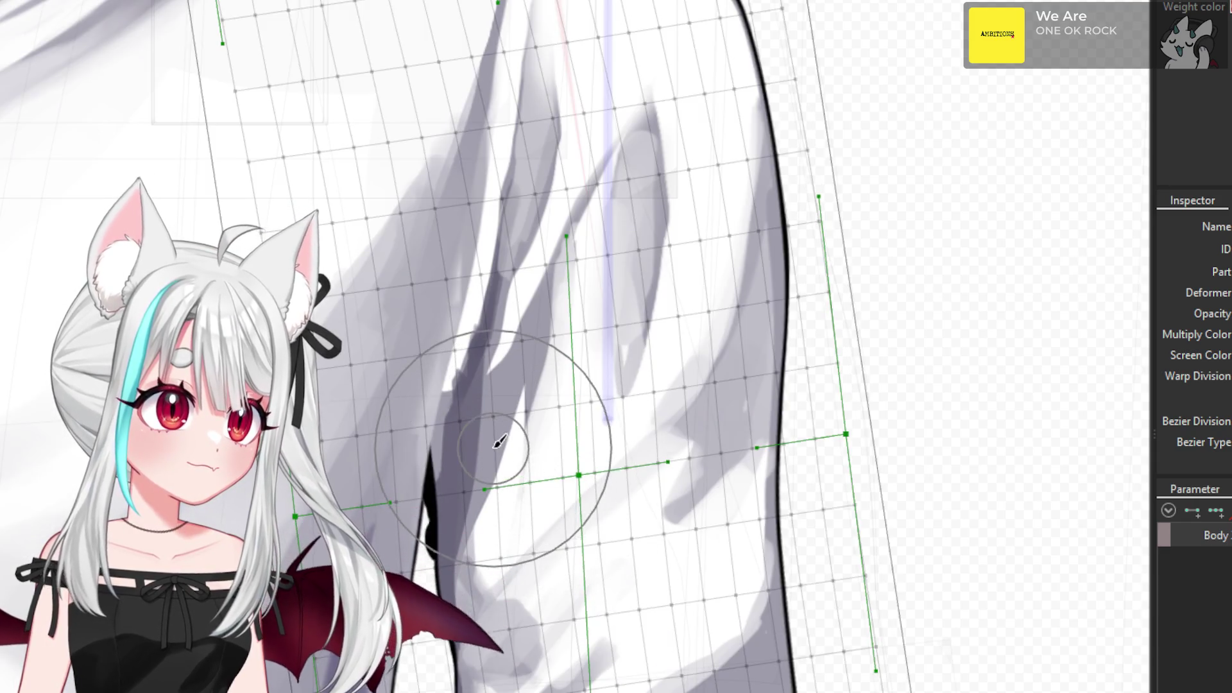
drag(491, 433, 510, 407)
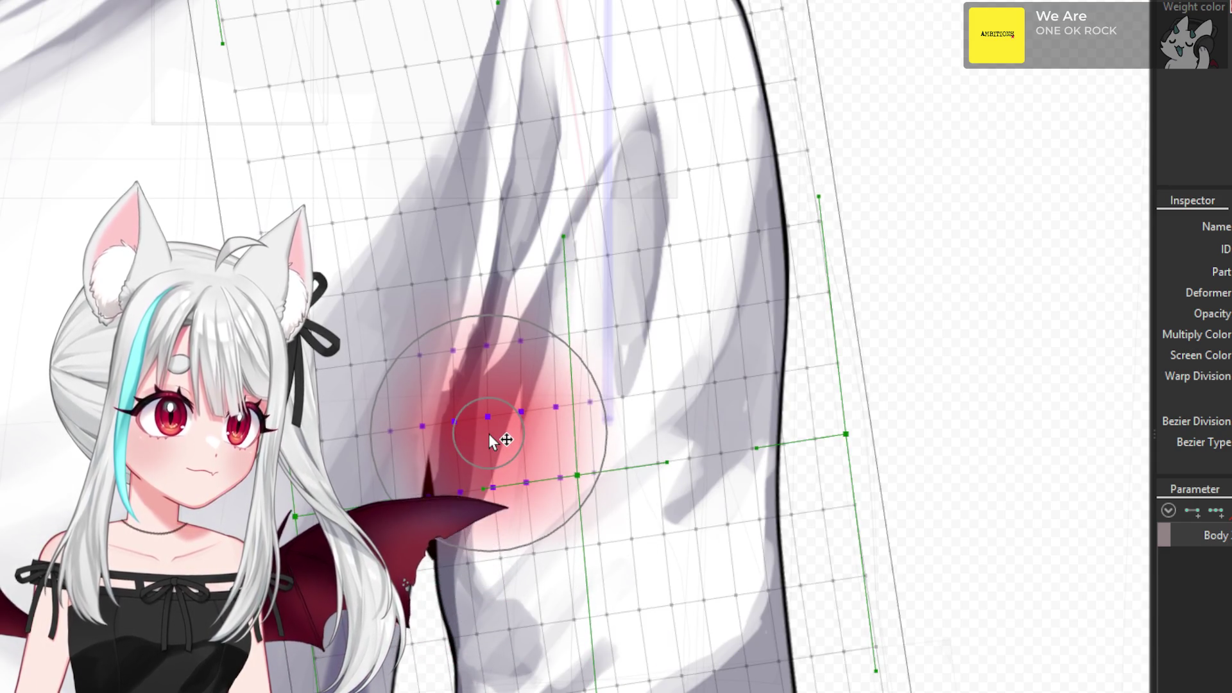
drag(485, 498, 495, 502)
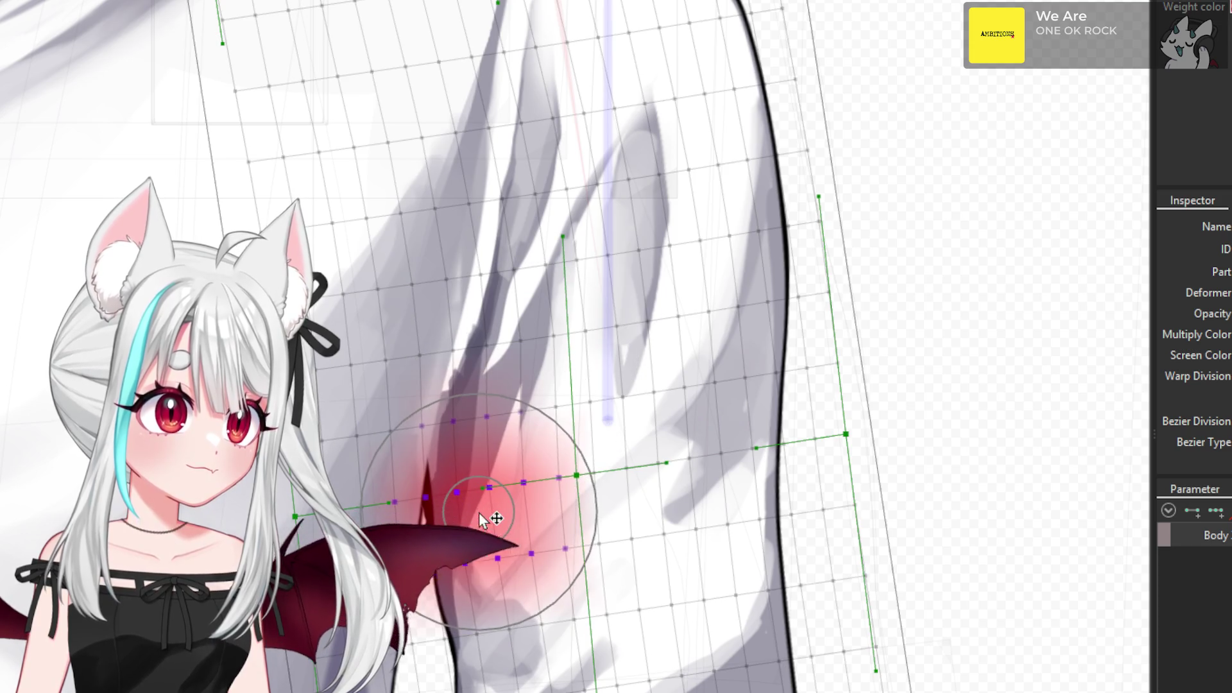
scroll(499, 502, down, 3)
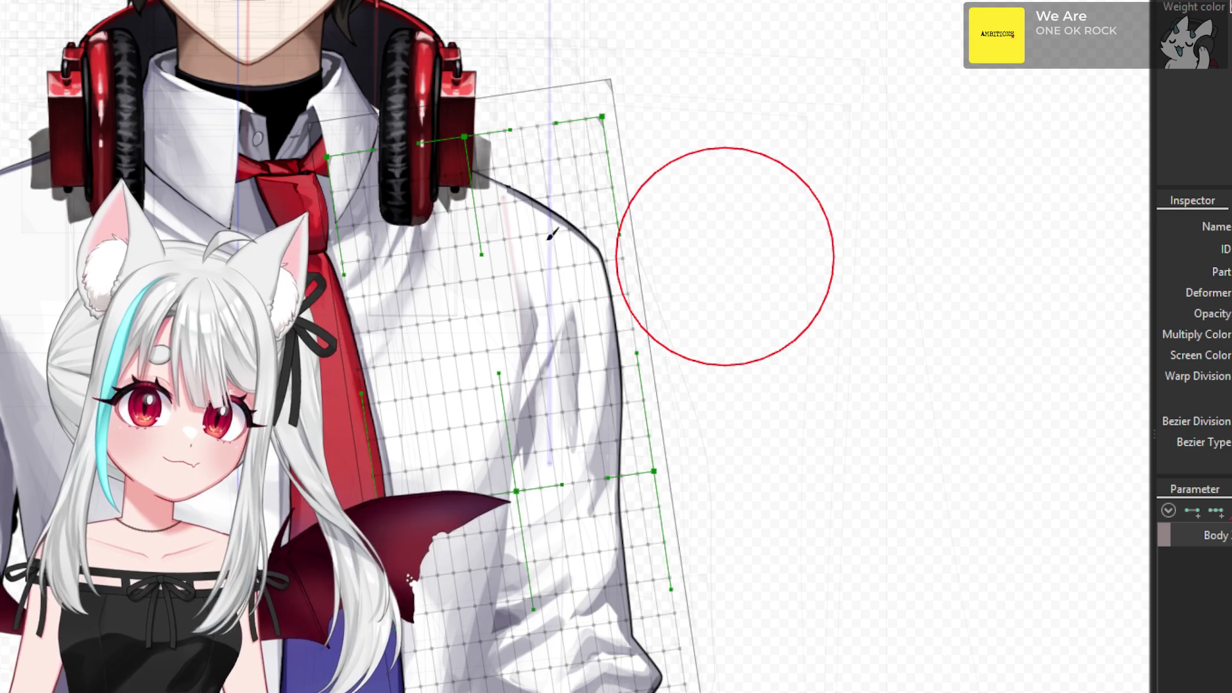
scroll(503, 237, up, 6)
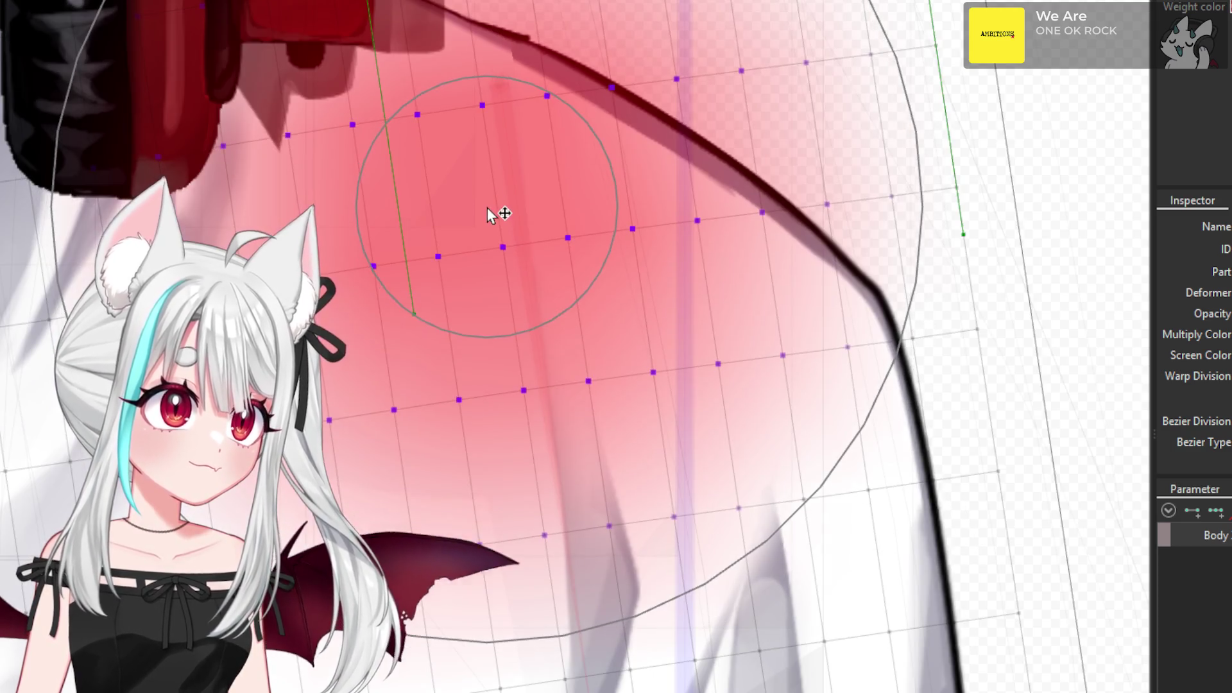
drag(487, 206, 487, 199)
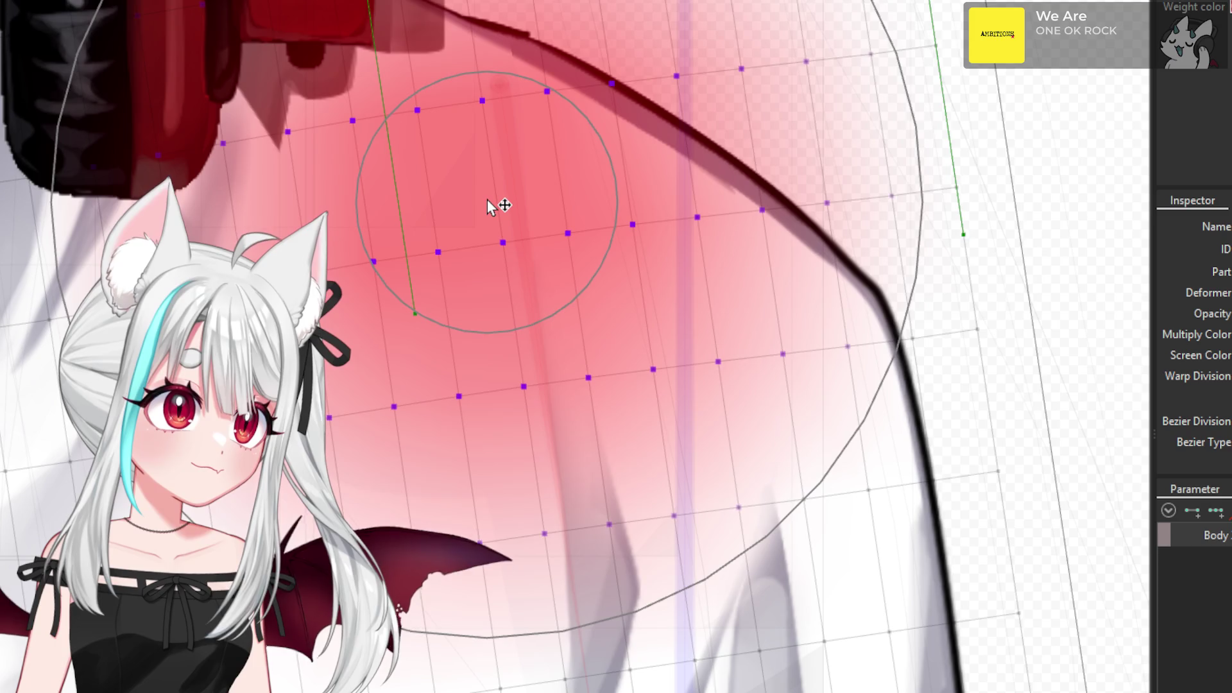
scroll(501, 241, down, 5)
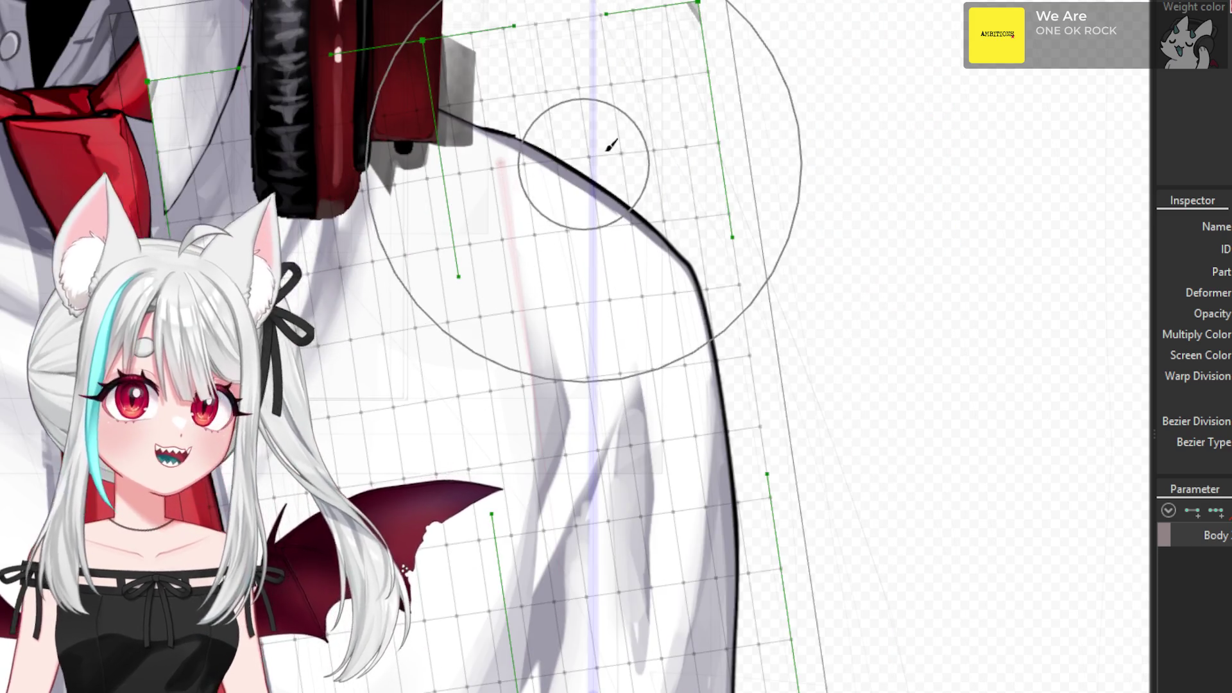
- Select the top-edge grid points and pull them slightly down, then select the shoulder-seam points
key(v)
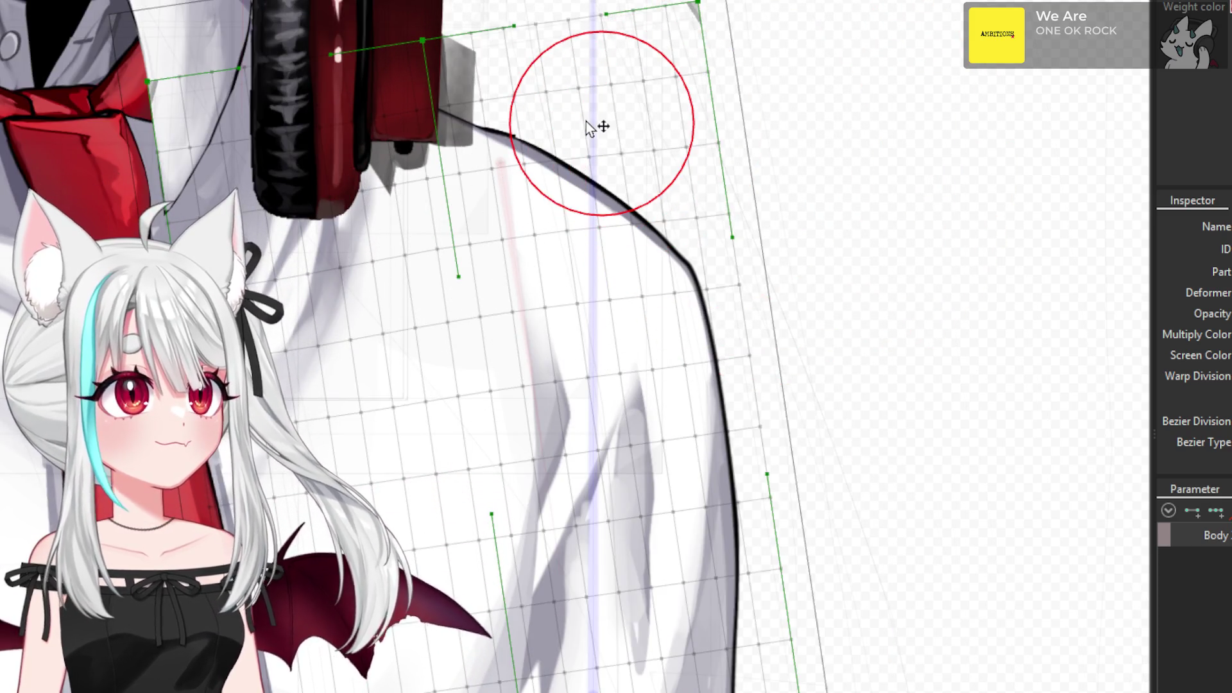
scroll(550, 90, up, 3)
click(556, 80)
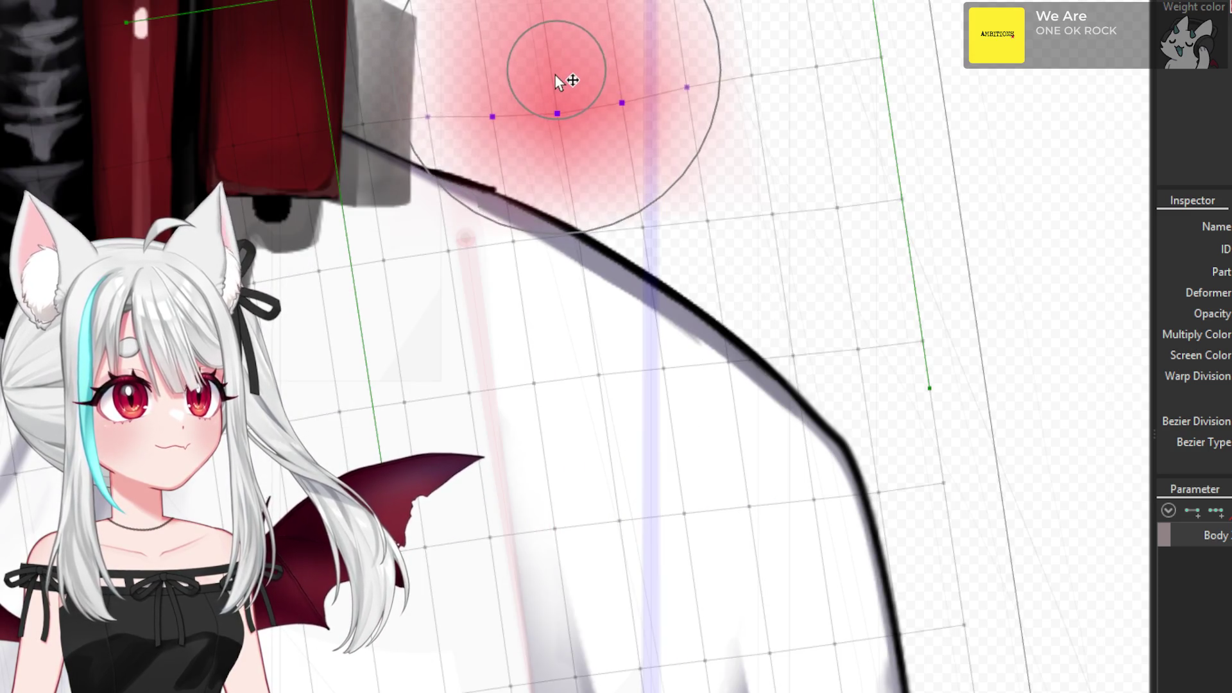
key(b)
drag(622, 99, 637, 115)
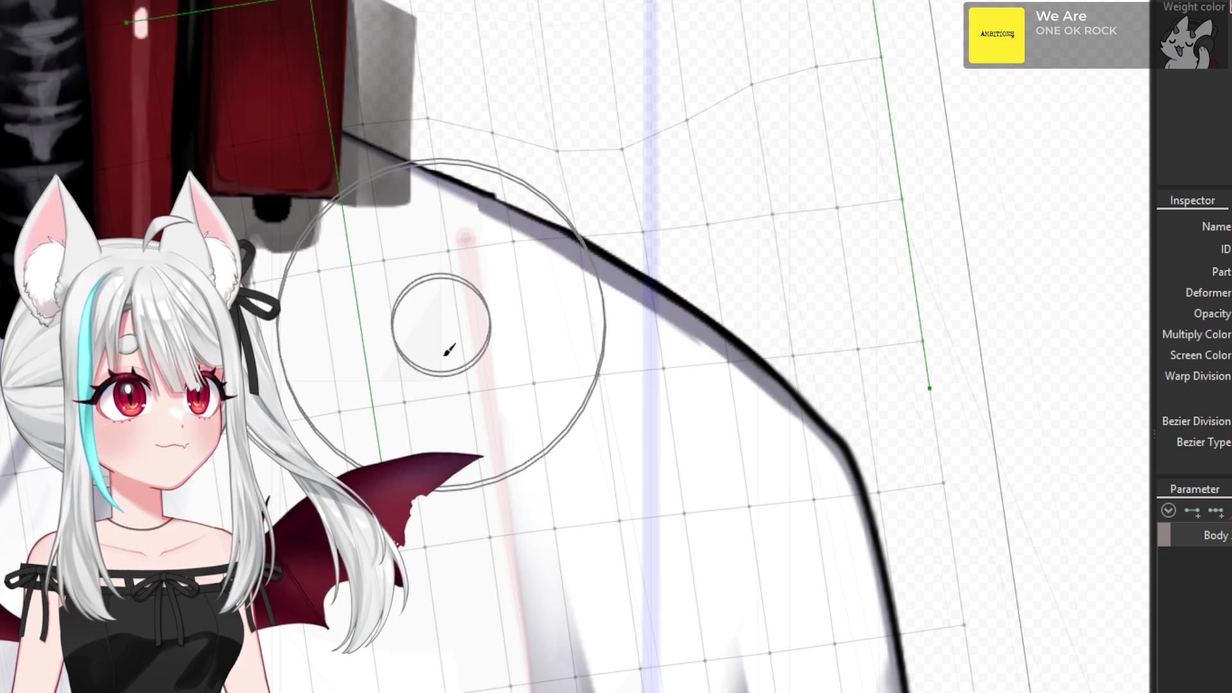
key(v)
click(440, 347)
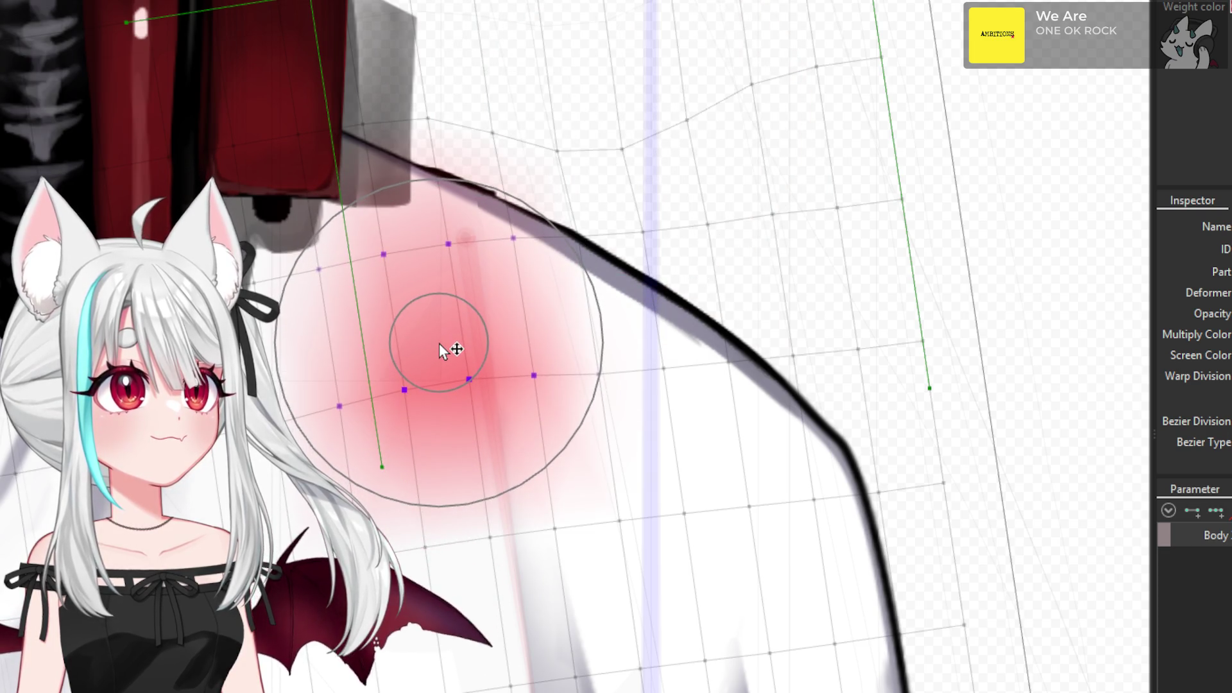
key(b)
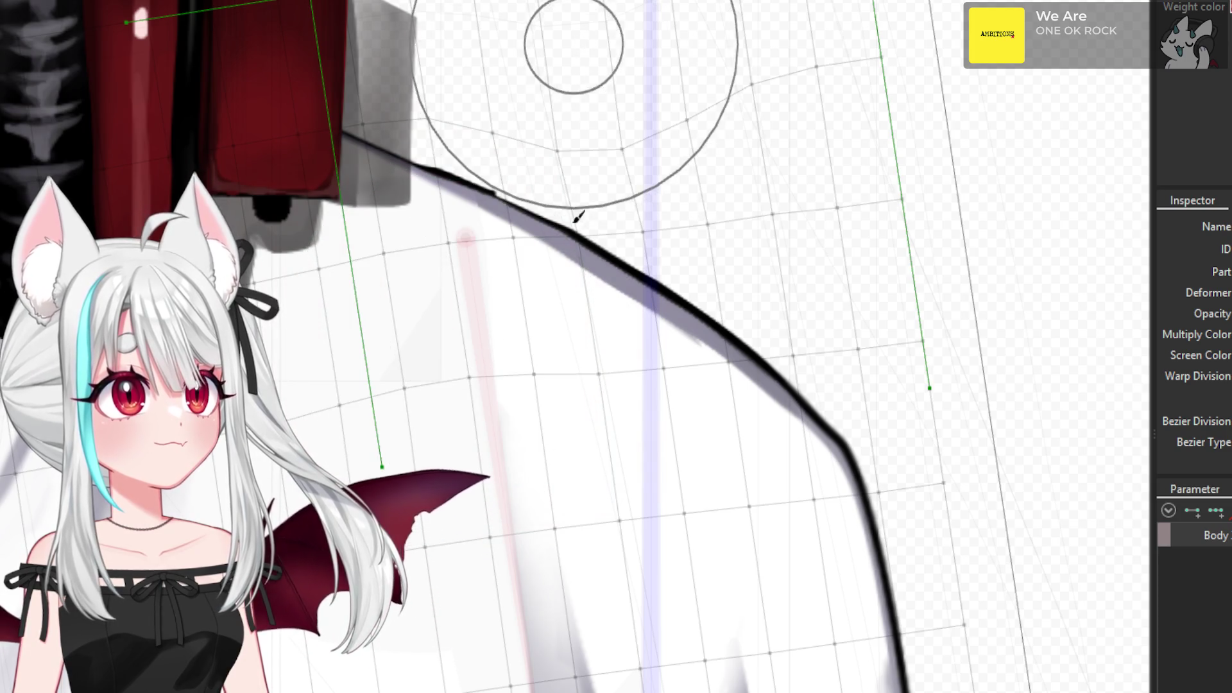
scroll(573, 206, down, 3)
scroll(633, 262, down, 2)
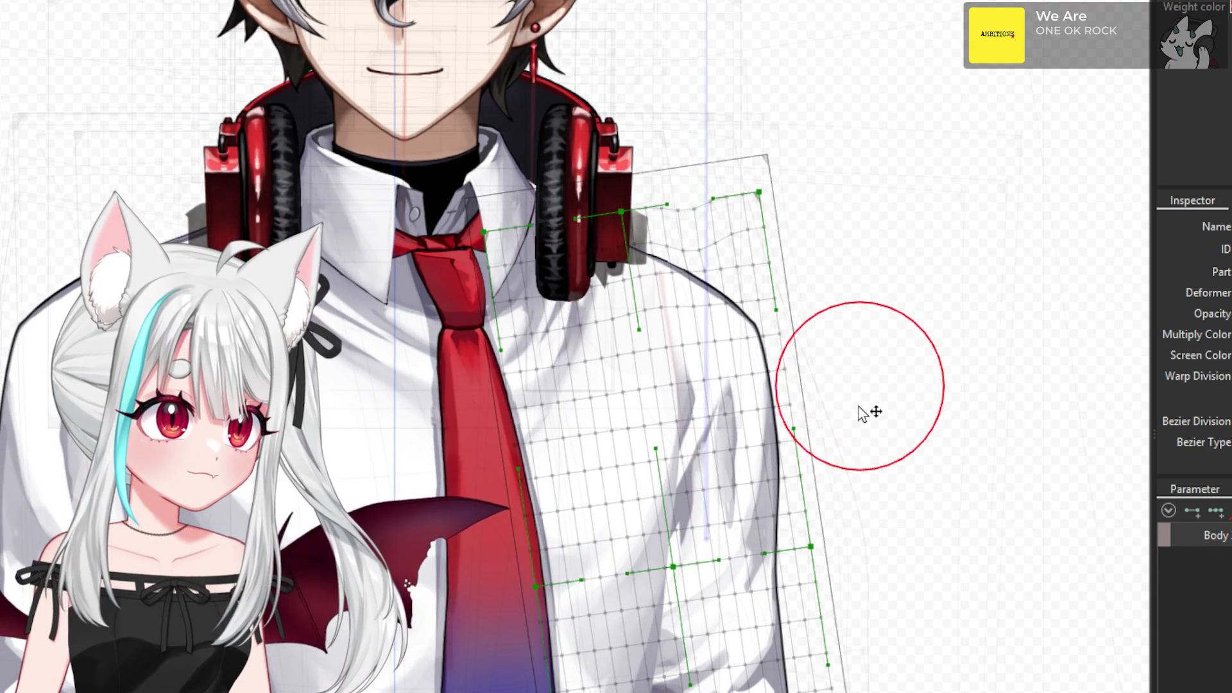
- Brush the sleeve's warp grid so it stretches up toward the shoulder
scroll(663, 420, up, 3)
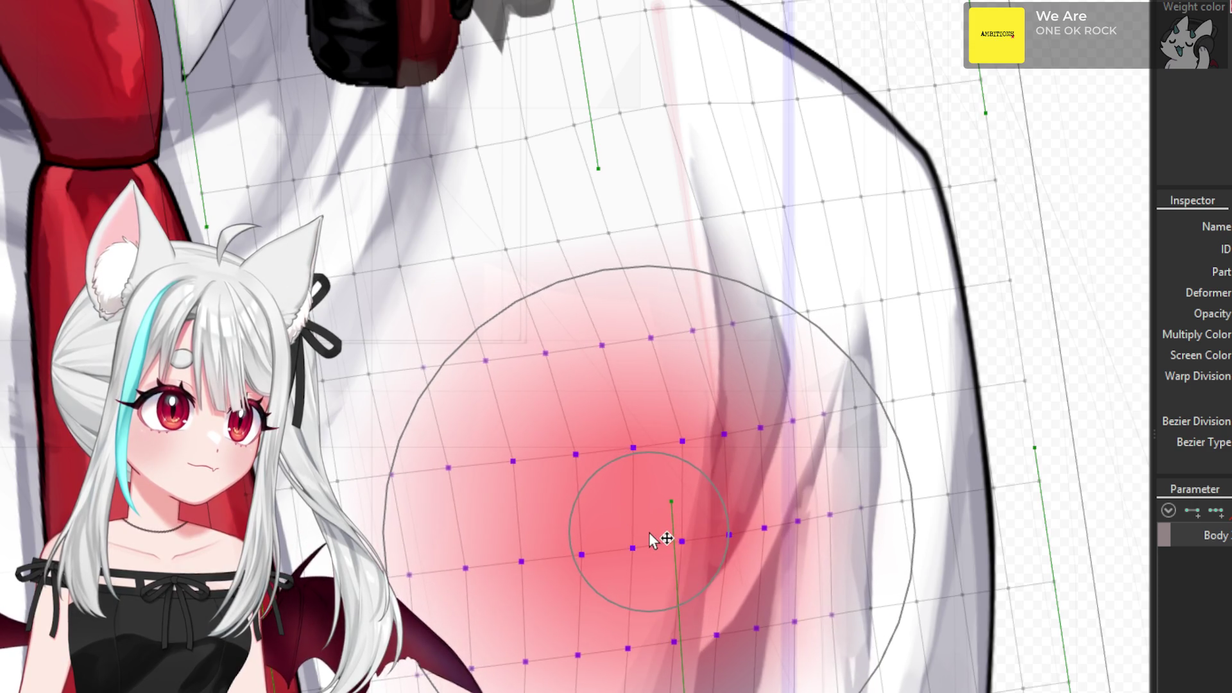
scroll(637, 549, down, 2)
drag(627, 568, 621, 558)
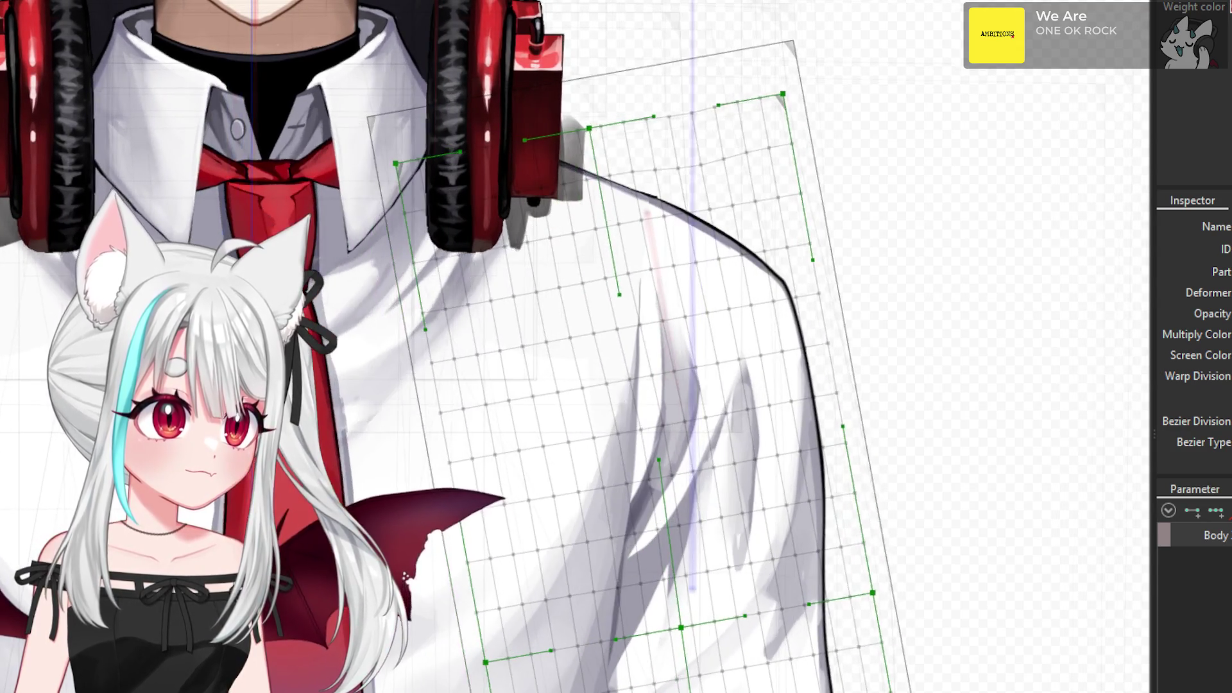
scroll(646, 413, up, 2)
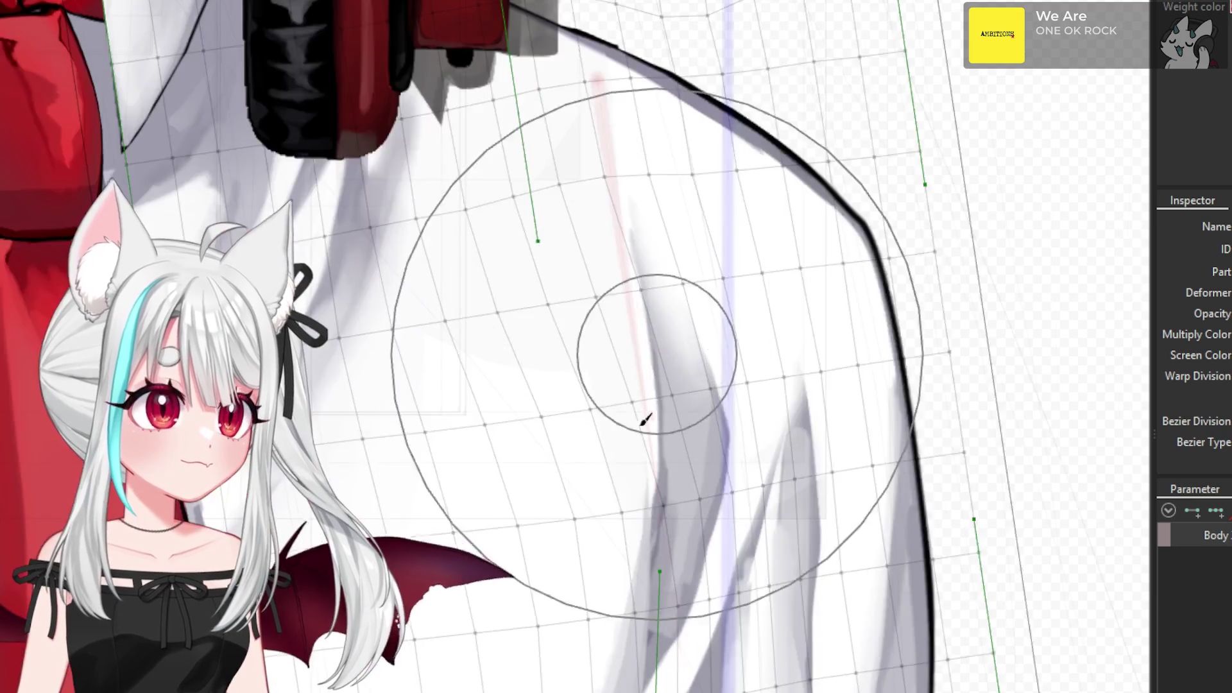
drag(586, 473, 590, 473)
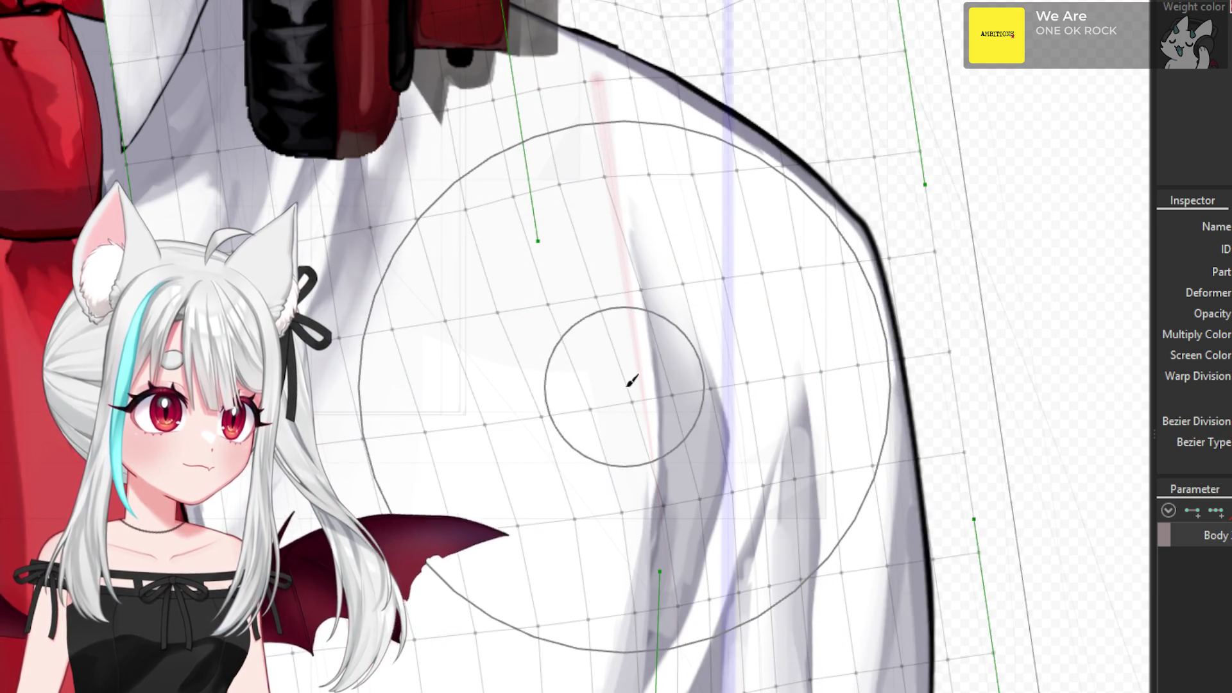
drag(627, 387, 629, 387)
scroll(632, 394, down, 3)
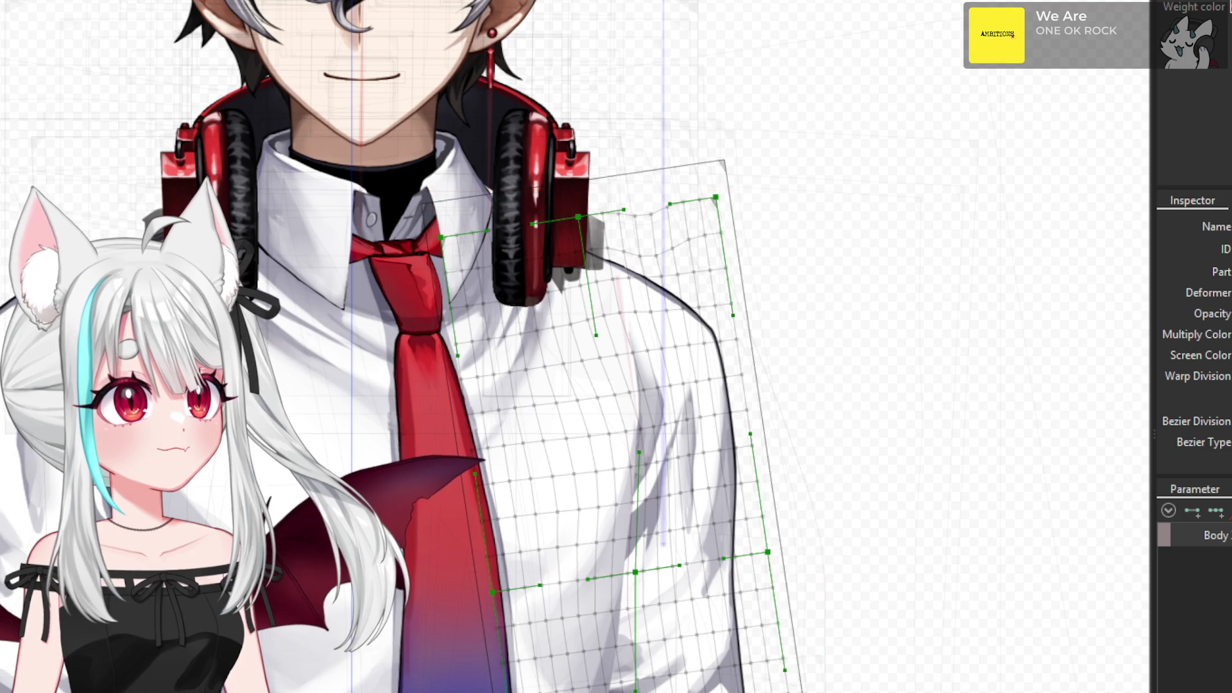
- Move a lower deformer handle slightly to the left
drag(622, 453, 613, 454)
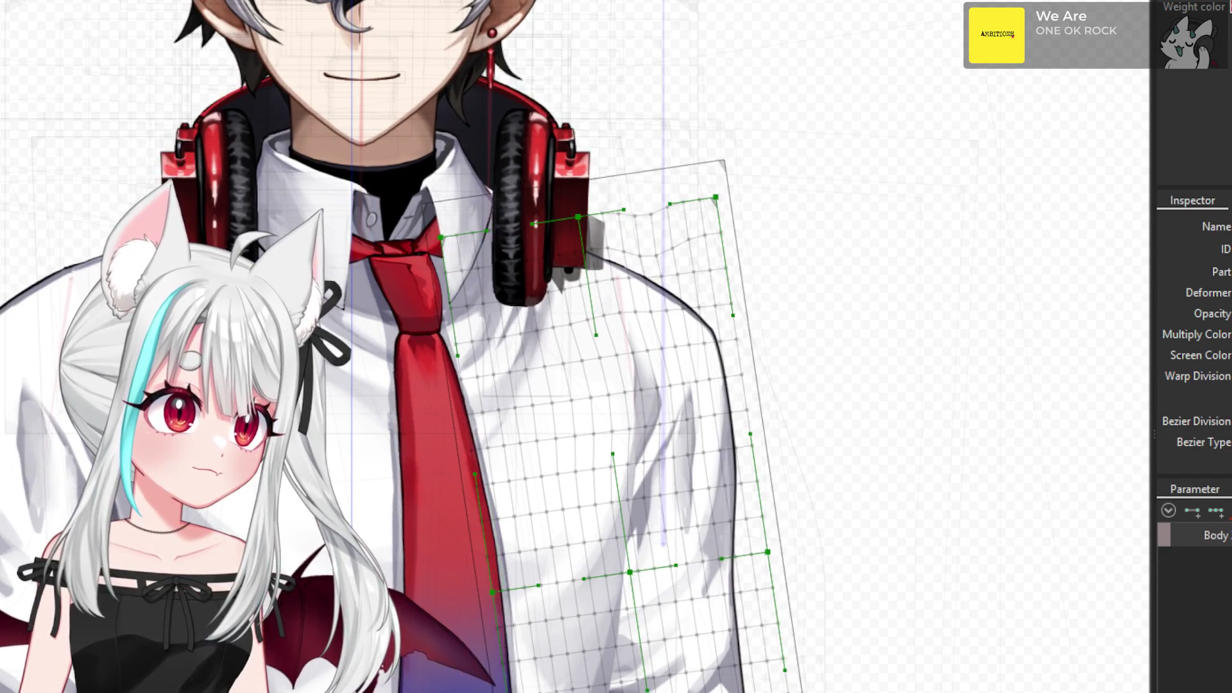
scroll(657, 411, up, 5)
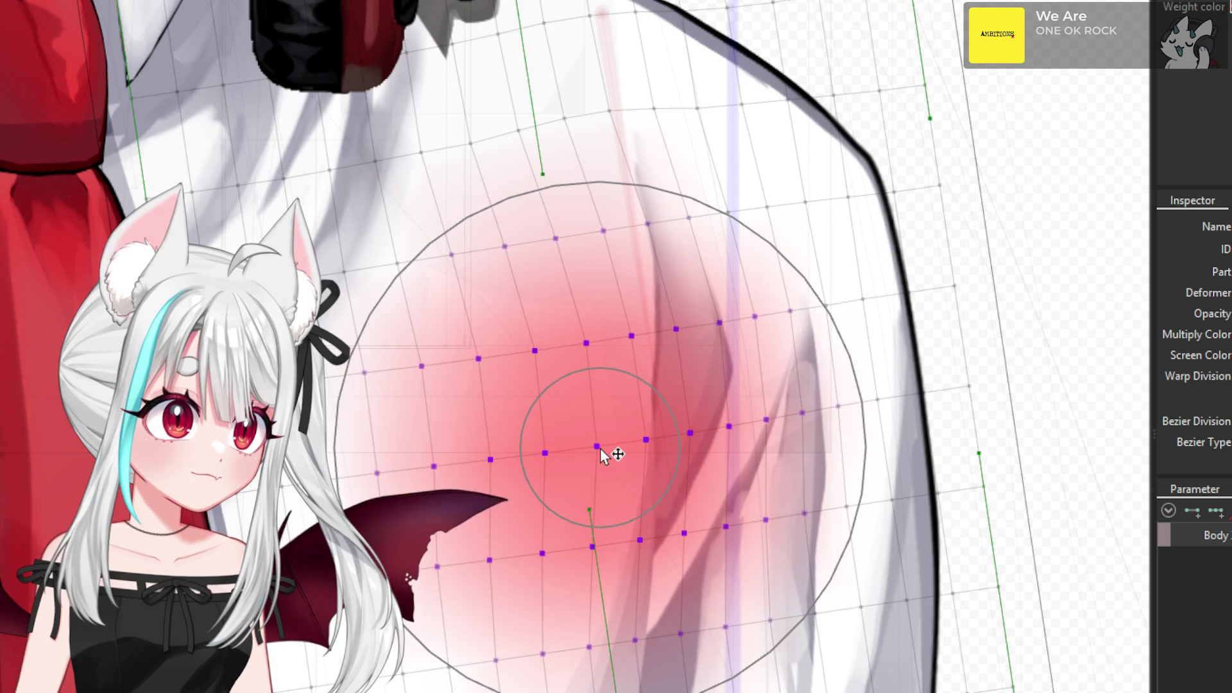
scroll(606, 442, down, 5)
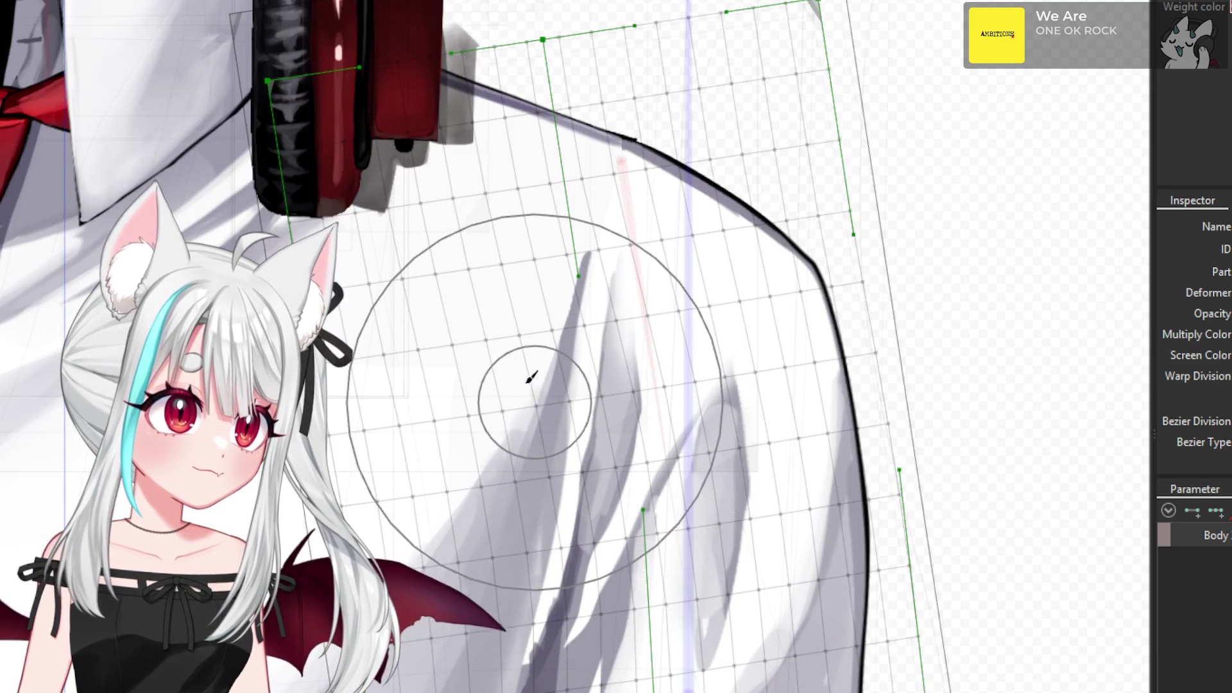
click(544, 370)
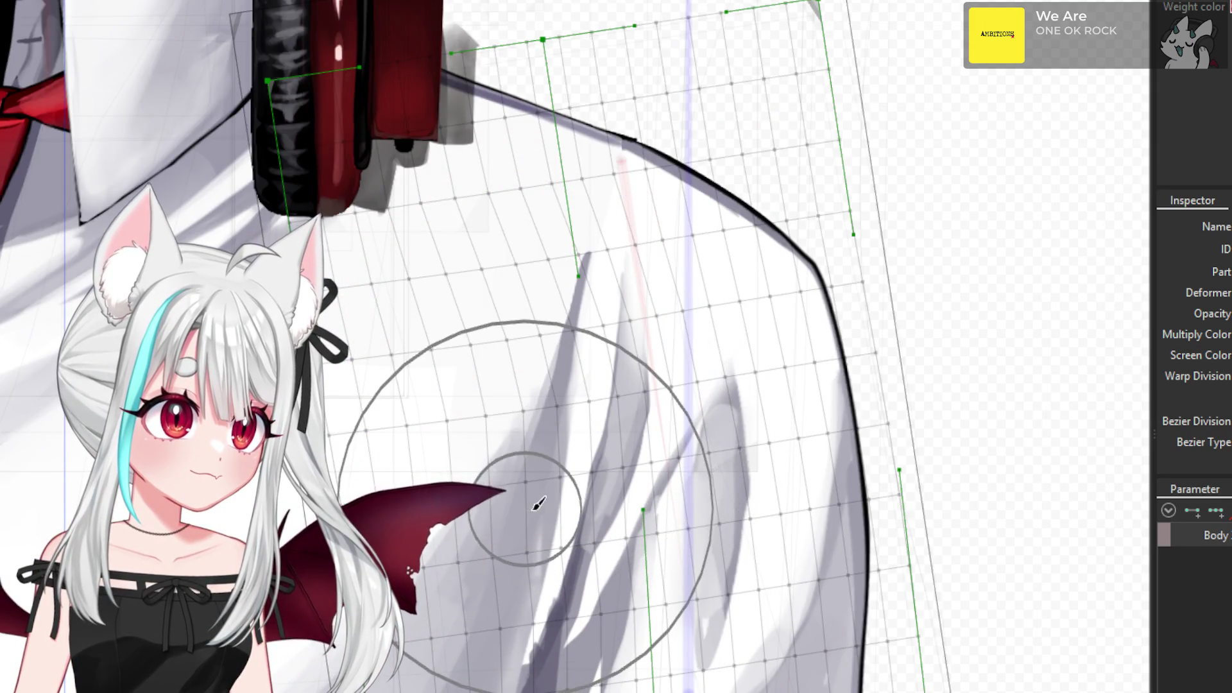
drag(551, 414, 580, 367)
click(584, 361)
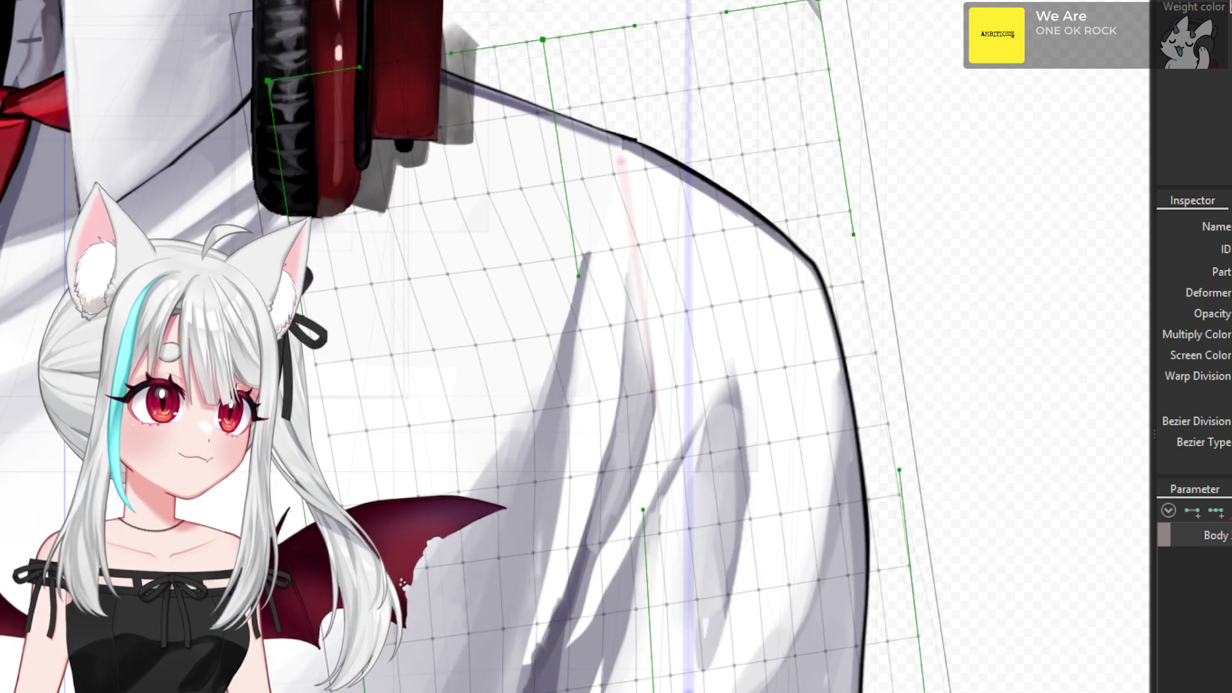
scroll(493, 292, down, 3)
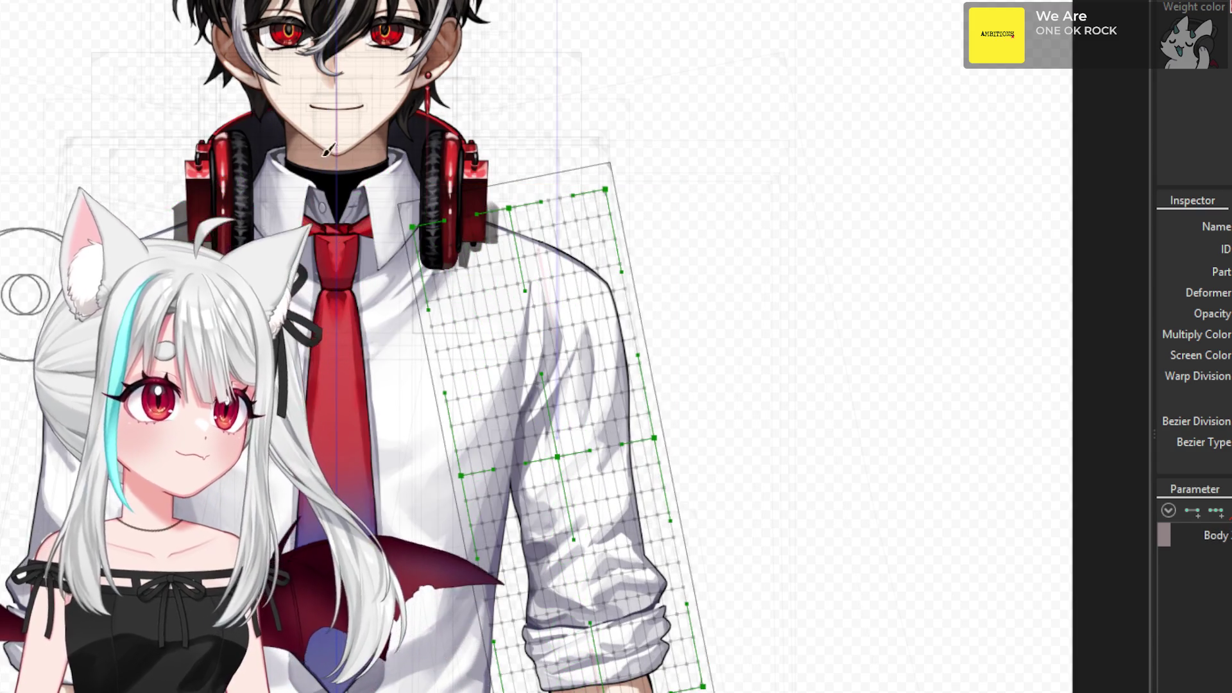
click(398, 355)
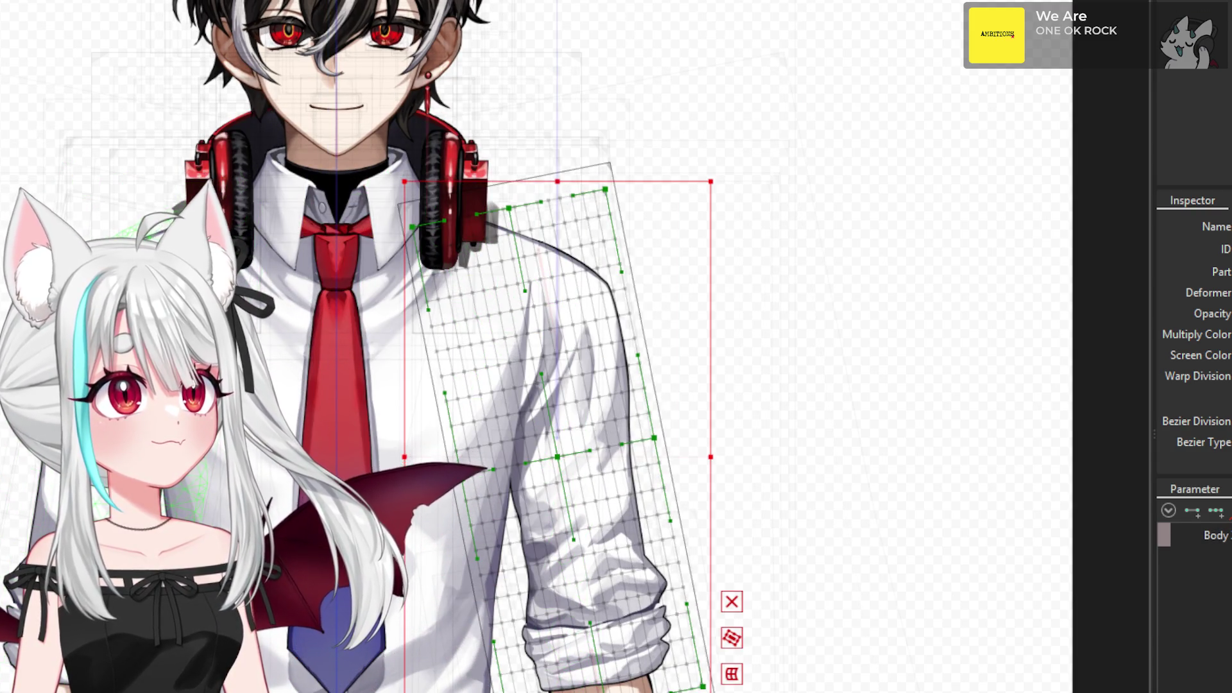
click(97, 385)
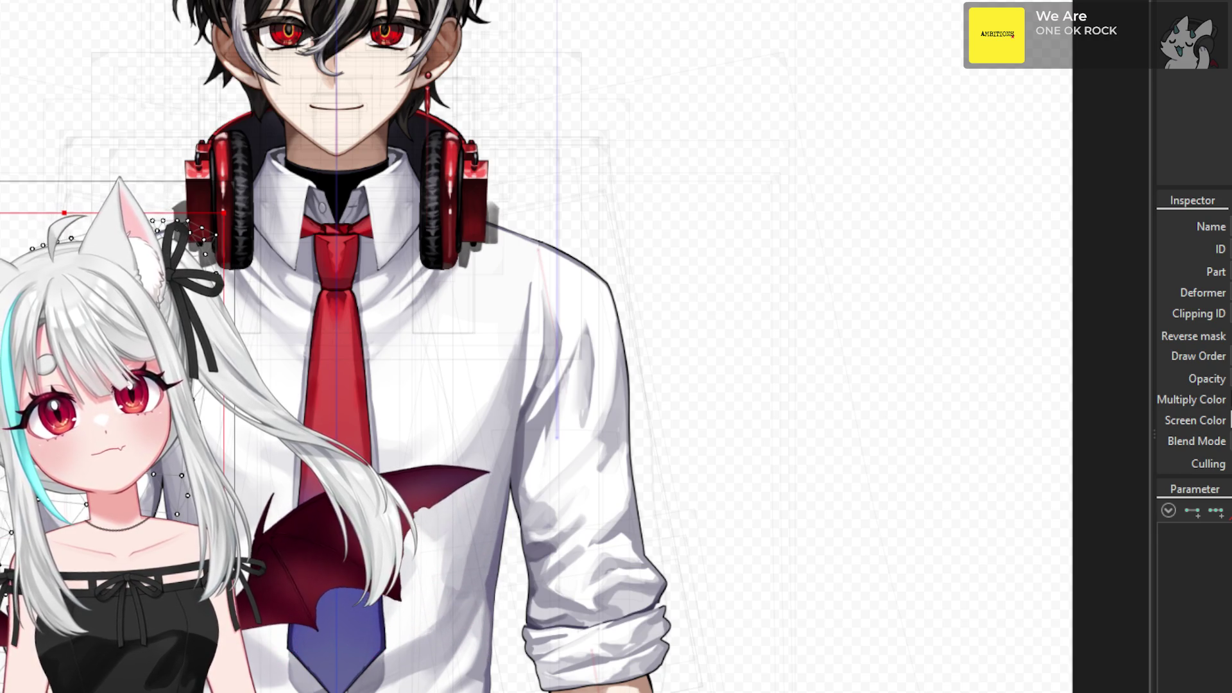
click(565, 417)
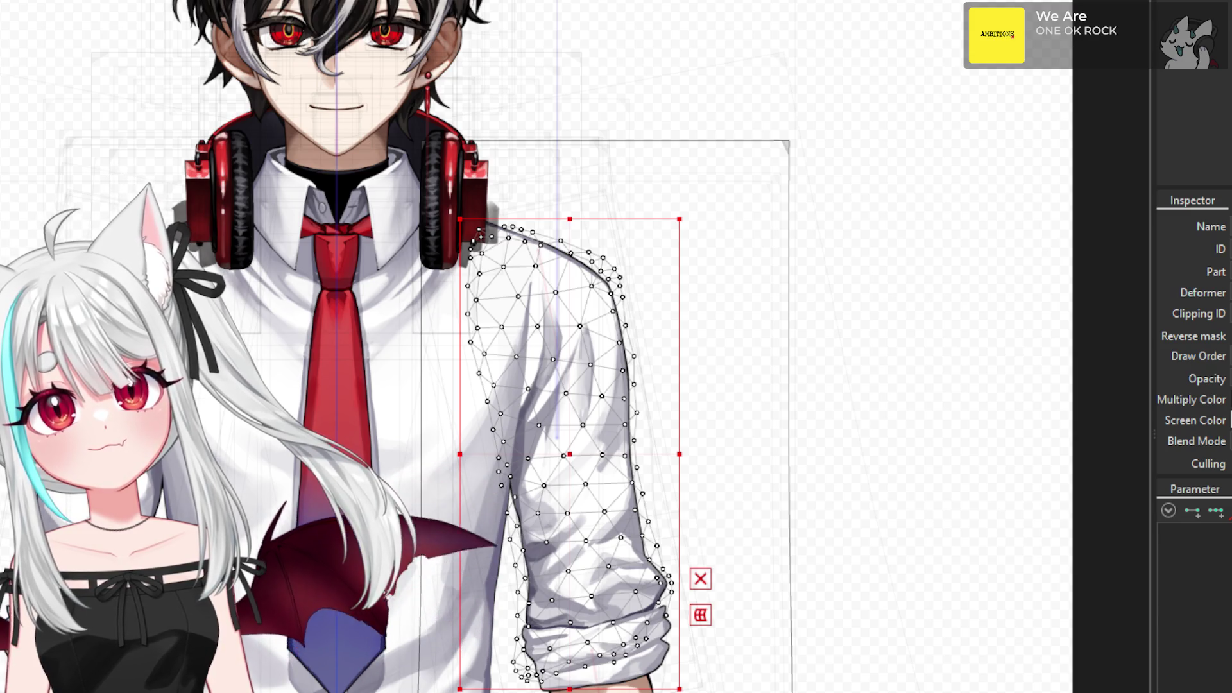
click(147, 385)
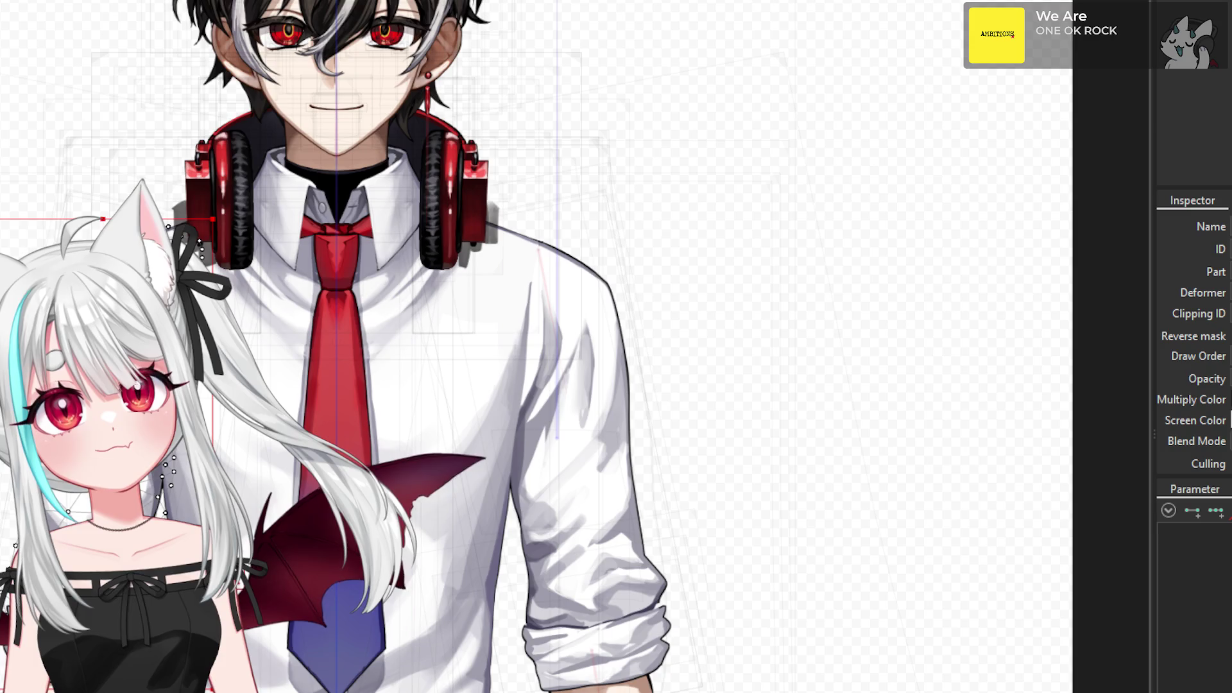
click(129, 321)
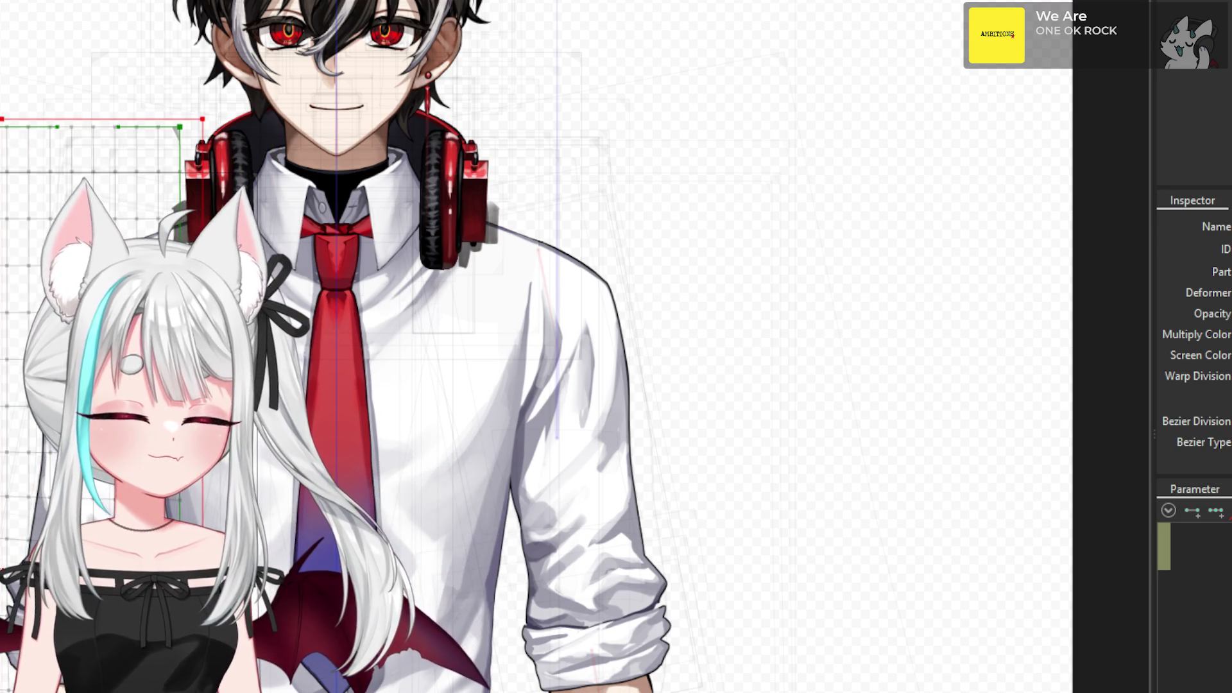
click(9, 500)
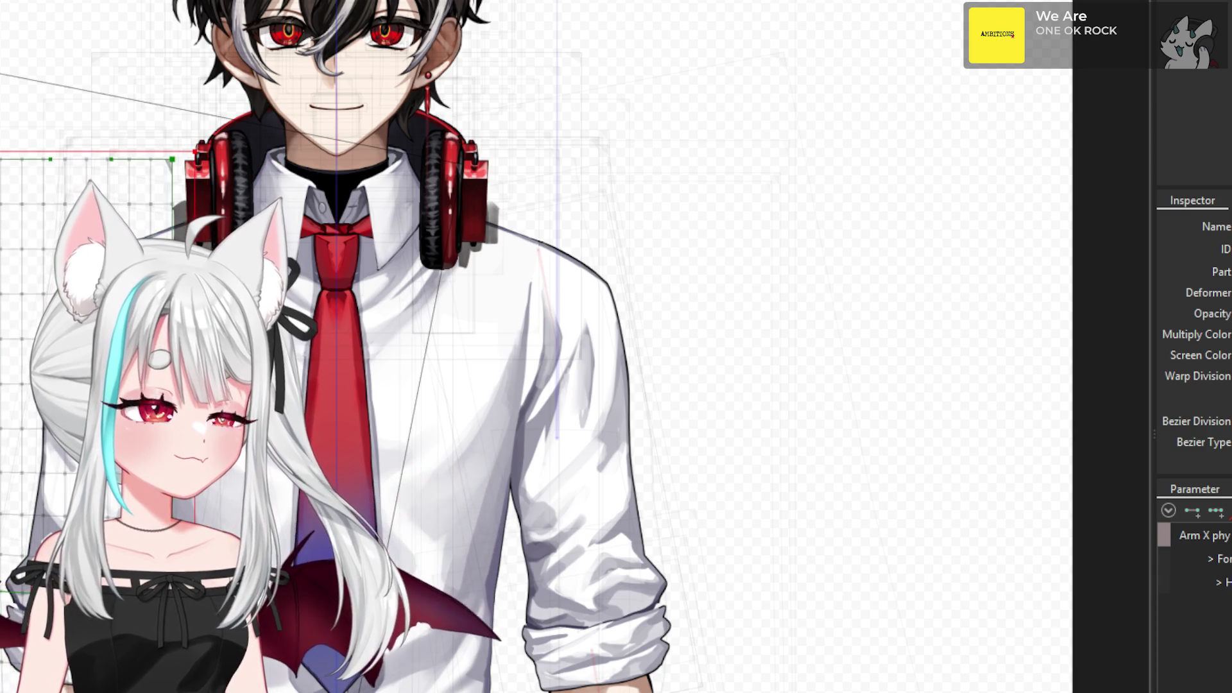
click(272, 326)
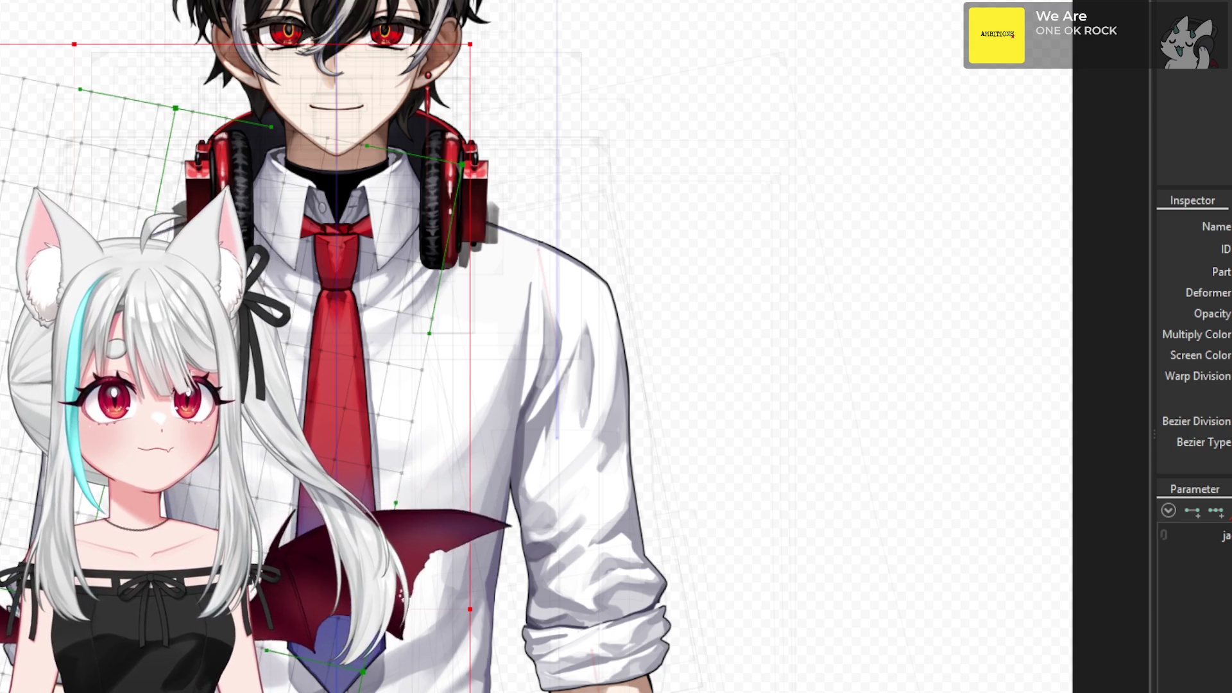
click(479, 648)
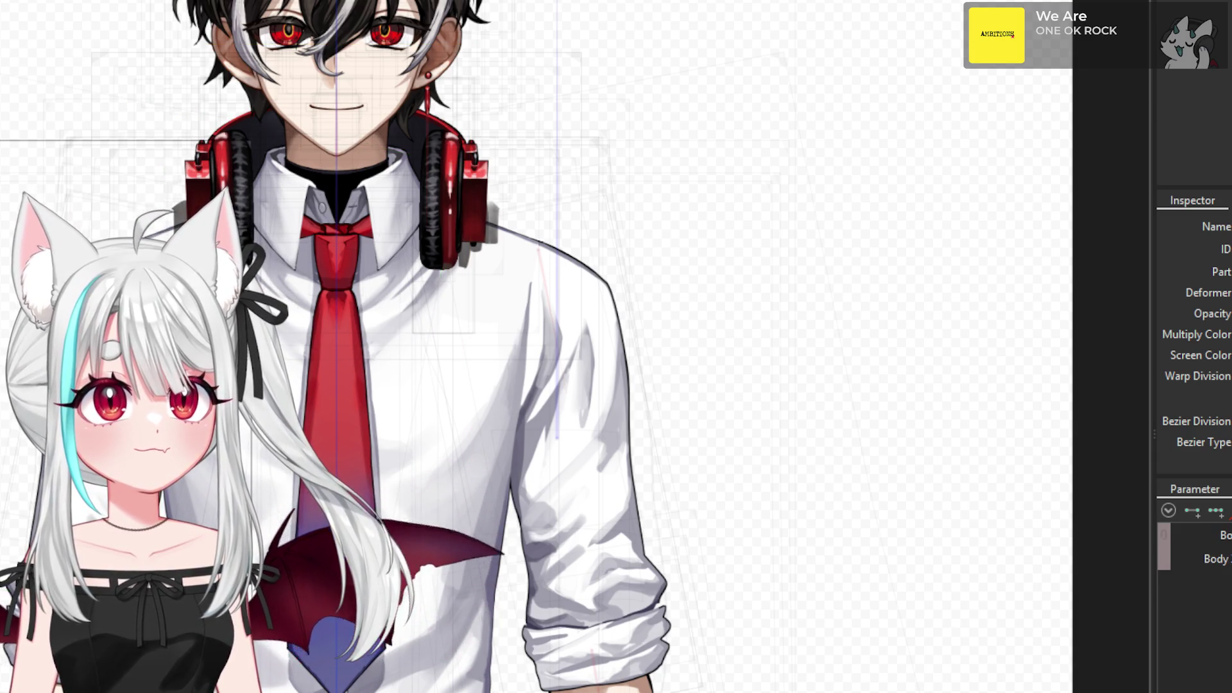
click(479, 648)
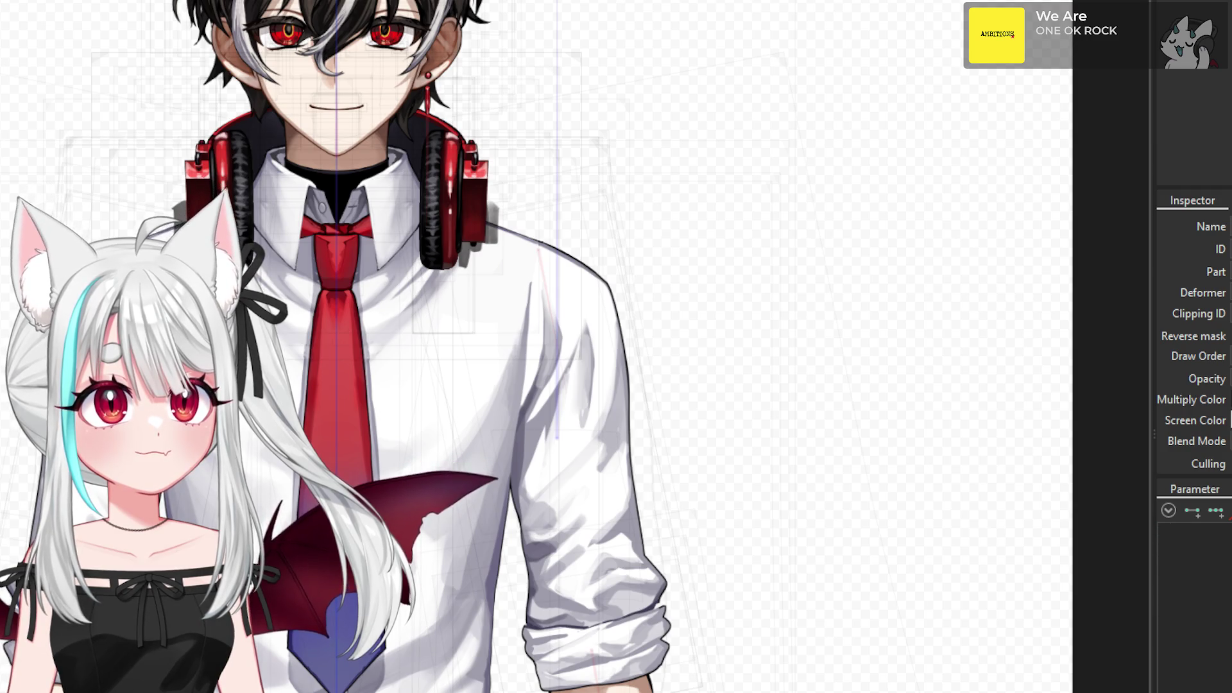
click(480, 648)
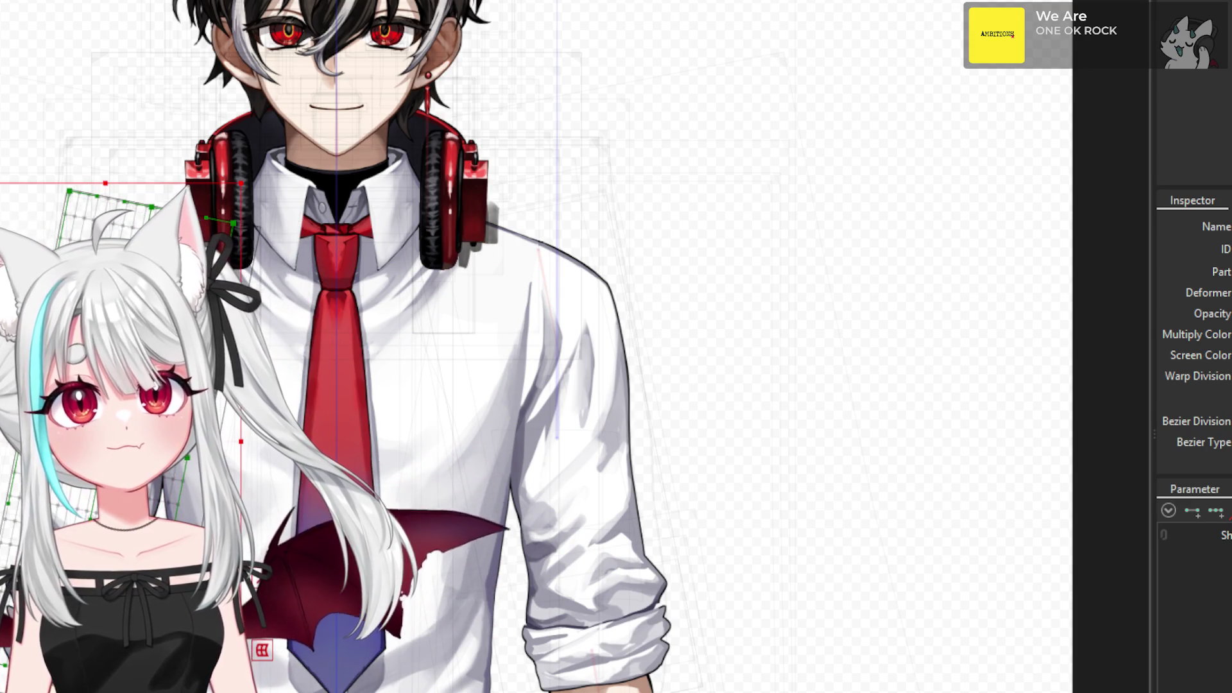
click(164, 481)
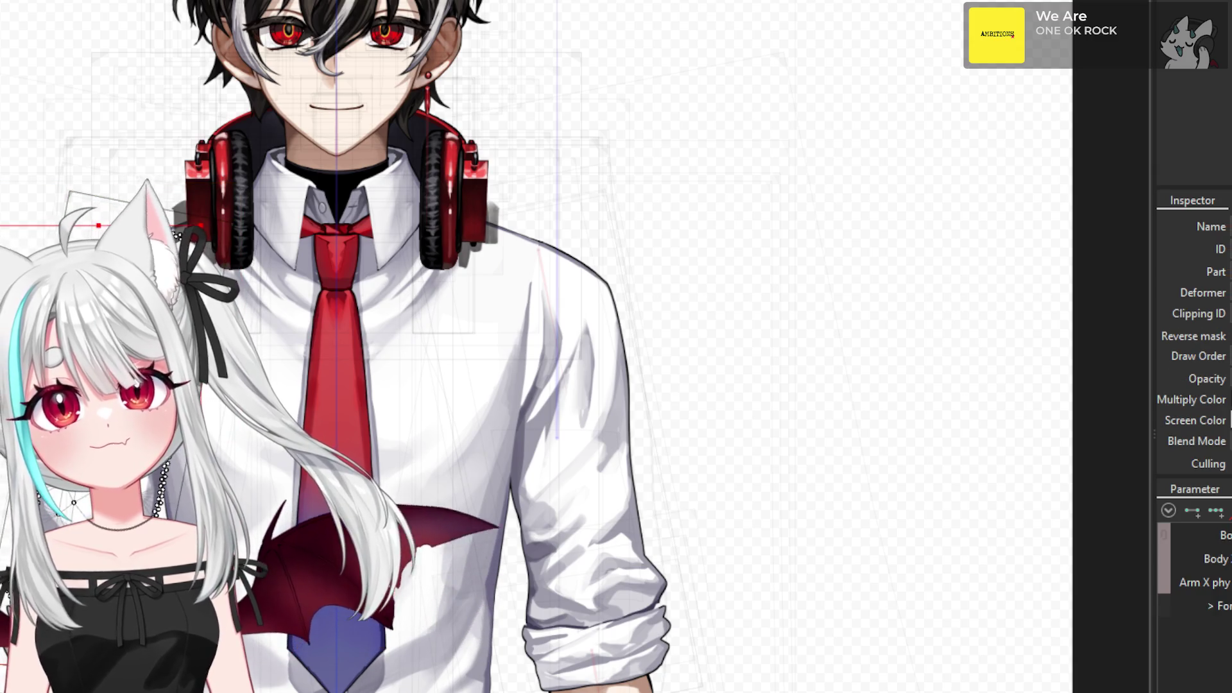
key(Return)
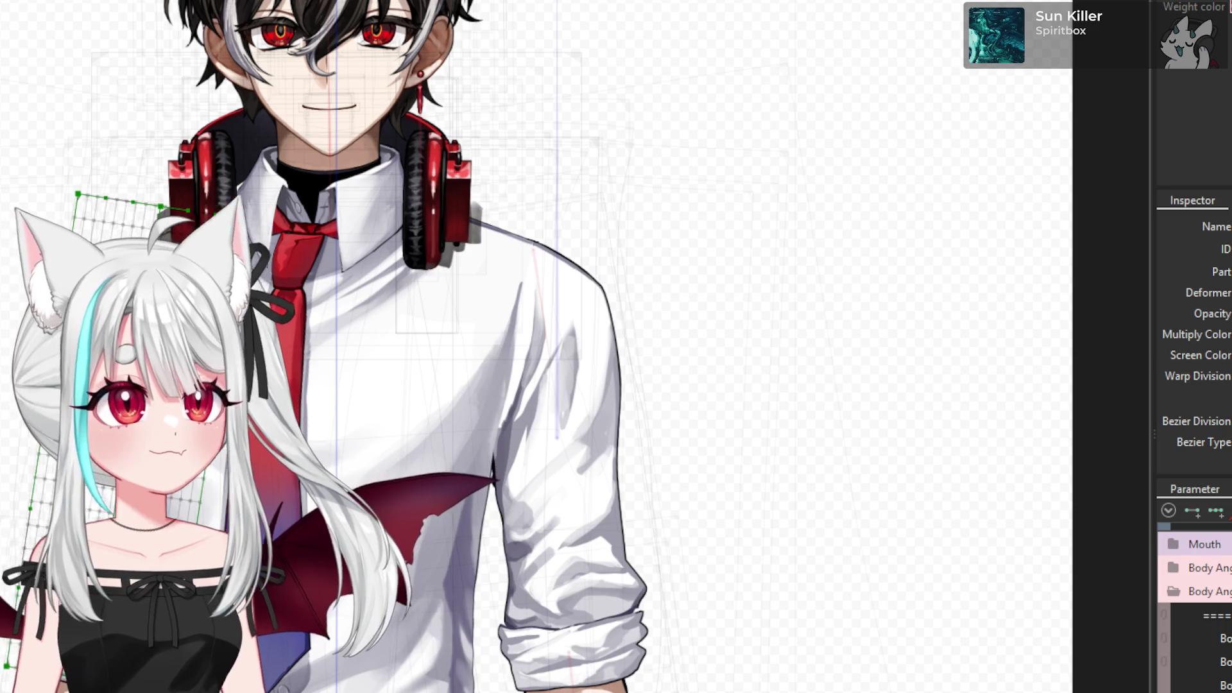
- Zoom in toward the green warp grid over the left shoulder
scroll(102, 346, up, 2)
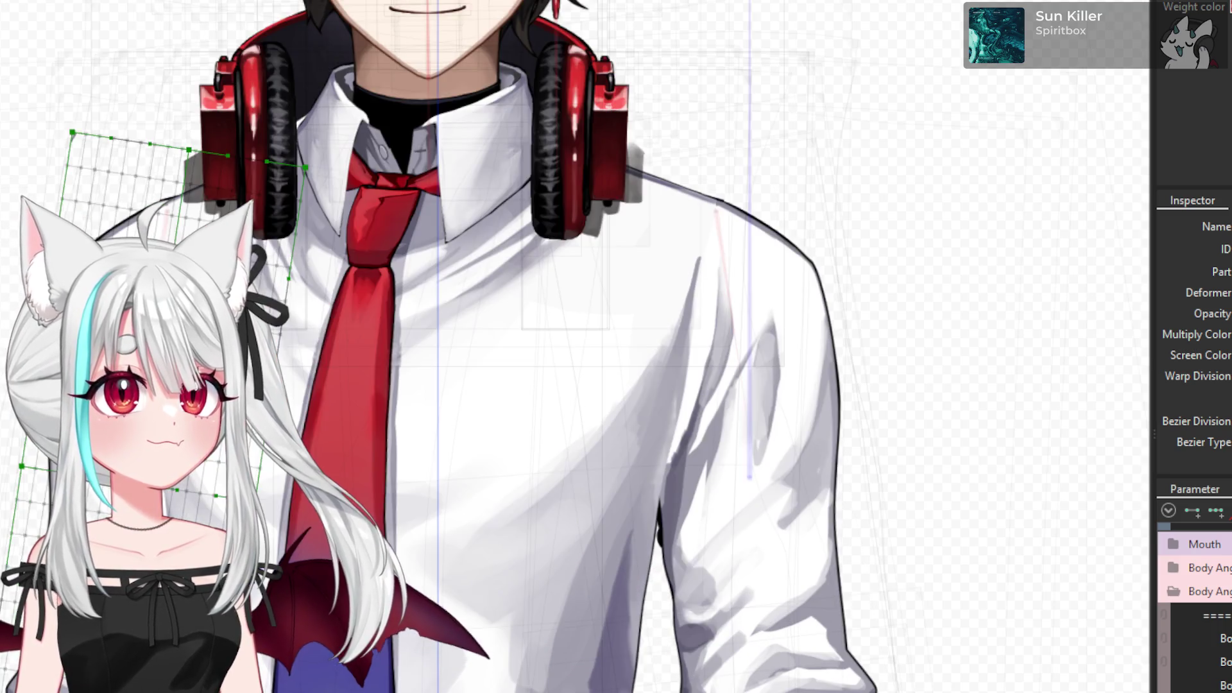
- Brush the shoulder warp grid up and to the left
scroll(103, 346, up, 1)
scroll(102, 346, up, 1)
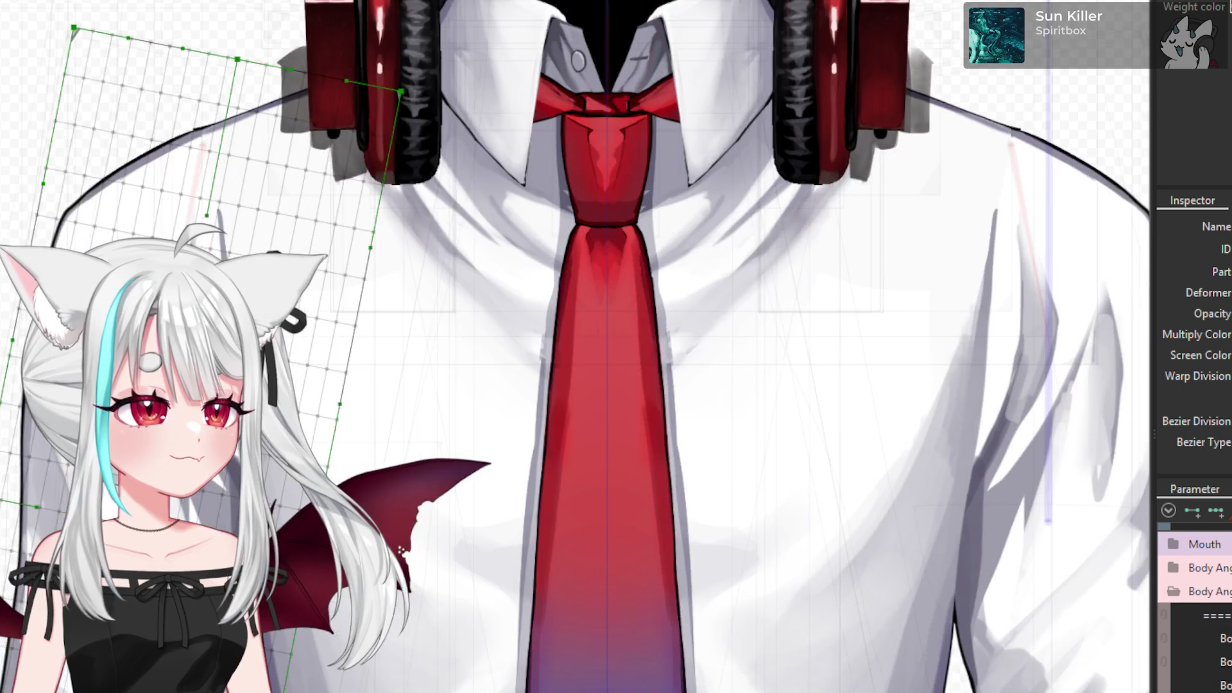
scroll(103, 346, up, 1)
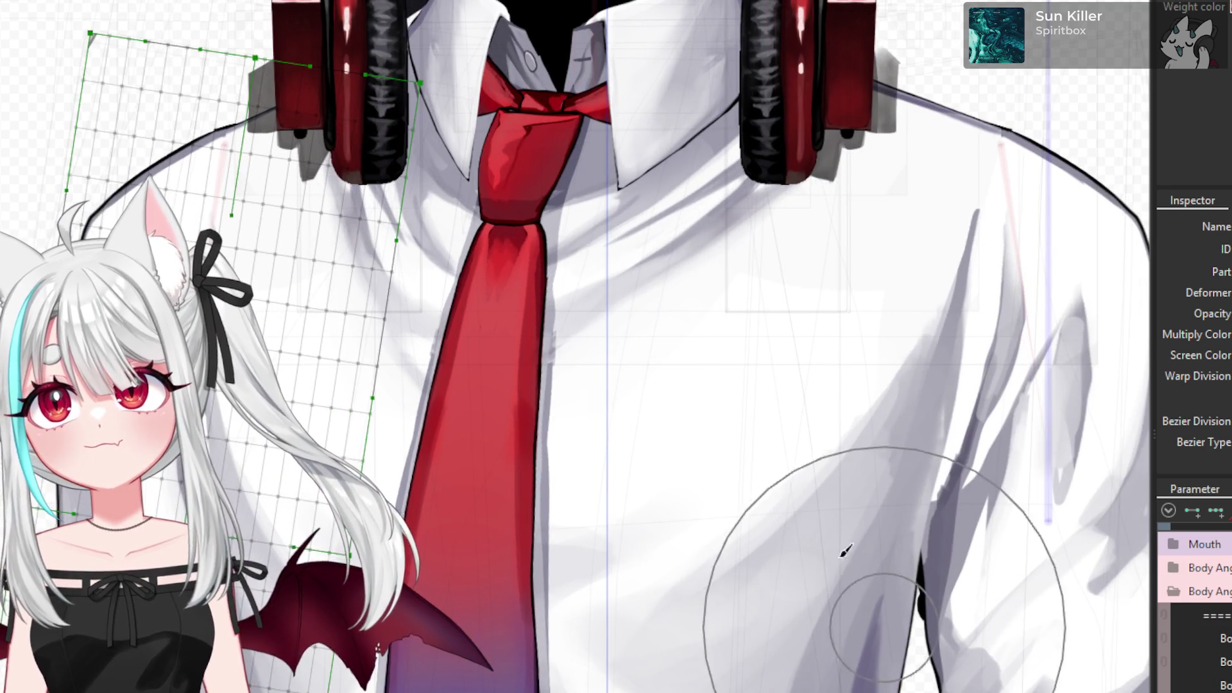
scroll(743, 526, down, 4)
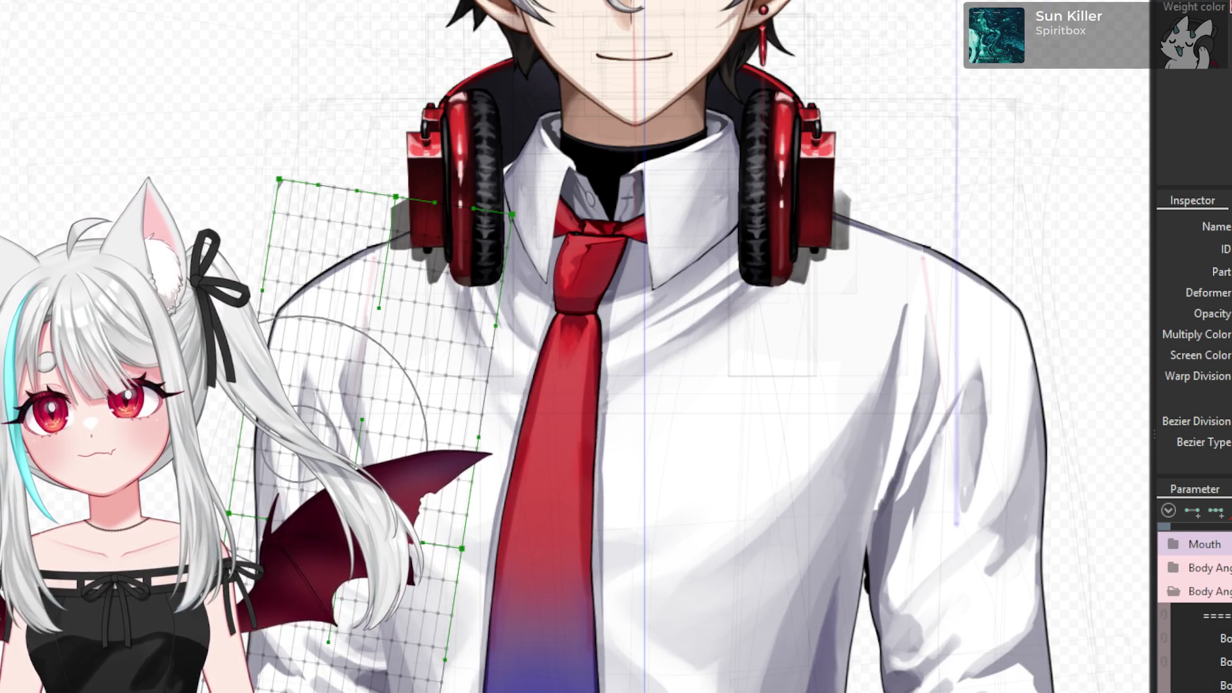
scroll(375, 372, up, 4)
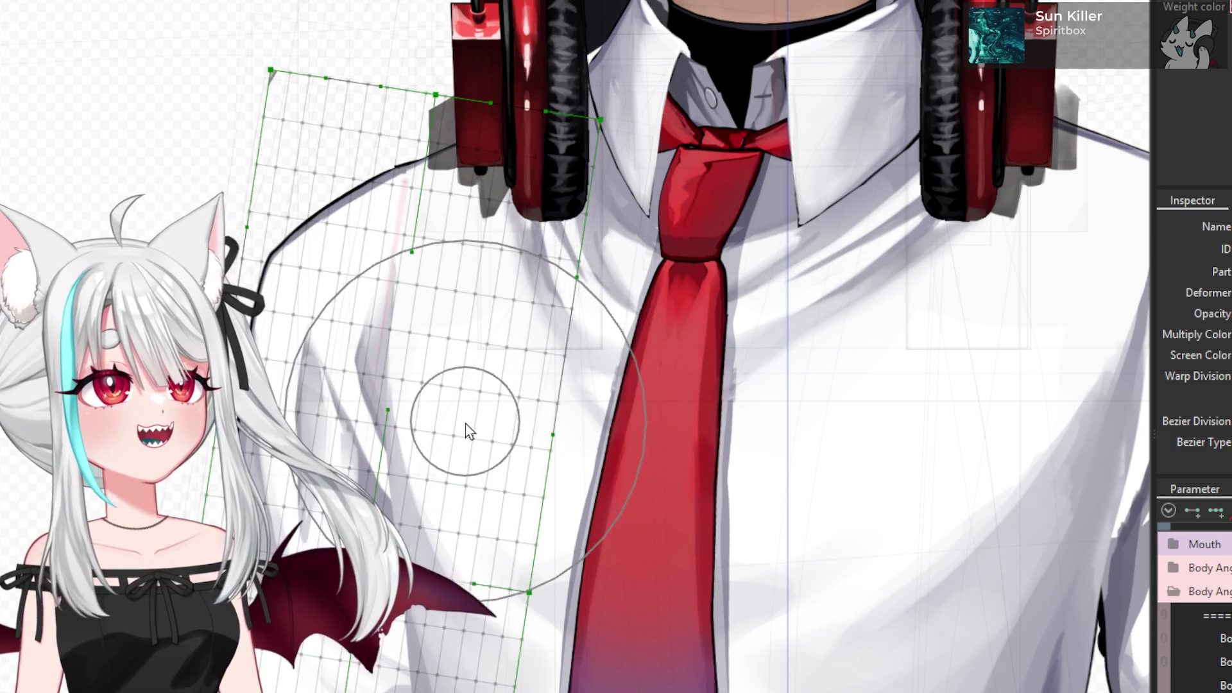
scroll(468, 418, up, 1)
drag(467, 427, 414, 375)
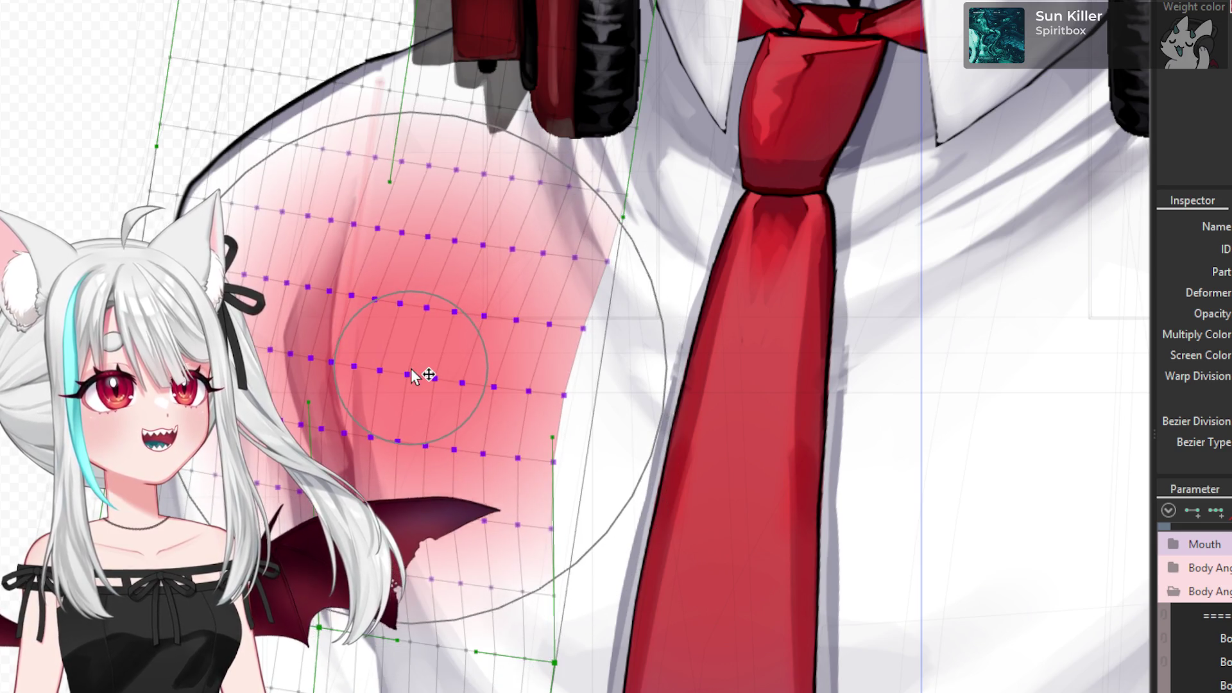
mouse_move(459, 438)
mouse_down()
mouse_move(453, 555)
mouse_move(487, 550)
mouse_up()
- Exit the Deform Brush and select a shirt art mesh
key(Escape)
scroll(511, 333, down, 3)
scroll(467, 518, up, 3)
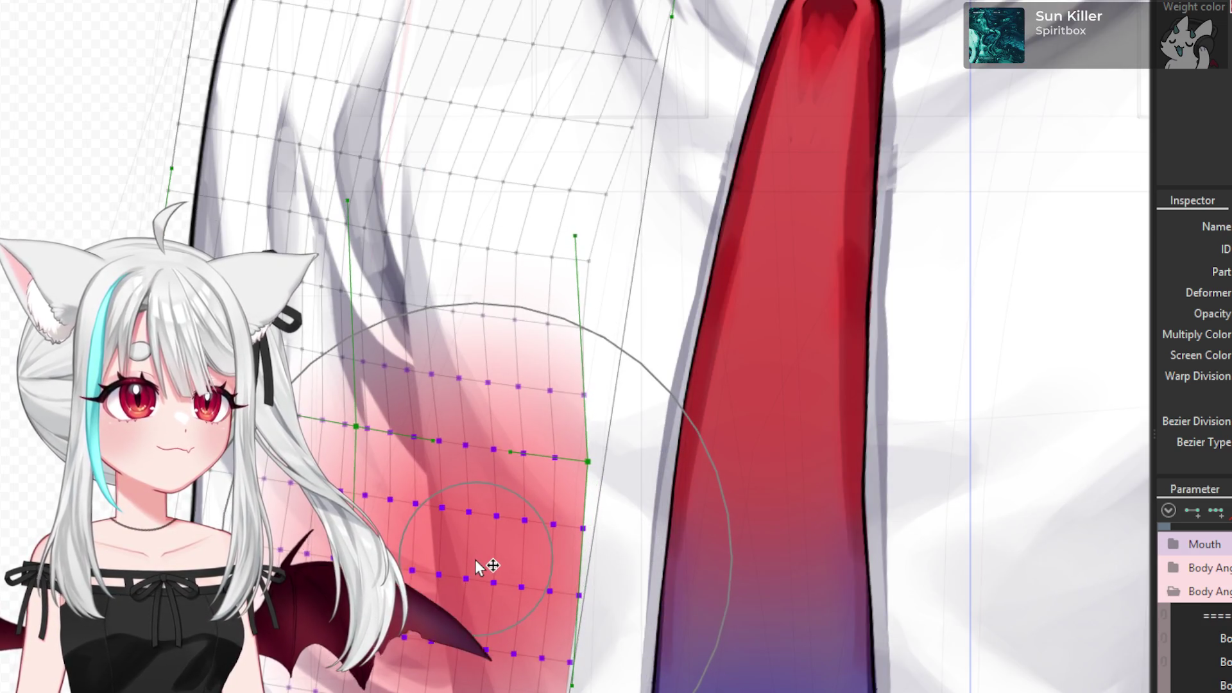
key(Escape)
click(487, 321)
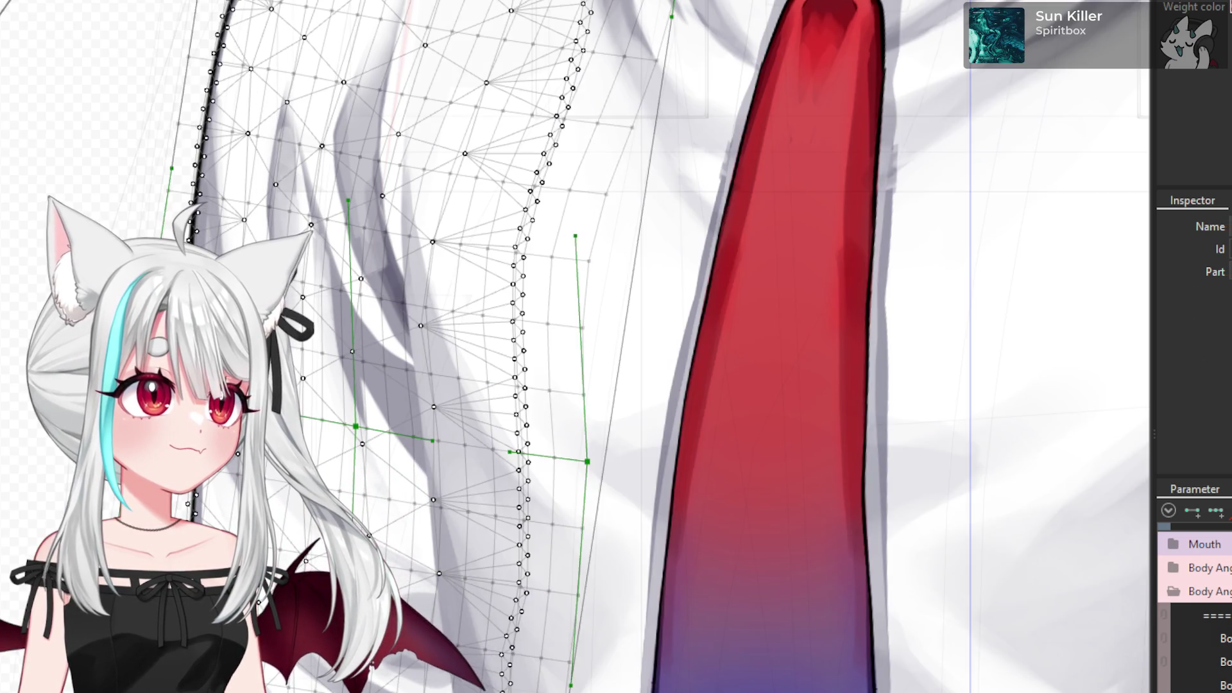
- Select the shirt's sleeve art mesh and put it under the Deform Brush (B)
click(381, 411)
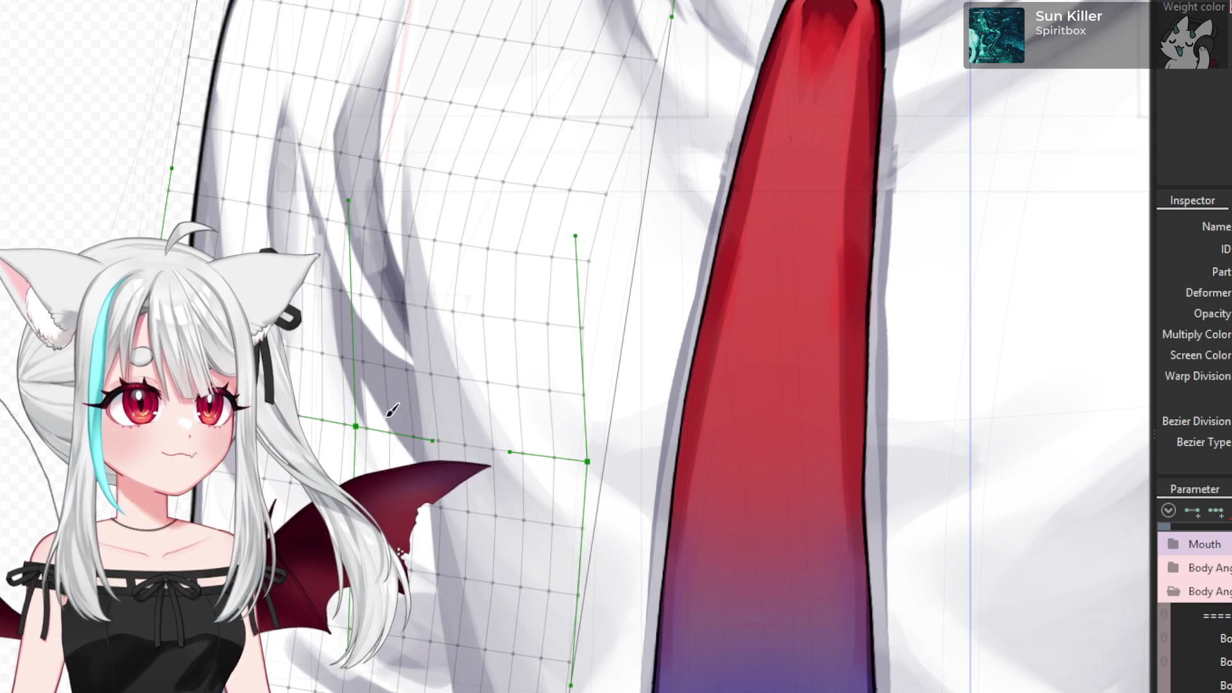
scroll(382, 410, down, 2)
click(385, 321)
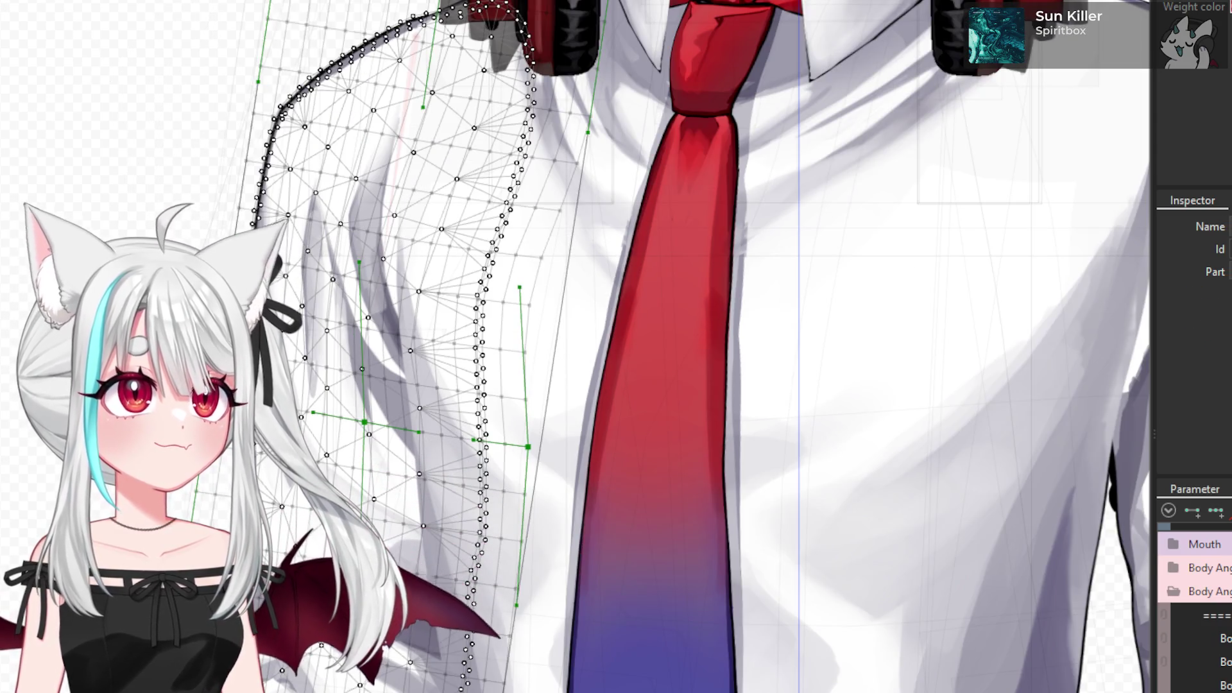
key(b)
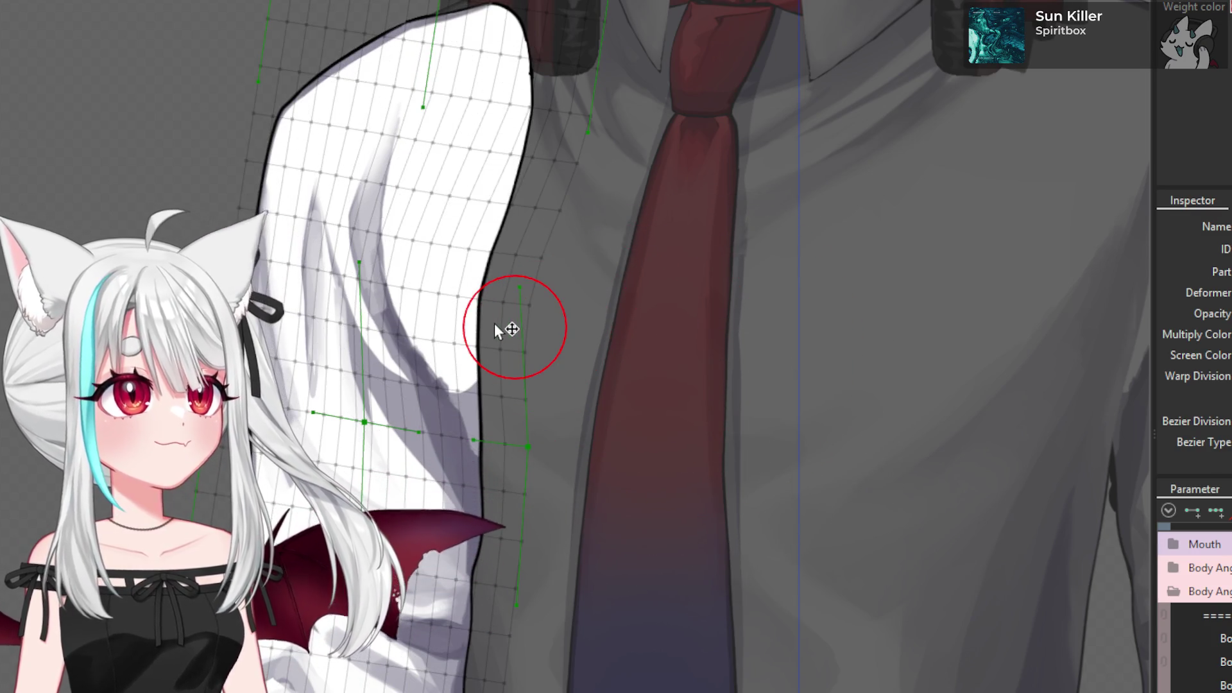
scroll(495, 292, up, 2)
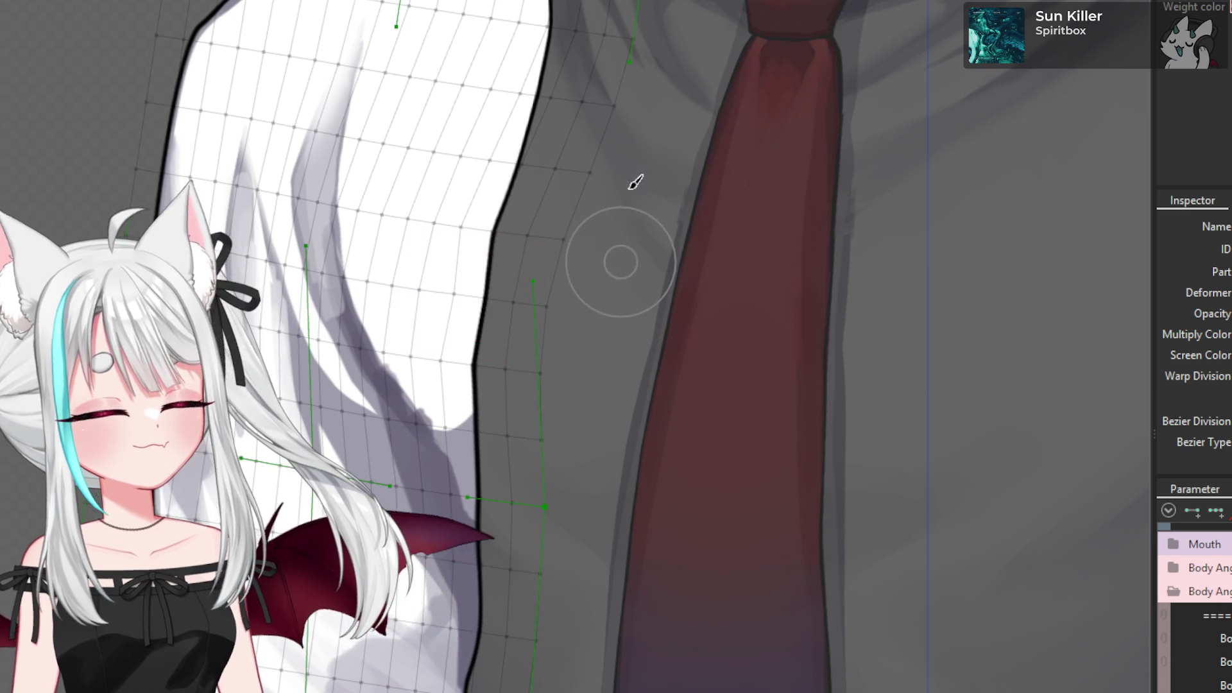
key(v)
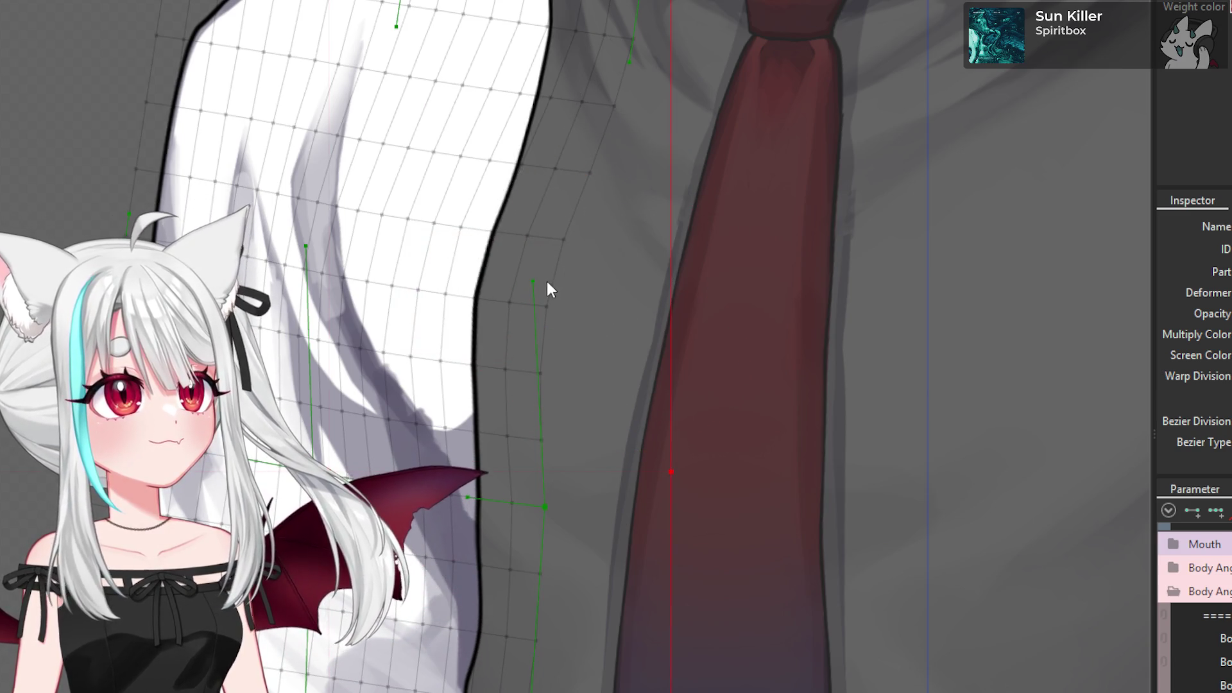
key(b)
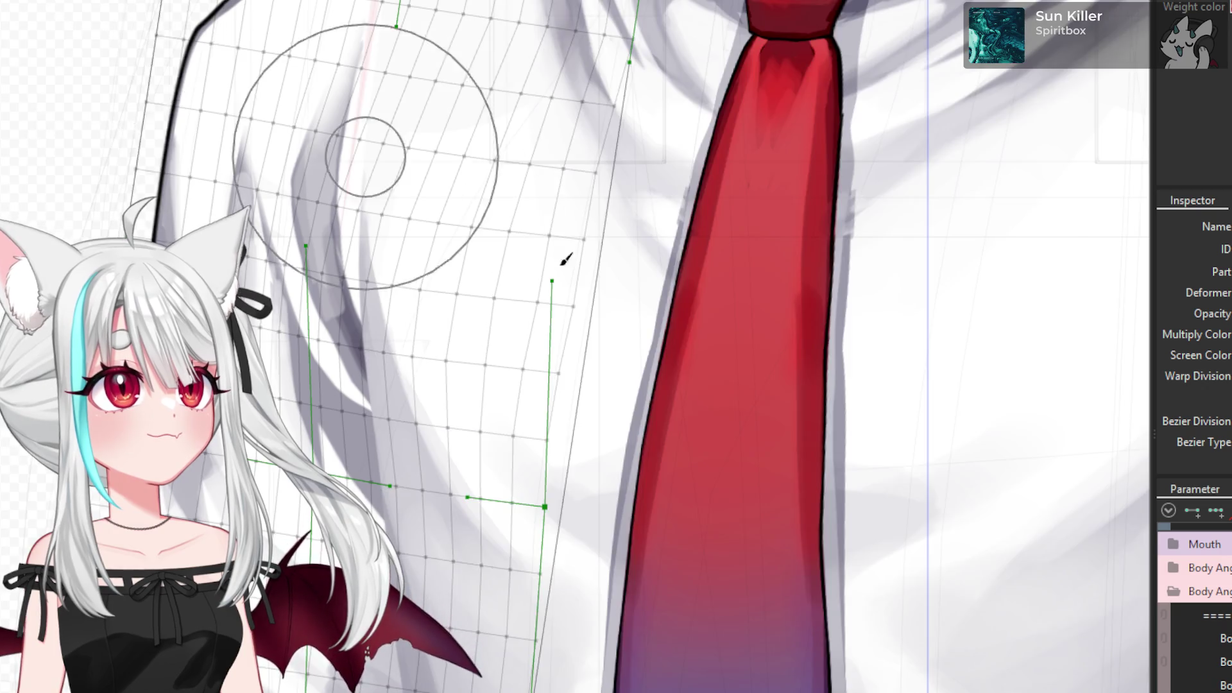
- Brush the sleeve mesh points at its upper part and along the lower folds
scroll(528, 253, down, 3)
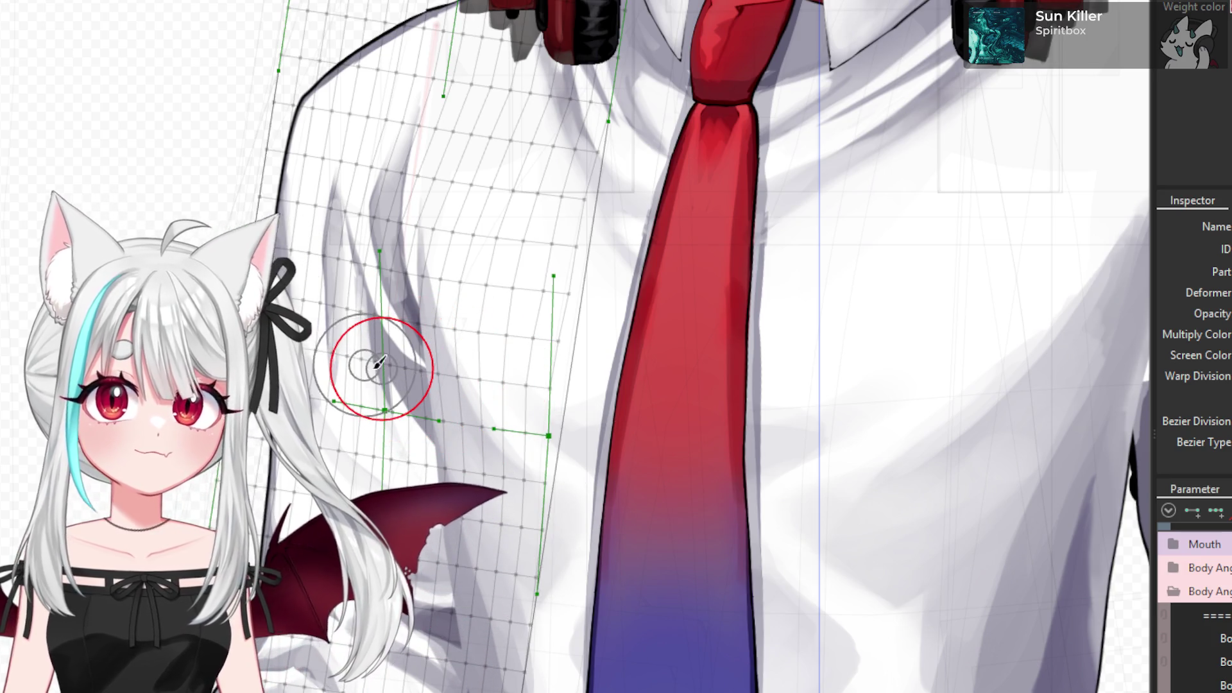
scroll(333, 315, up, 3)
drag(326, 331, 324, 331)
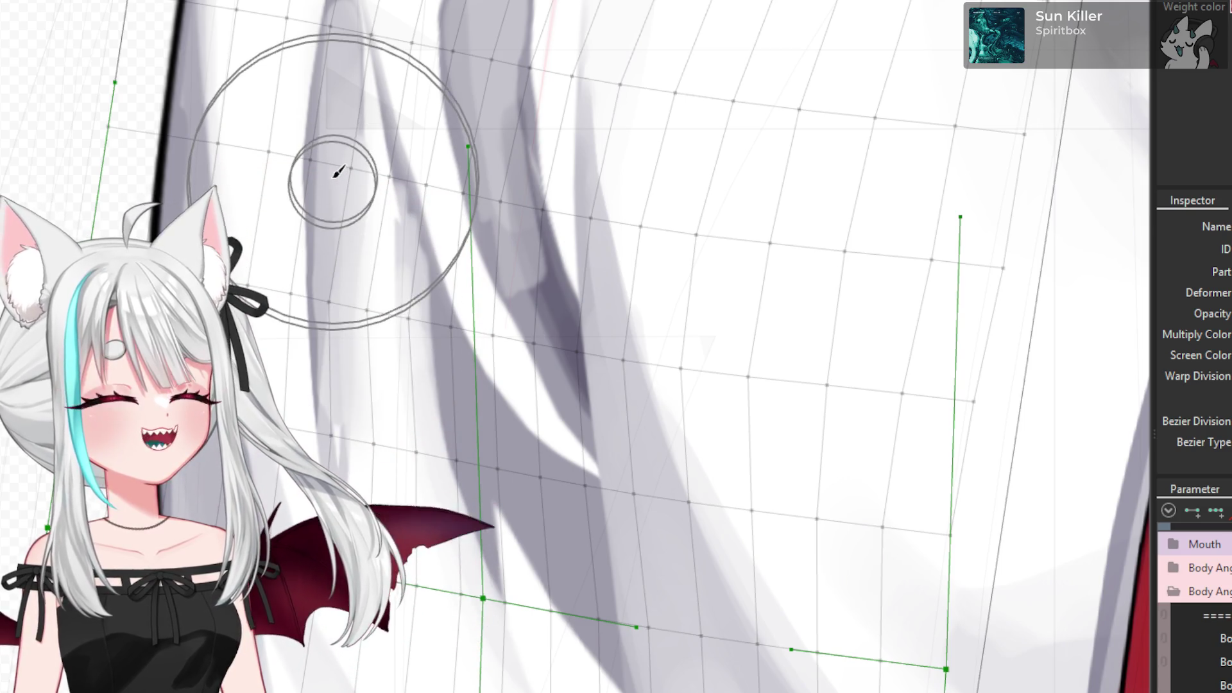
drag(325, 182, 358, 59)
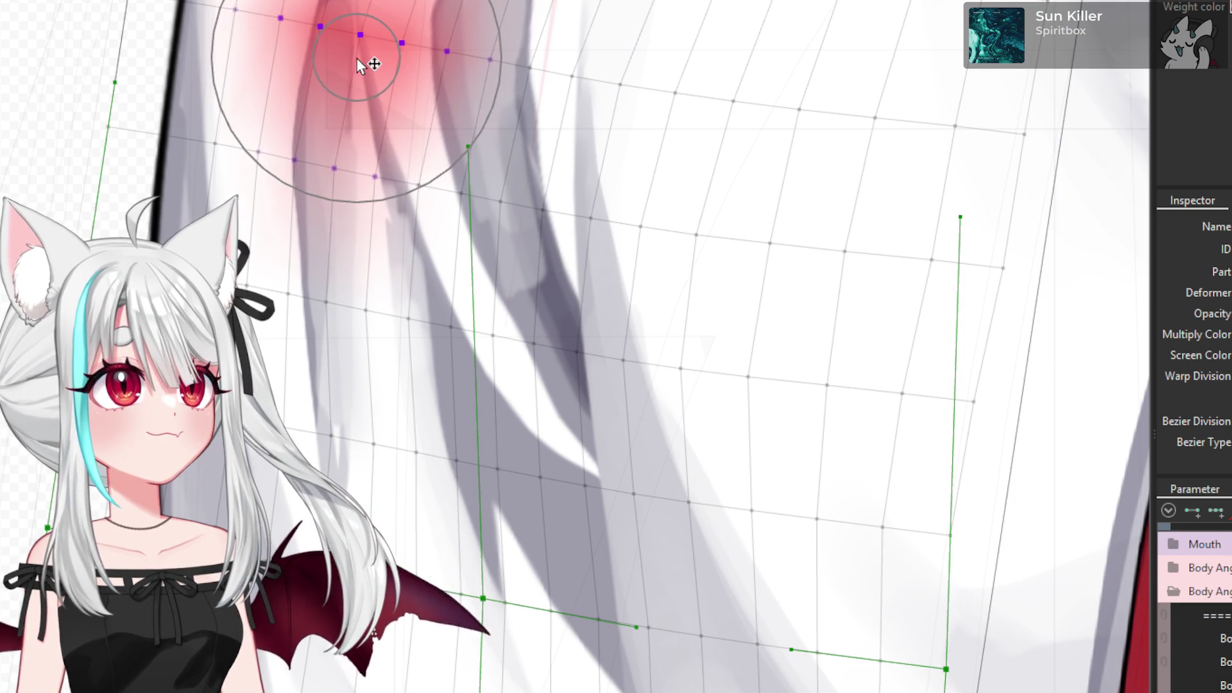
drag(391, 428, 385, 425)
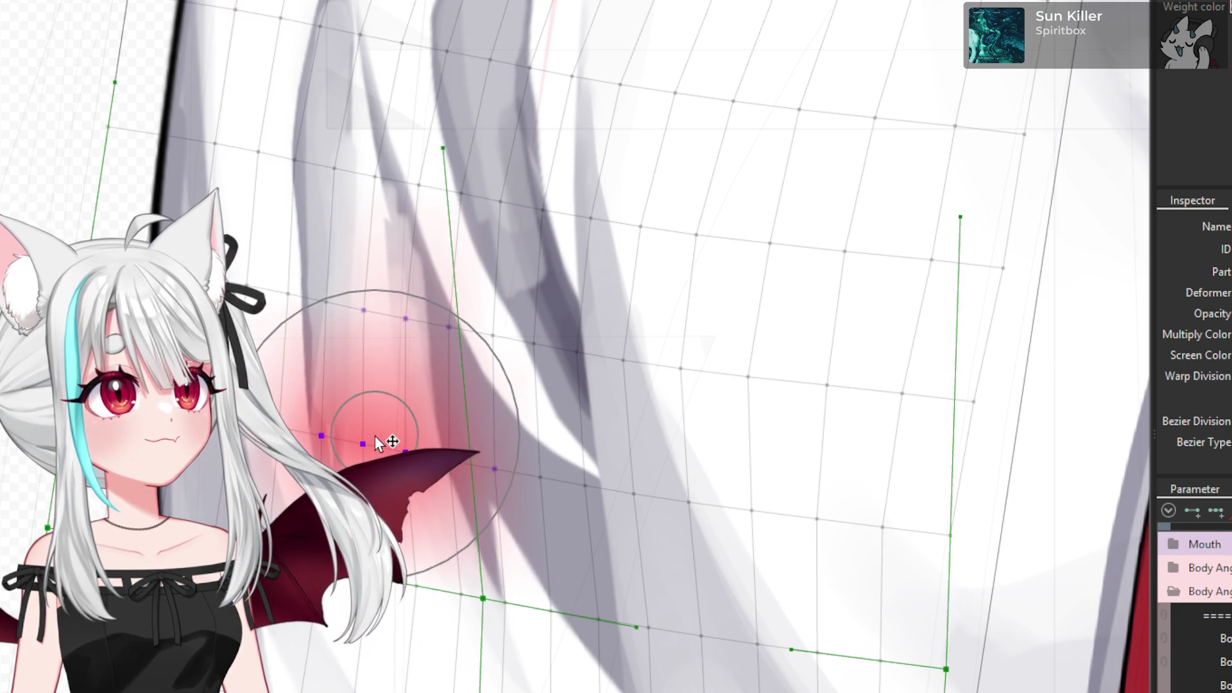
drag(359, 307, 357, 316)
scroll(357, 307, down, 5)
scroll(414, 375, up, 5)
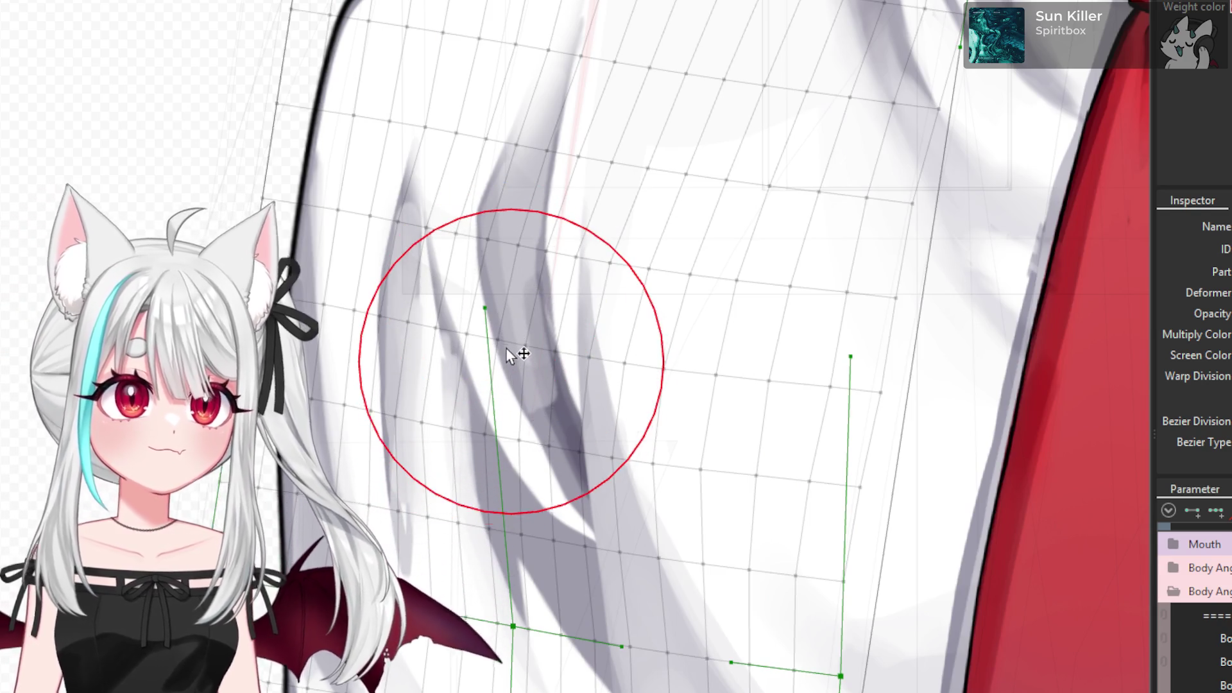
- Enlarge the brush's influence and nudge the shirt mesh at upper, middle and lower folds
drag(510, 359, 510, 332)
scroll(510, 332, down, 2)
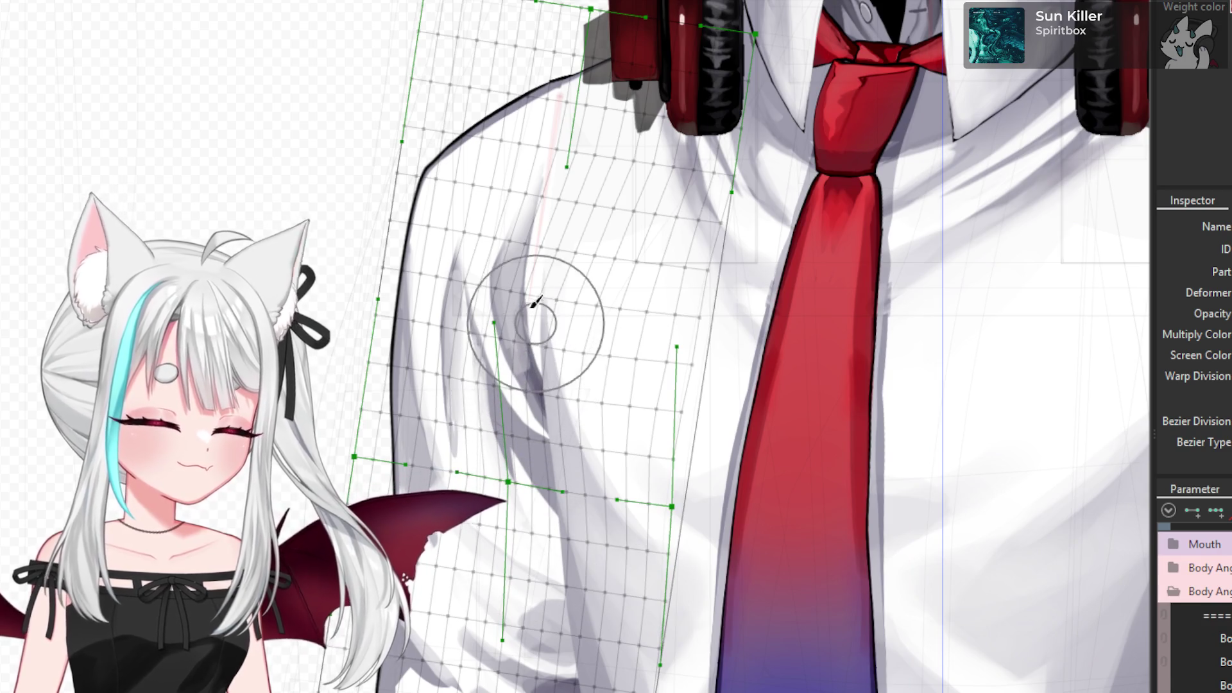
scroll(511, 314, up, 2)
scroll(494, 311, up, 1)
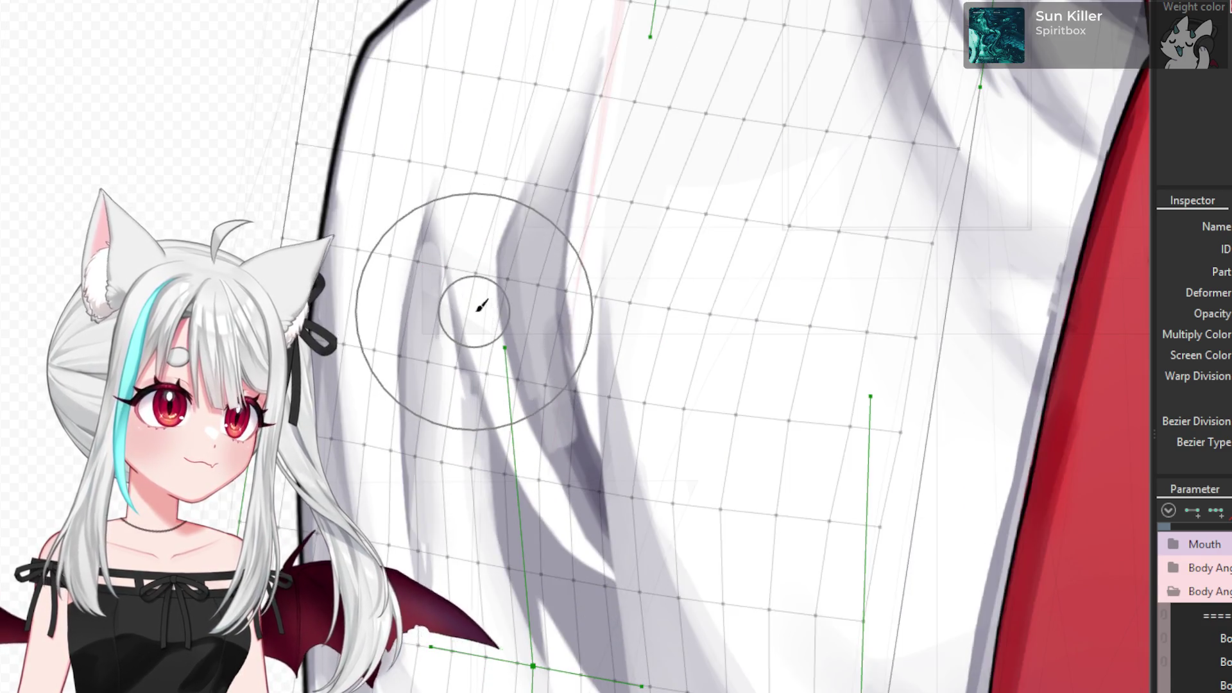
click(480, 314)
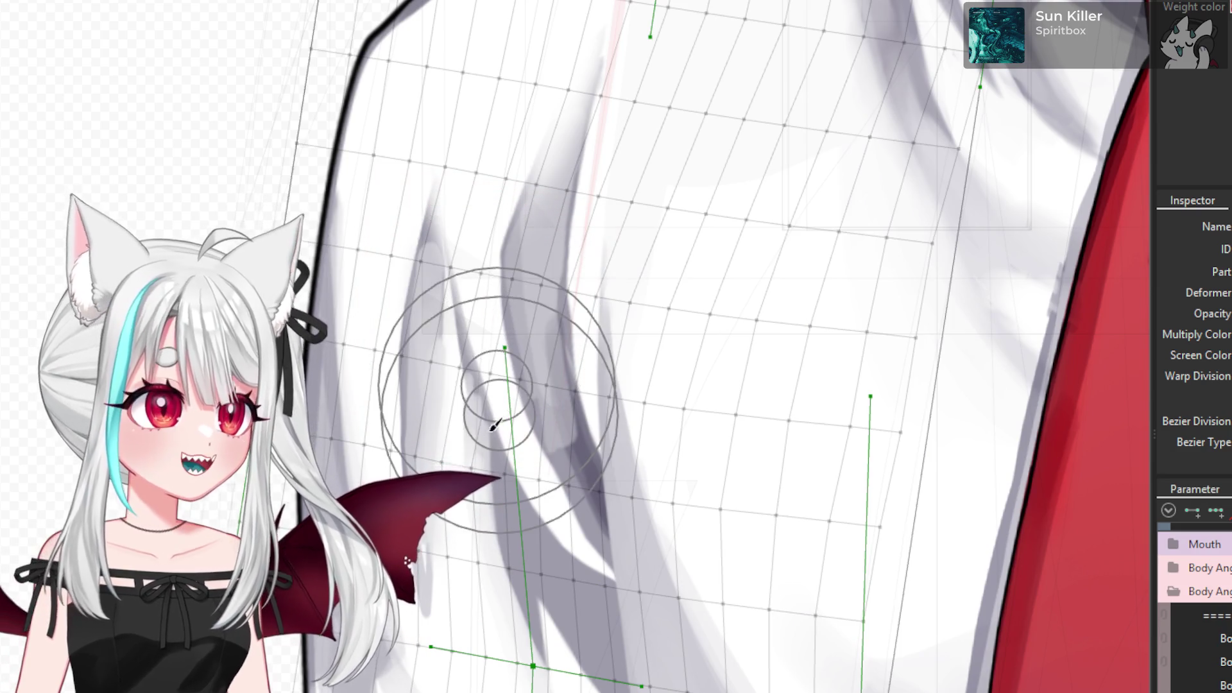
click(501, 467)
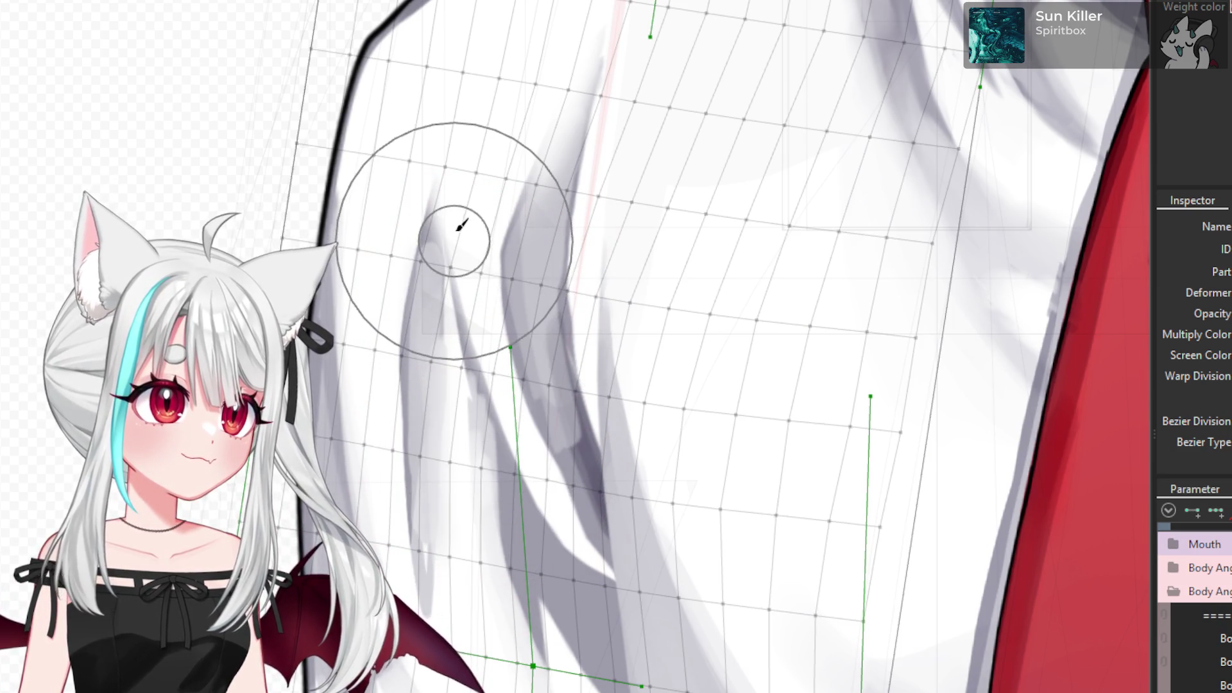
click(459, 234)
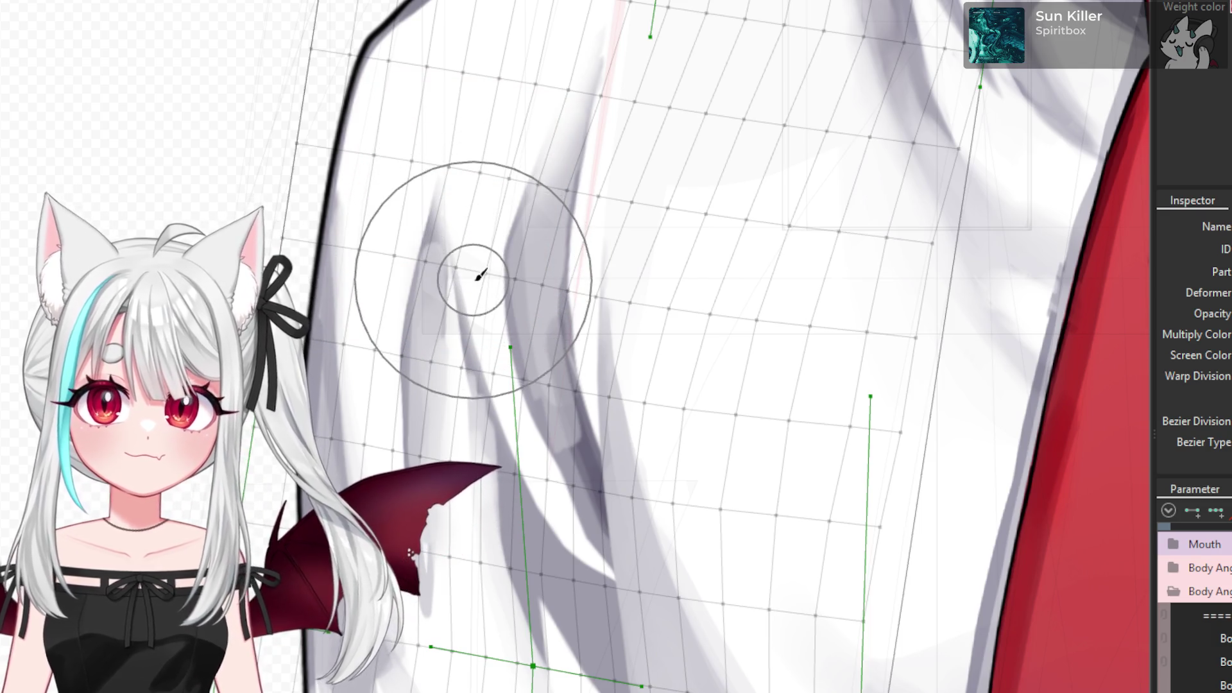
scroll(478, 277, down, 3)
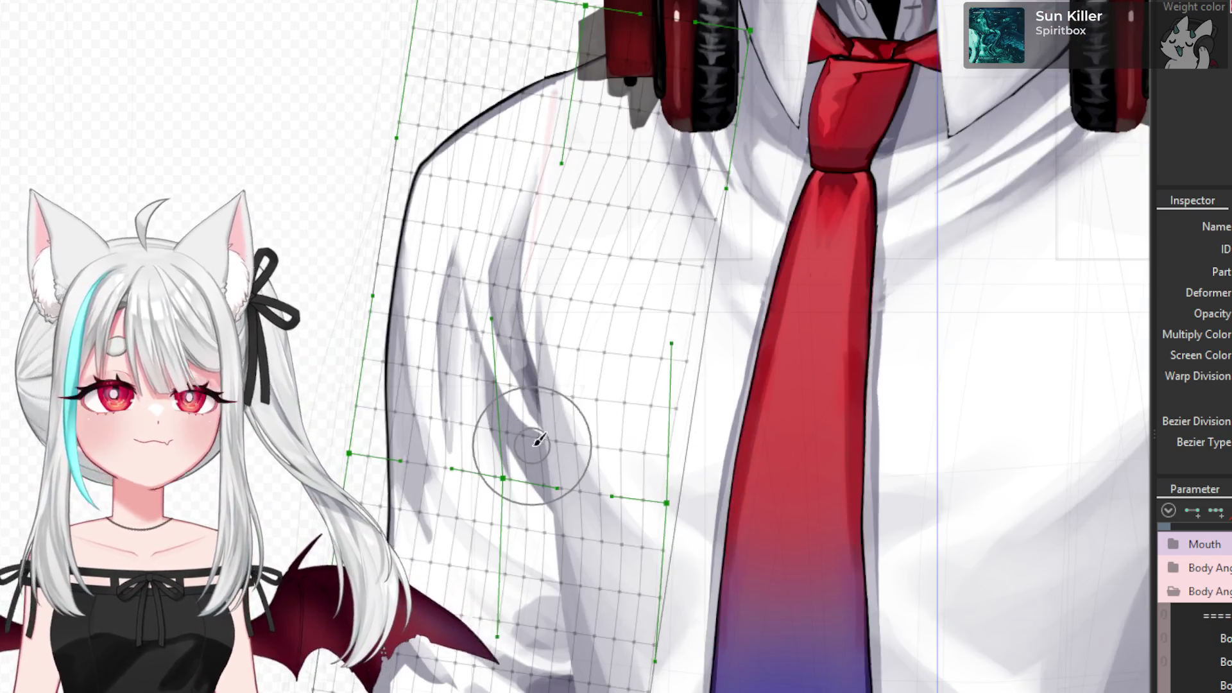
scroll(556, 593, up, 3)
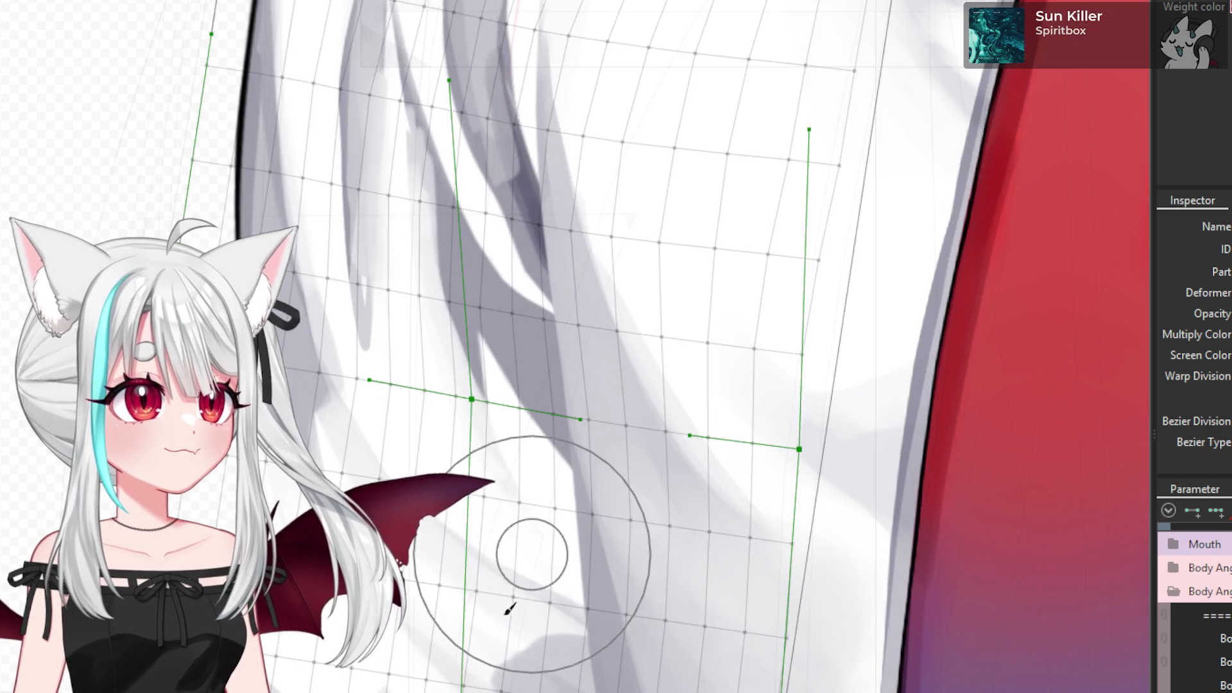
scroll(509, 577, down, 2)
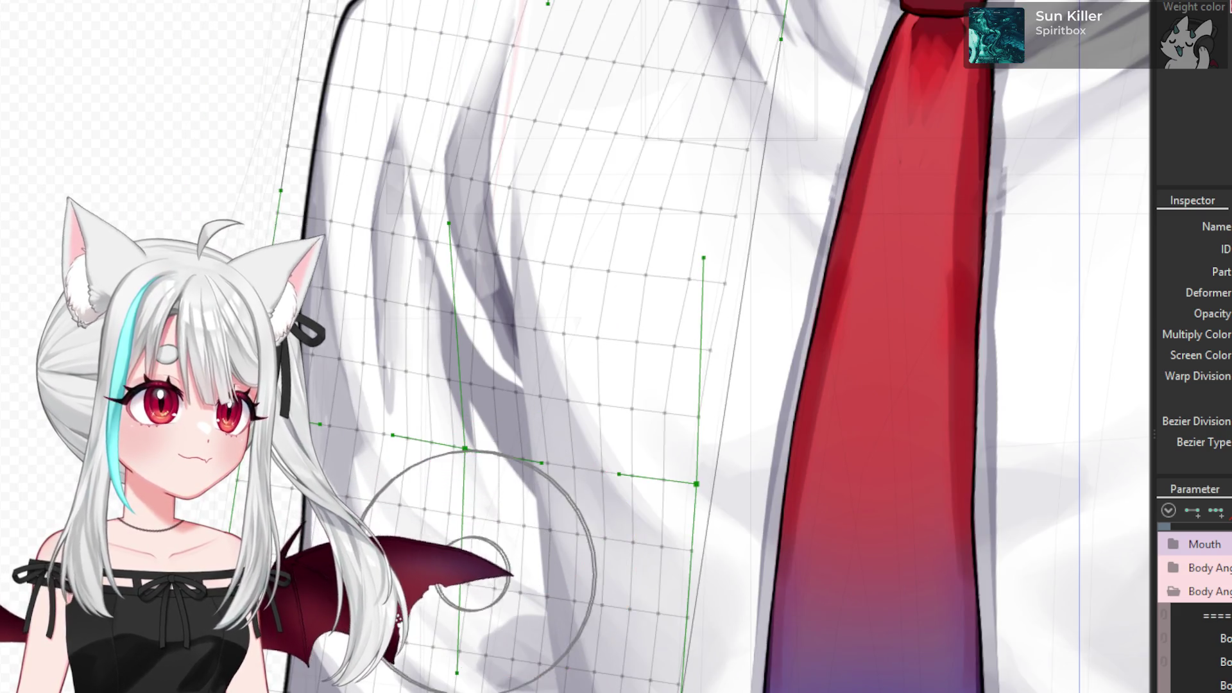
scroll(443, 584, up, 2)
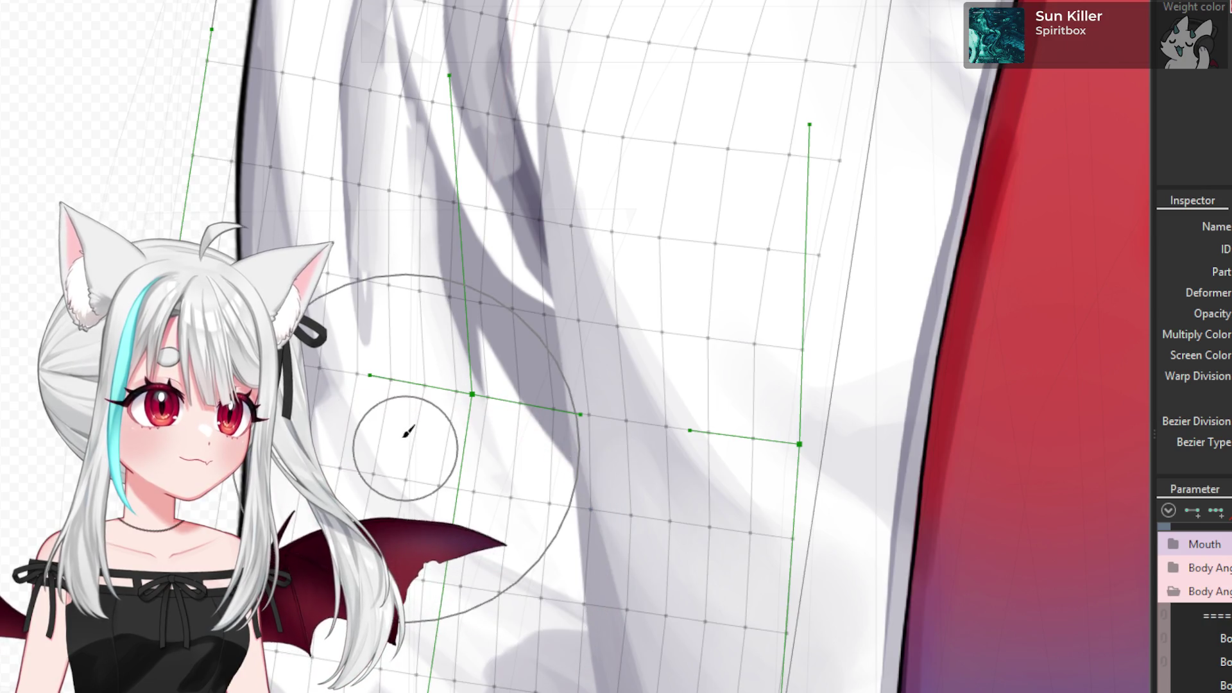
- Nudge the shoulder mesh points up-left and push the upper-arm points upward
drag(402, 431, 397, 437)
scroll(396, 442, down, 3)
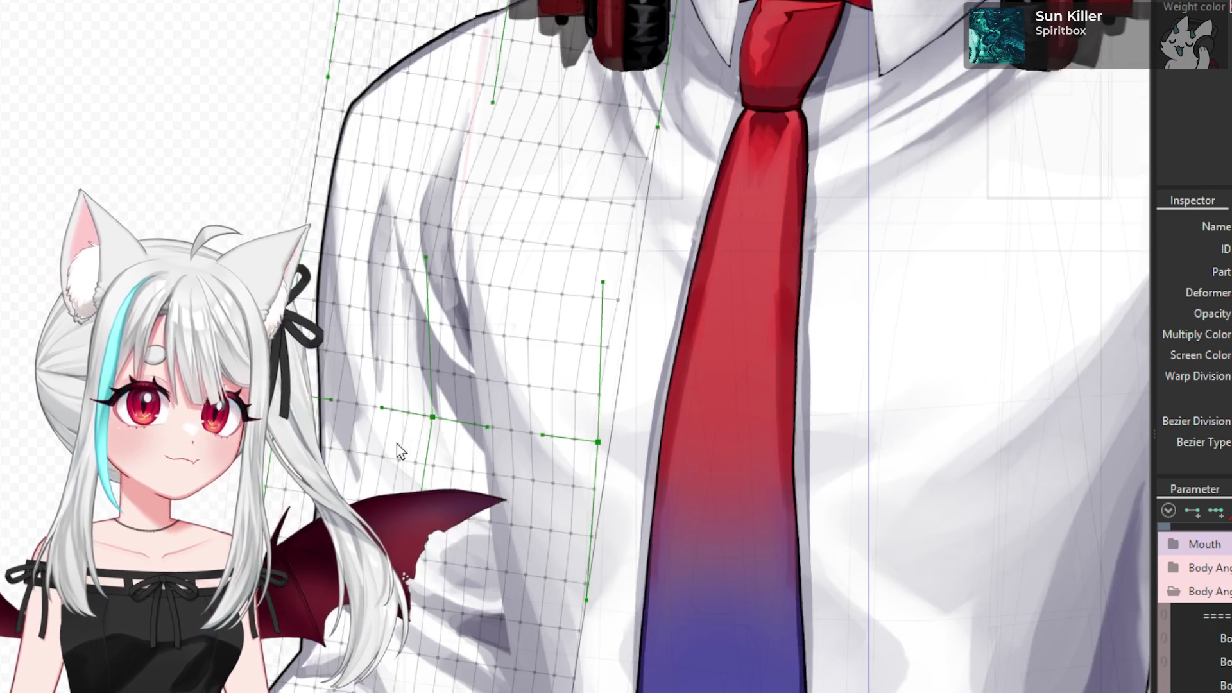
scroll(395, 588, up, 3)
mouse_move(395, 588)
mouse_down()
mouse_move(359, 402)
mouse_move(417, 687)
mouse_up()
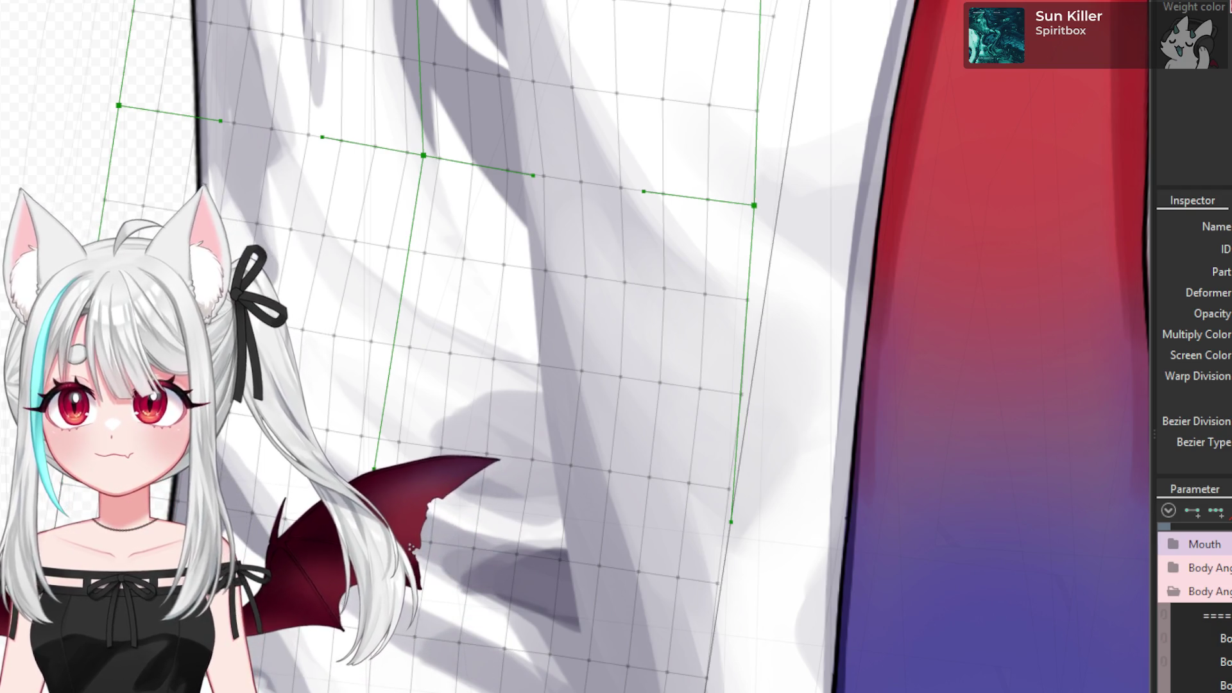
scroll(349, 198, down, 3)
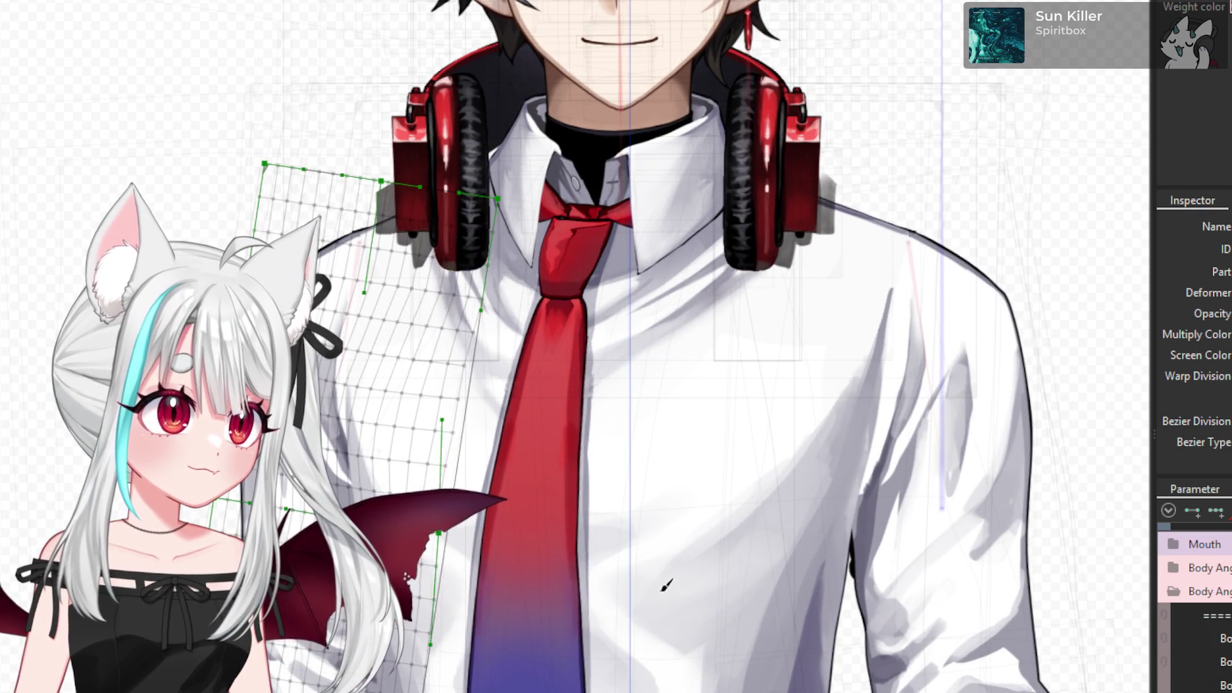
scroll(369, 309, up, 3)
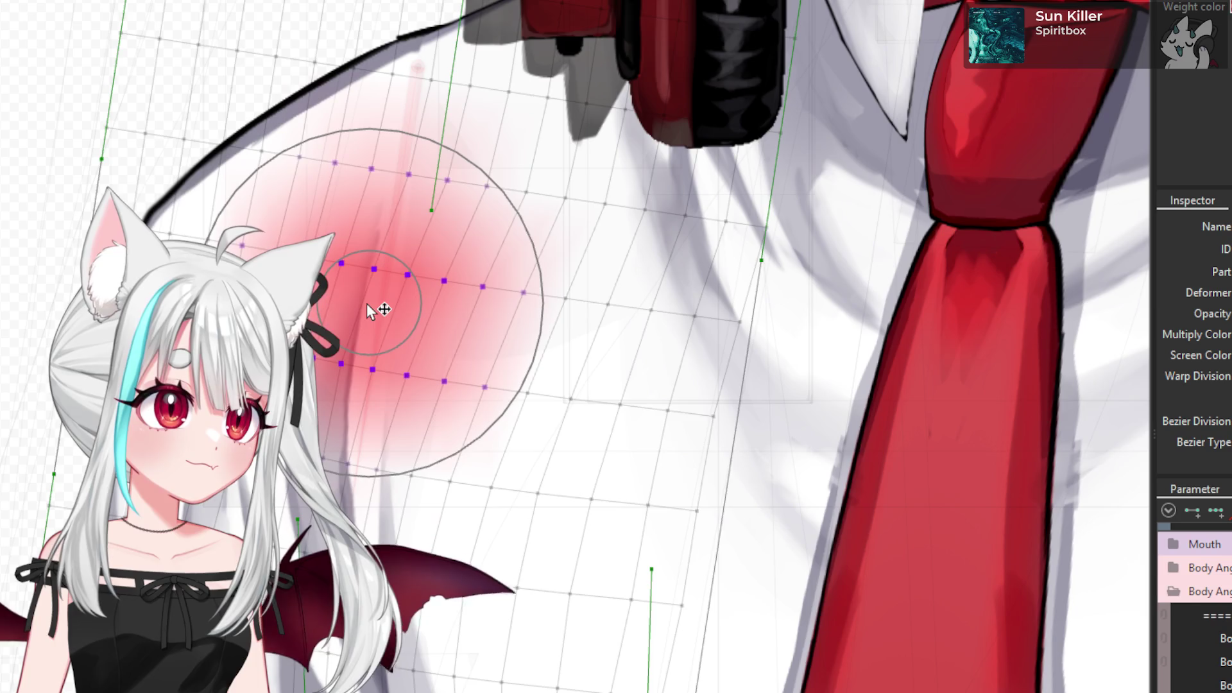
scroll(443, 374, down, 5)
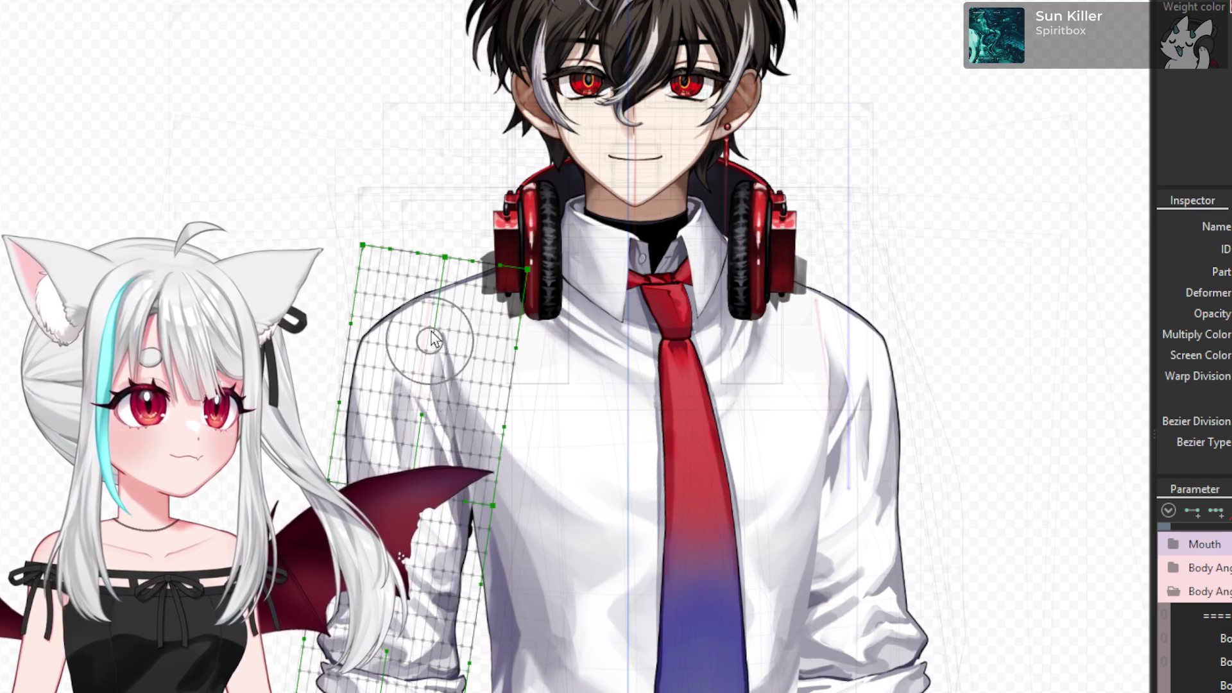
- Enlarge the Deform Brush's reach over the left arm
scroll(429, 337, up, 3)
drag(475, 591, 661, 600)
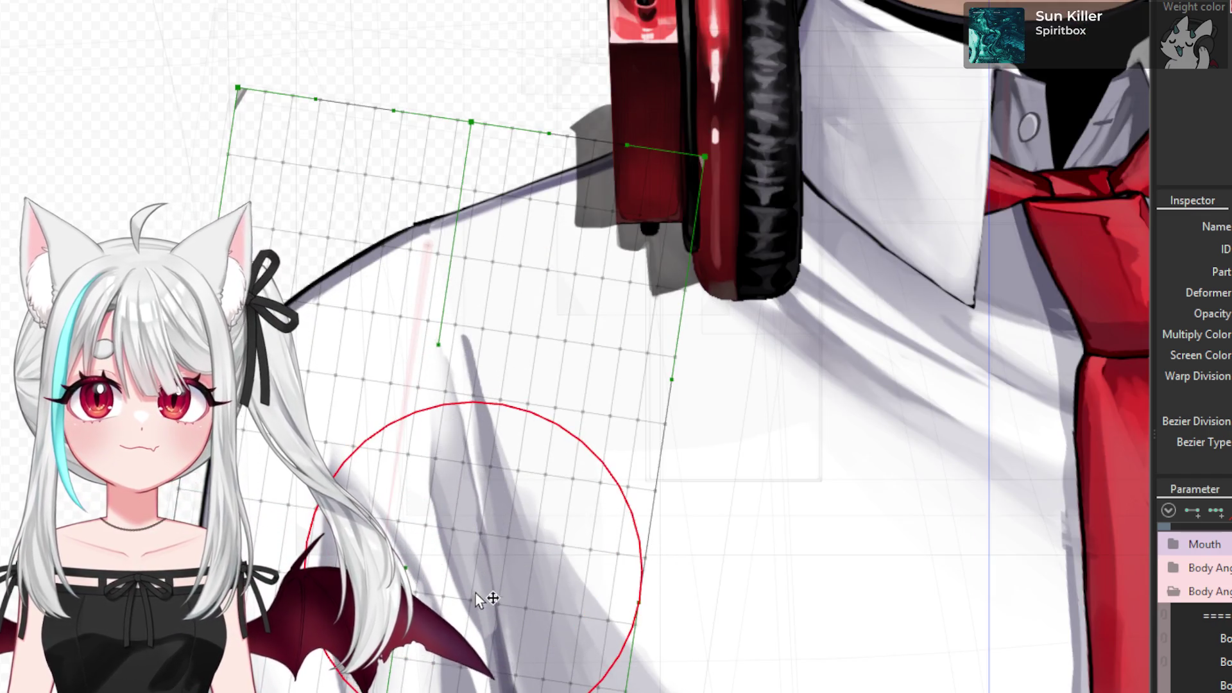
scroll(449, 546, down, 3)
scroll(424, 513, up, 4)
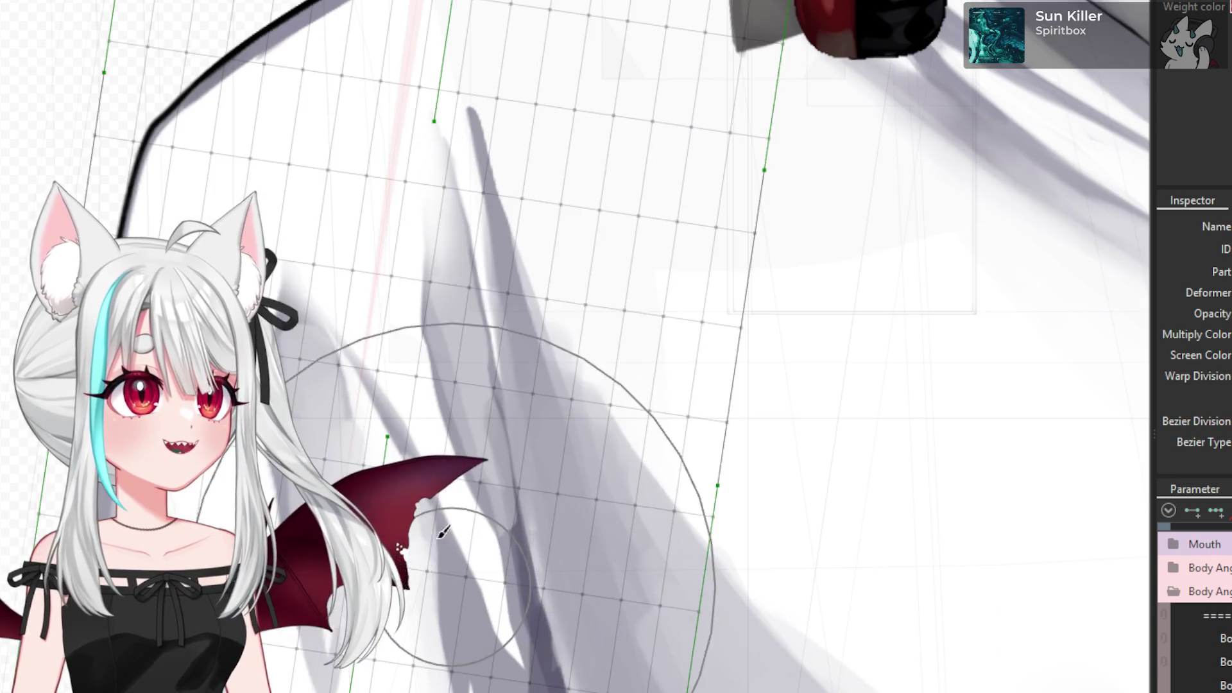
- Push the left upper-arm mesh points up-right along the sleeve crease
drag(440, 523, 423, 491)
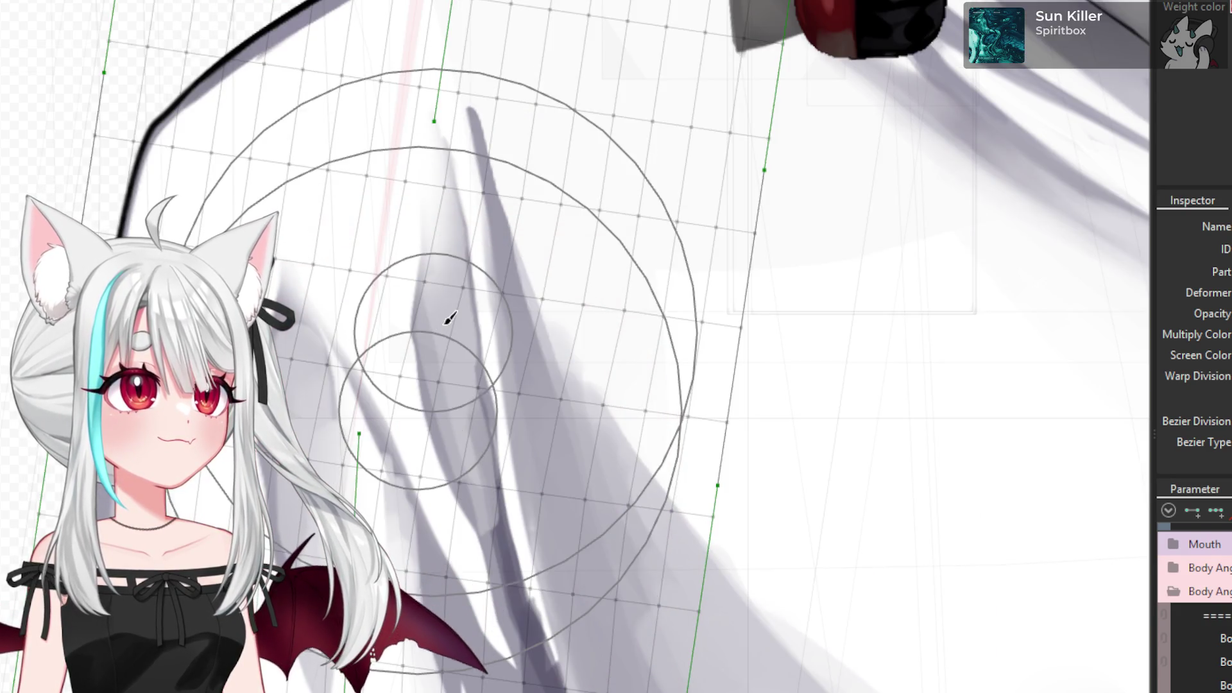
mouse_move(399, 321)
mouse_down()
mouse_move(478, 264)
mouse_move(472, 597)
mouse_up()
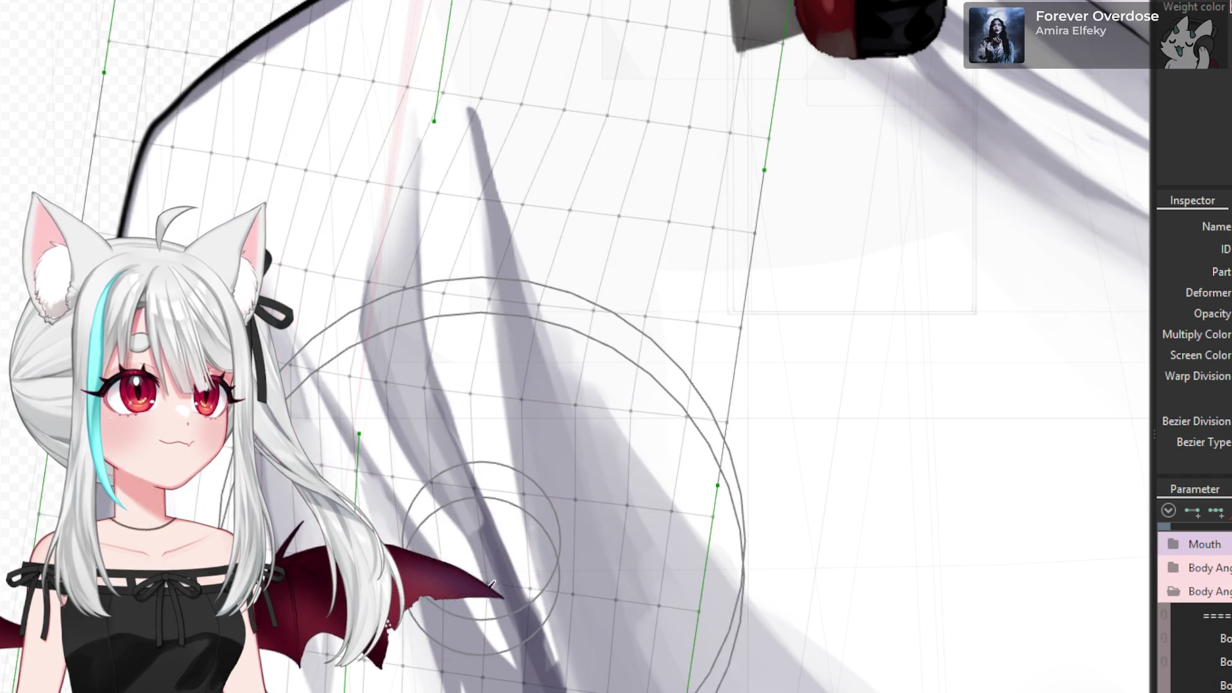
scroll(473, 597, down, 5)
scroll(473, 596, down, 3)
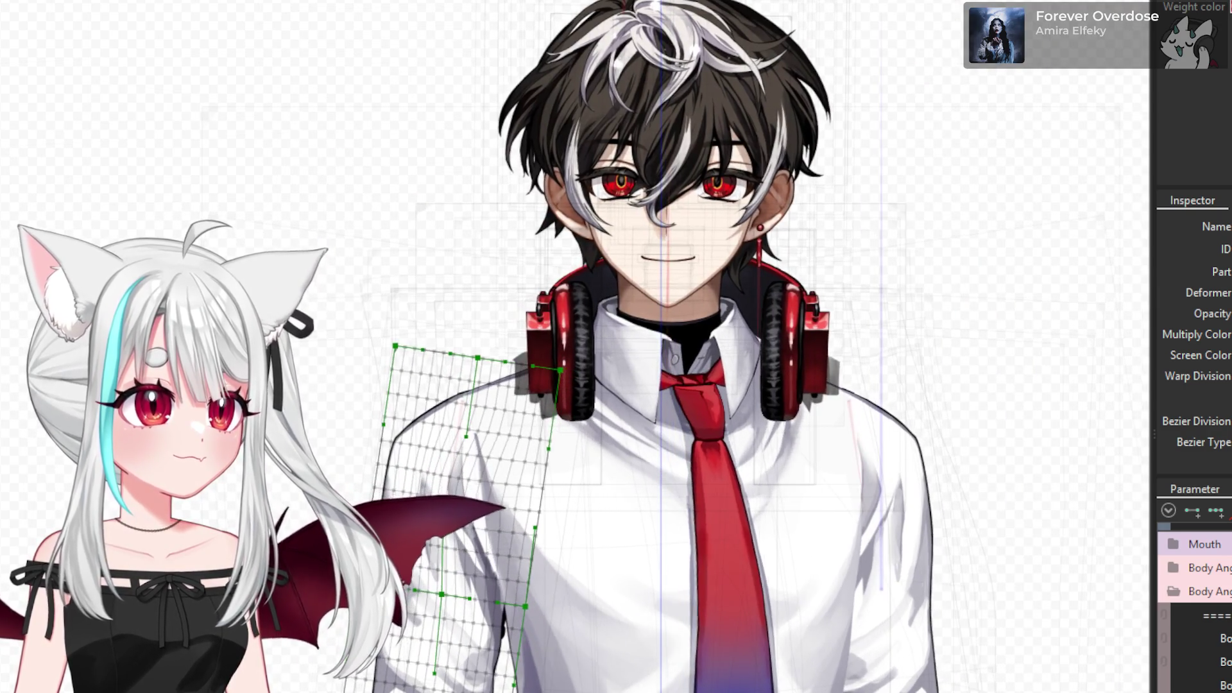
scroll(491, 513, up, 2)
scroll(491, 513, up, 4)
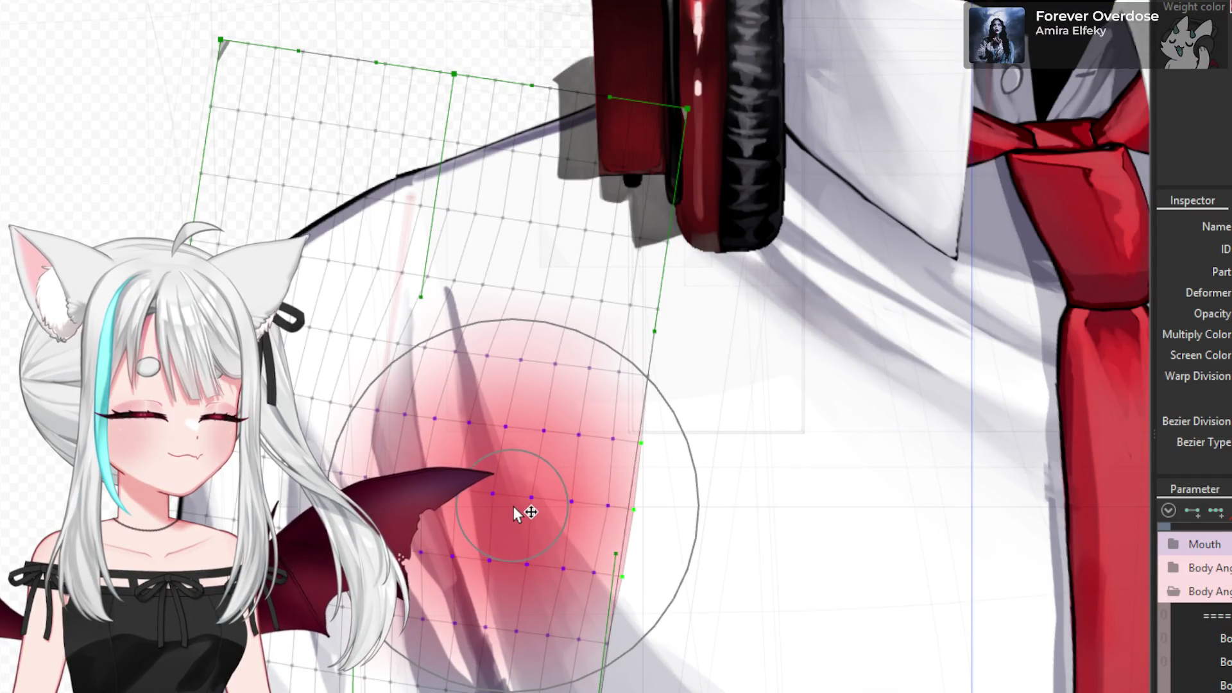
scroll(517, 511, down, 3)
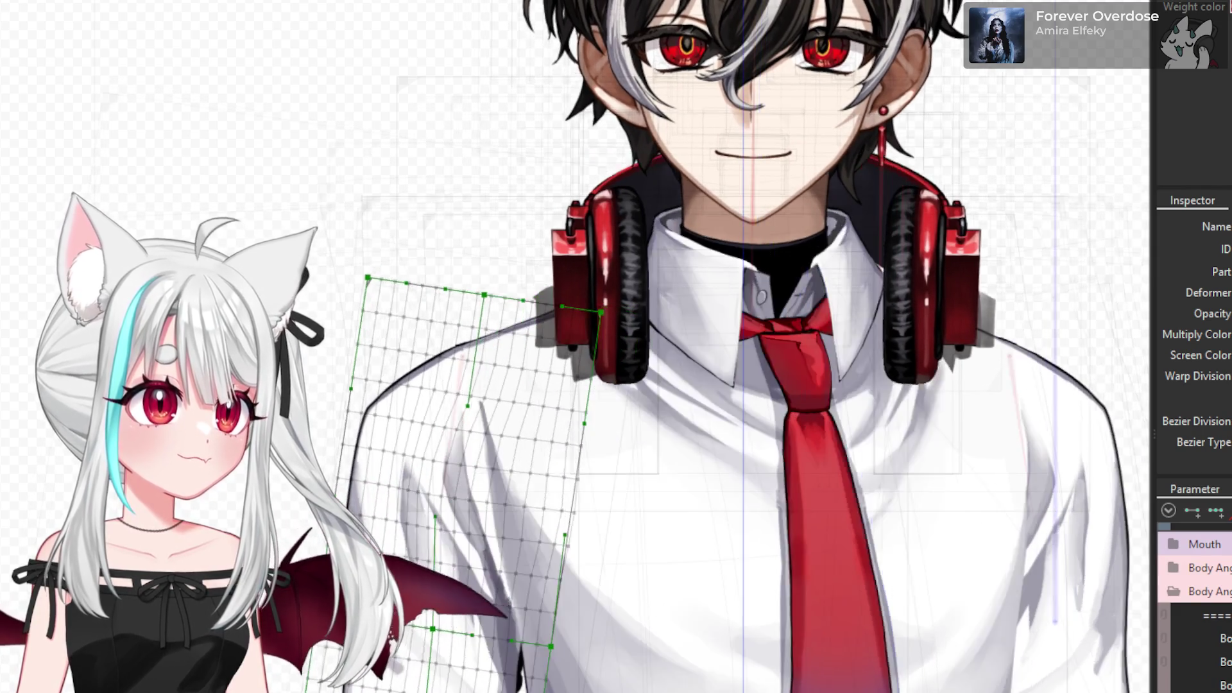
scroll(562, 327, up, 5)
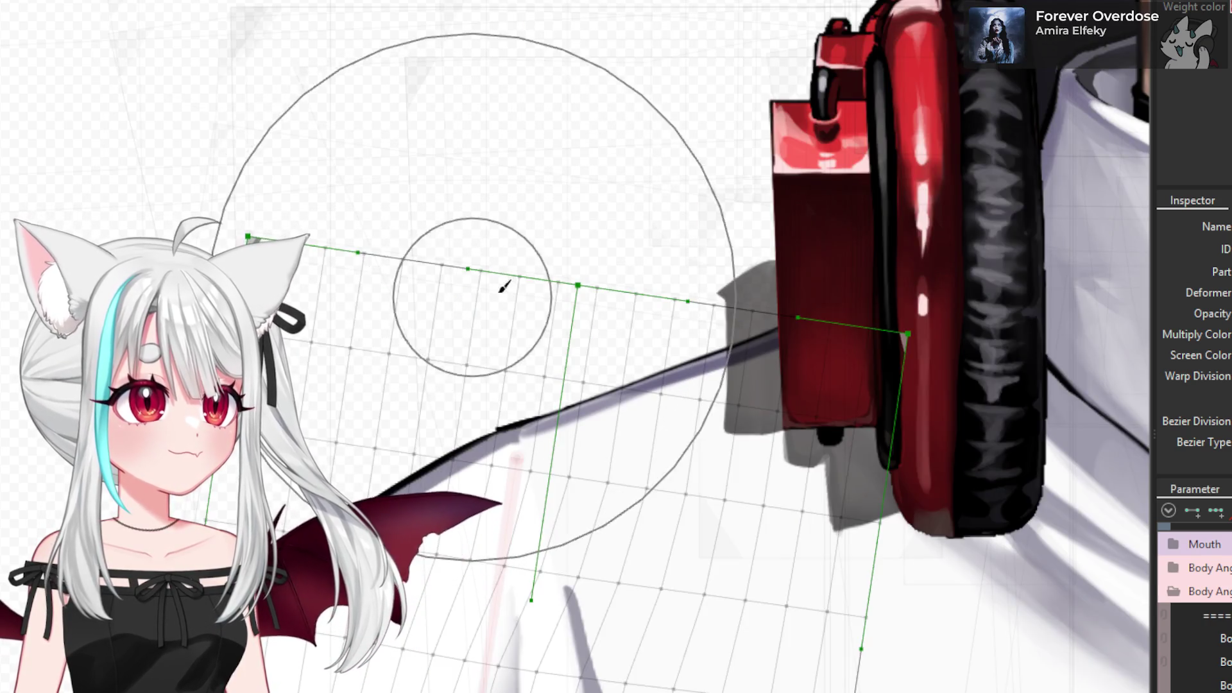
scroll(446, 316, down, 7)
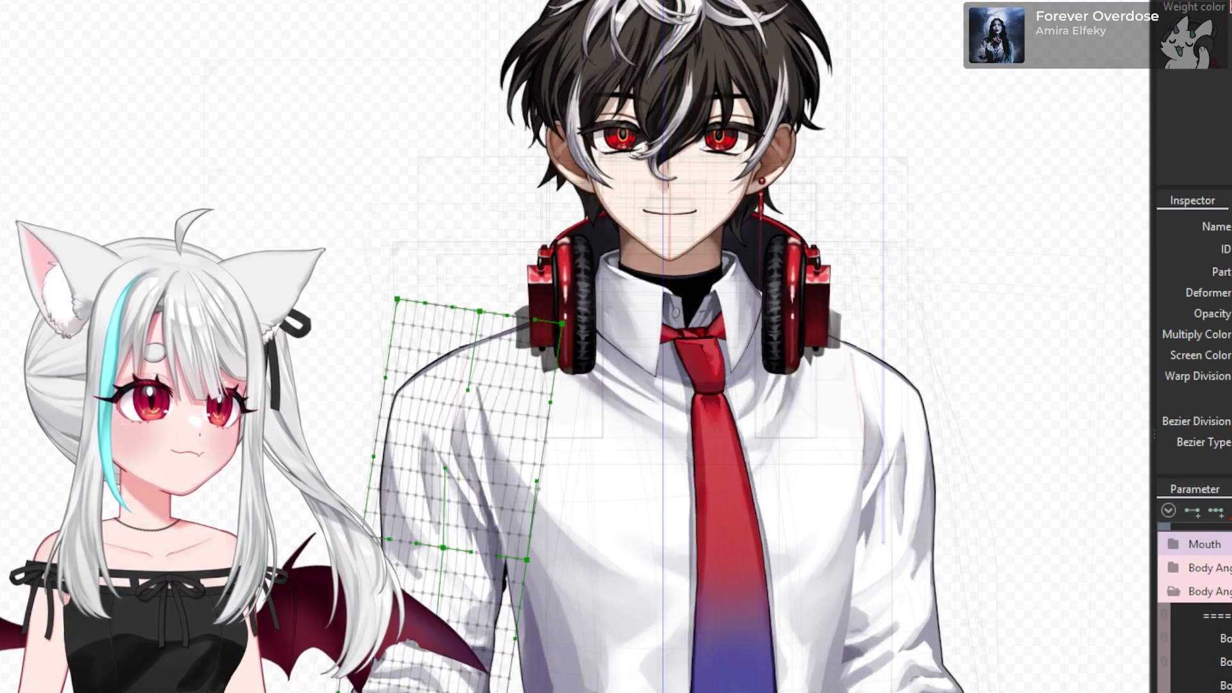
- Zoom out and Ctrl-click the right-arm warp deformer to select both arm deformers
scroll(399, 346, down, 2)
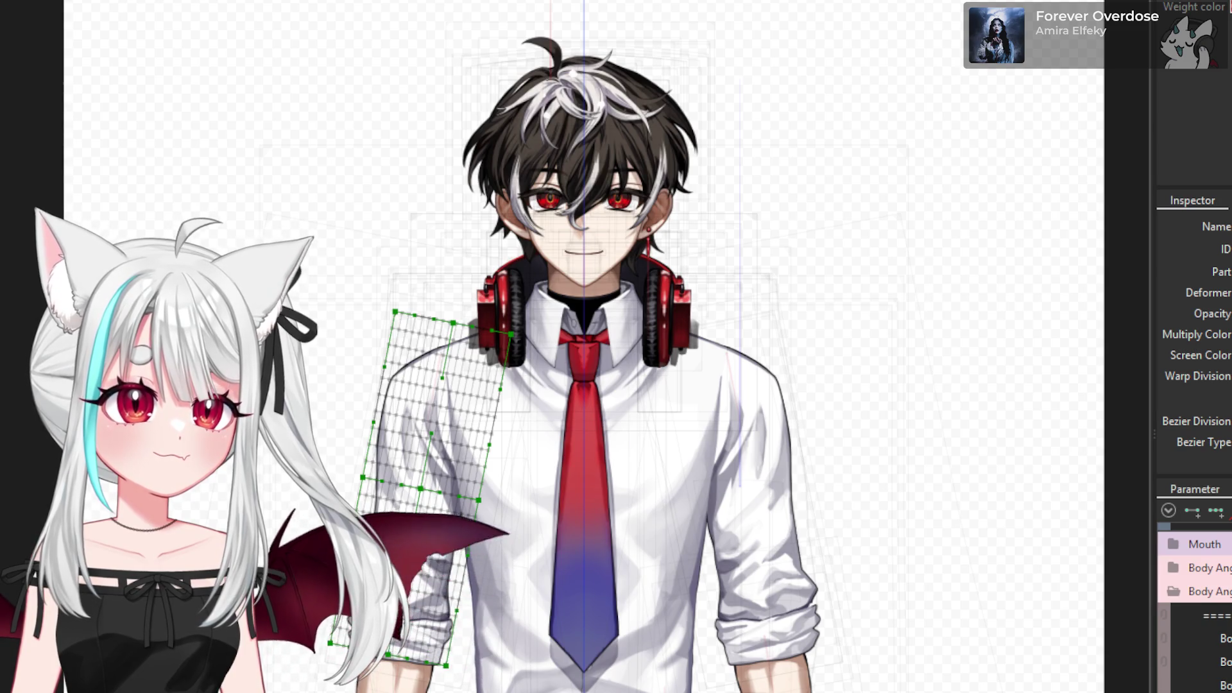
shift+click(744, 449)
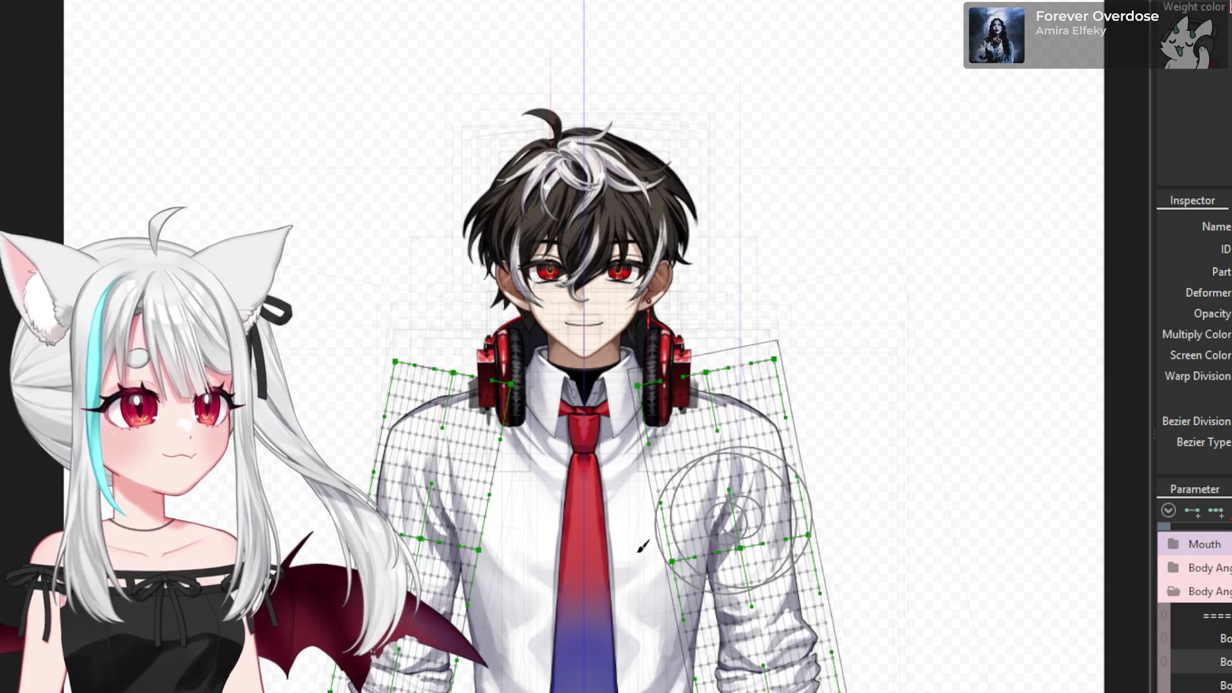
- Brush the right shoulder mesh of the shirt, then re-enter the Deform Brush
drag(671, 417, 652, 468)
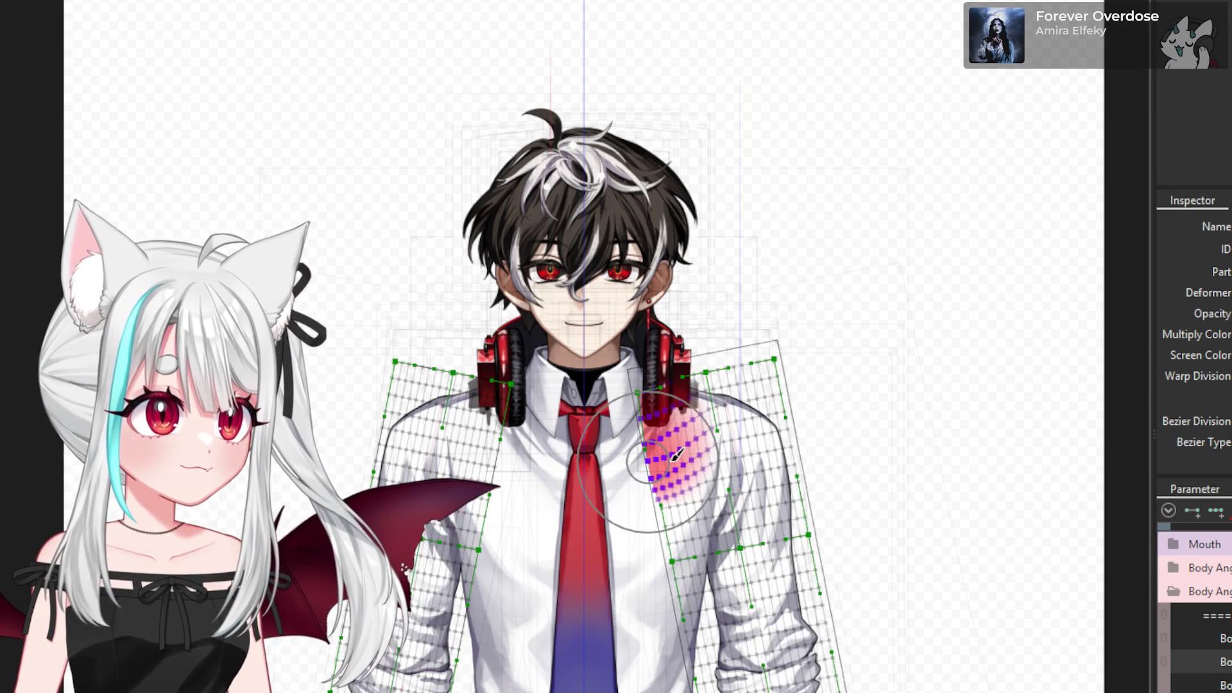
key(Escape)
key(b)
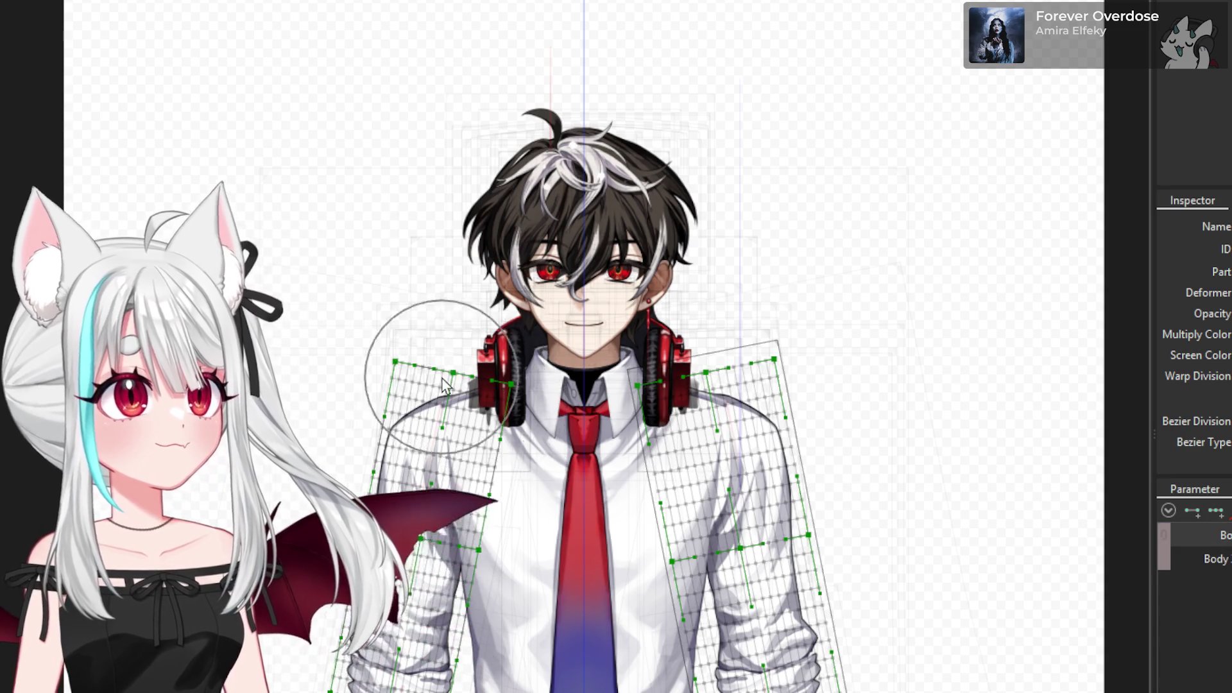
- Bend and smooth the left shoulder mesh's top edge downward, then reselect the warp mesh
scroll(414, 343, up, 3)
scroll(414, 343, up, 2)
drag(417, 338, 405, 359)
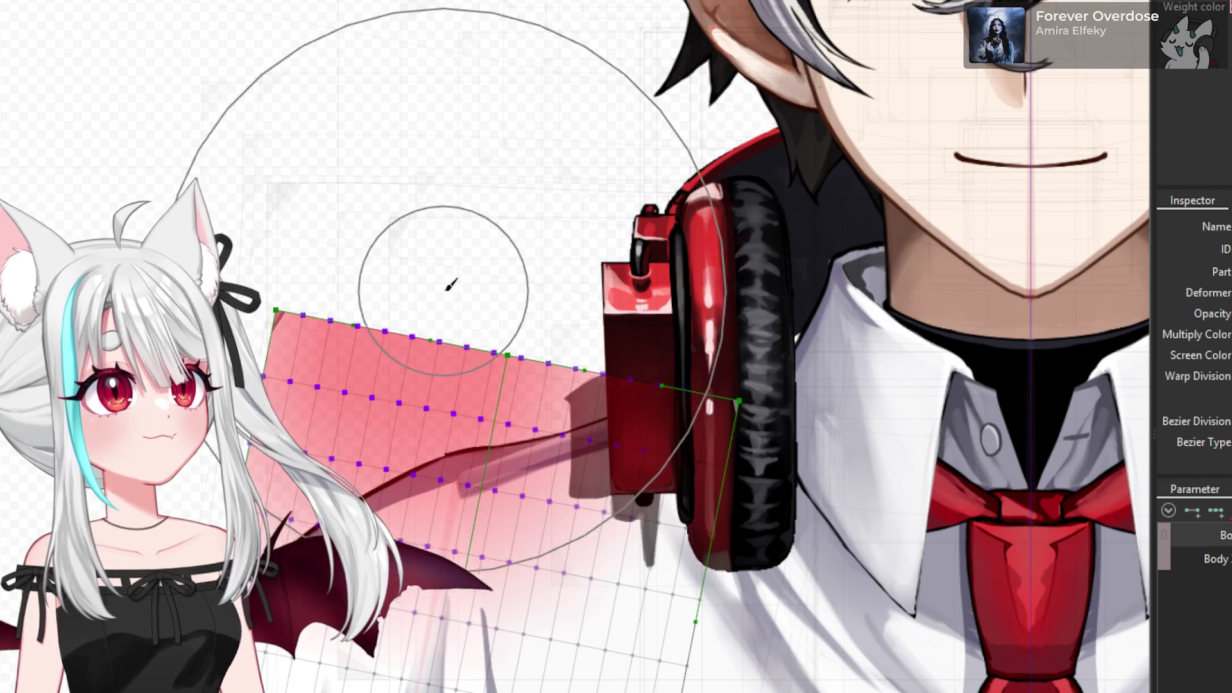
drag(449, 279, 442, 316)
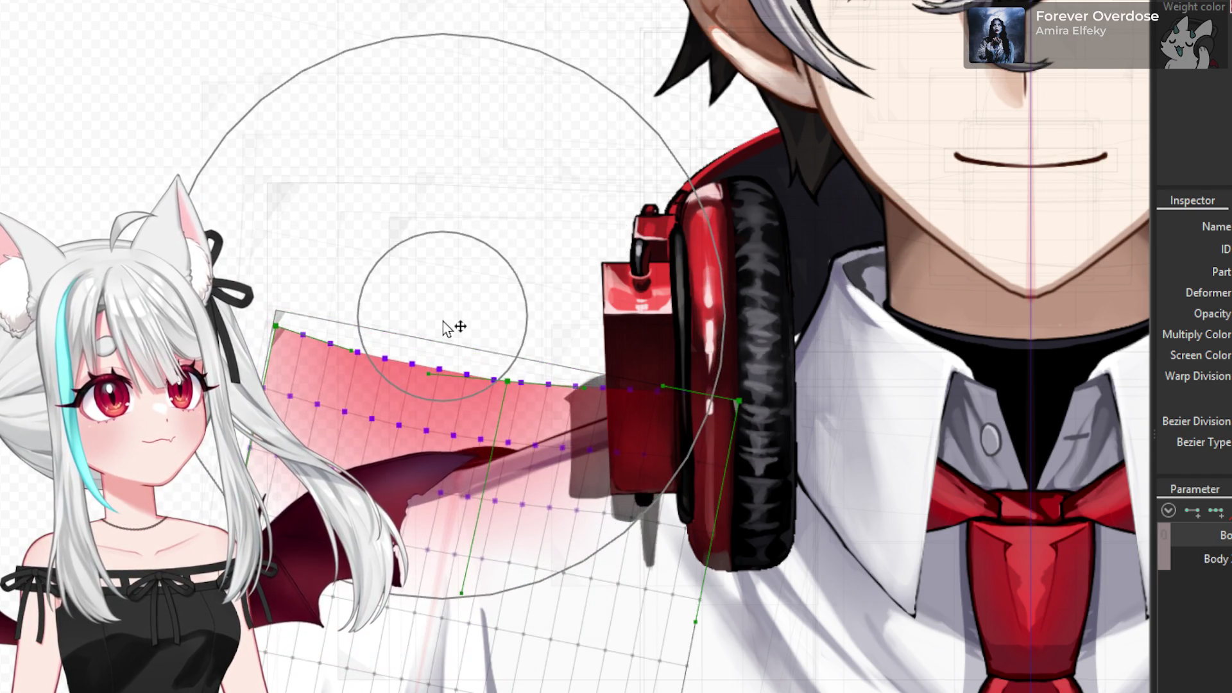
click(450, 319)
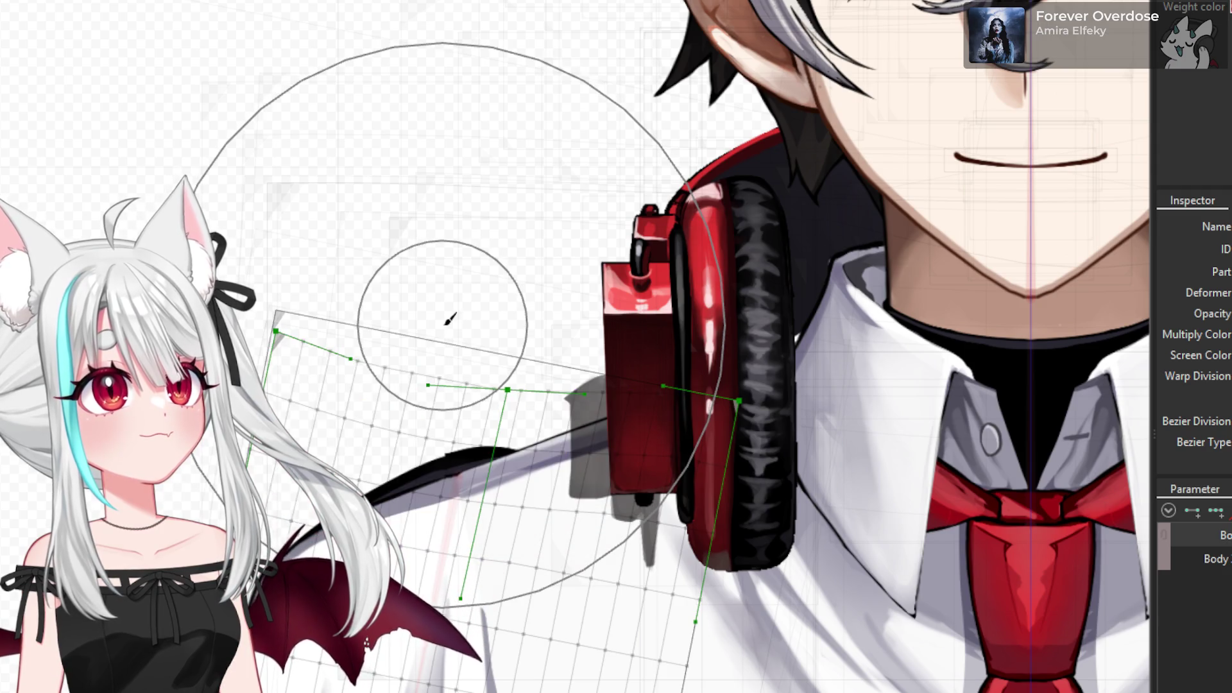
key(v)
click(442, 325)
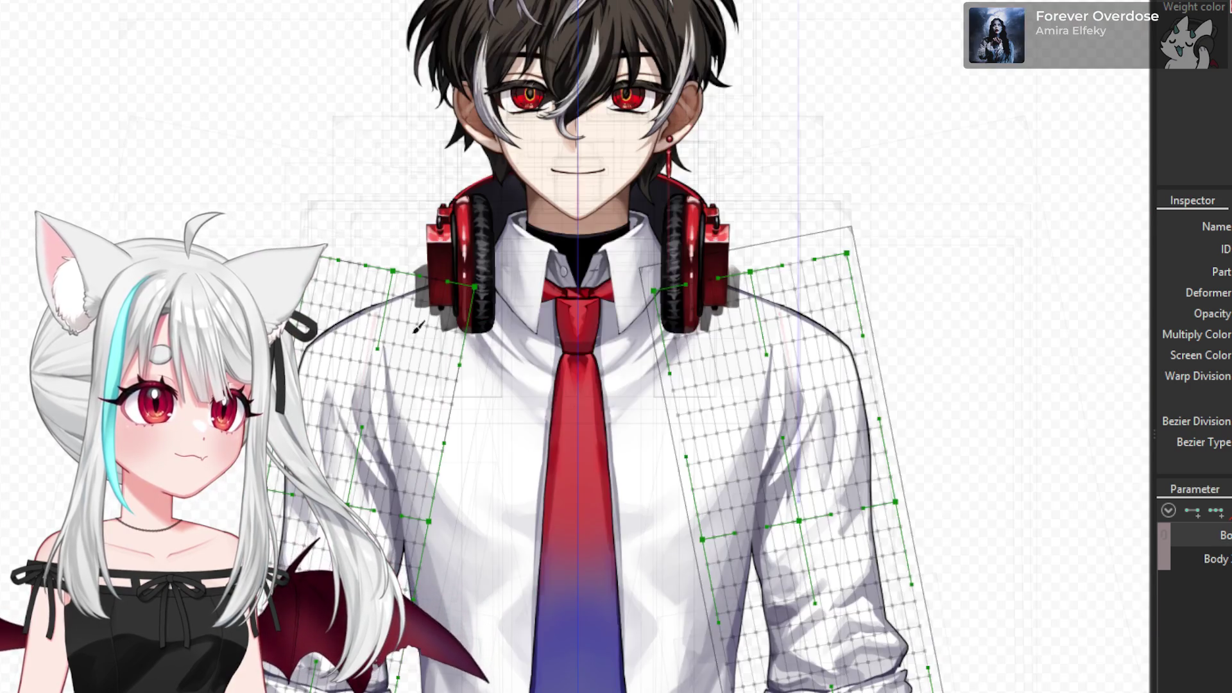
scroll(708, 312, up, 2)
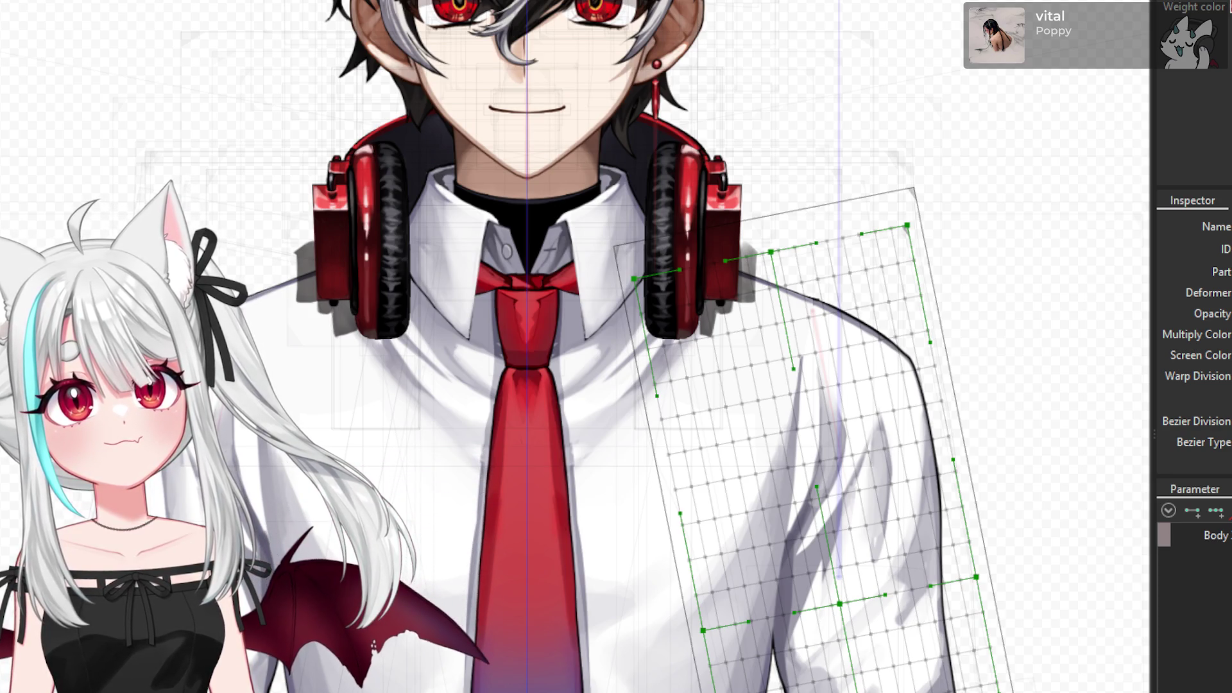
- Select the left shoulder's warp deformer on the canvas and zoom toward the neck and tie
click(802, 398)
scroll(242, 428, down, 2)
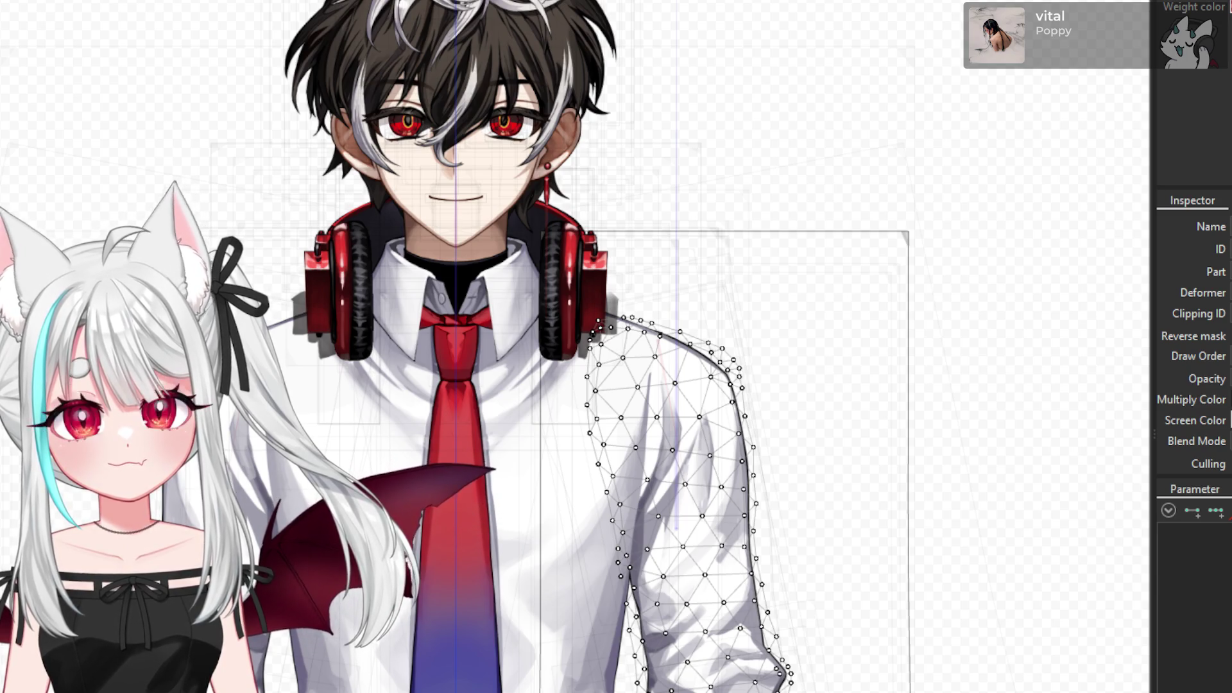
click(302, 385)
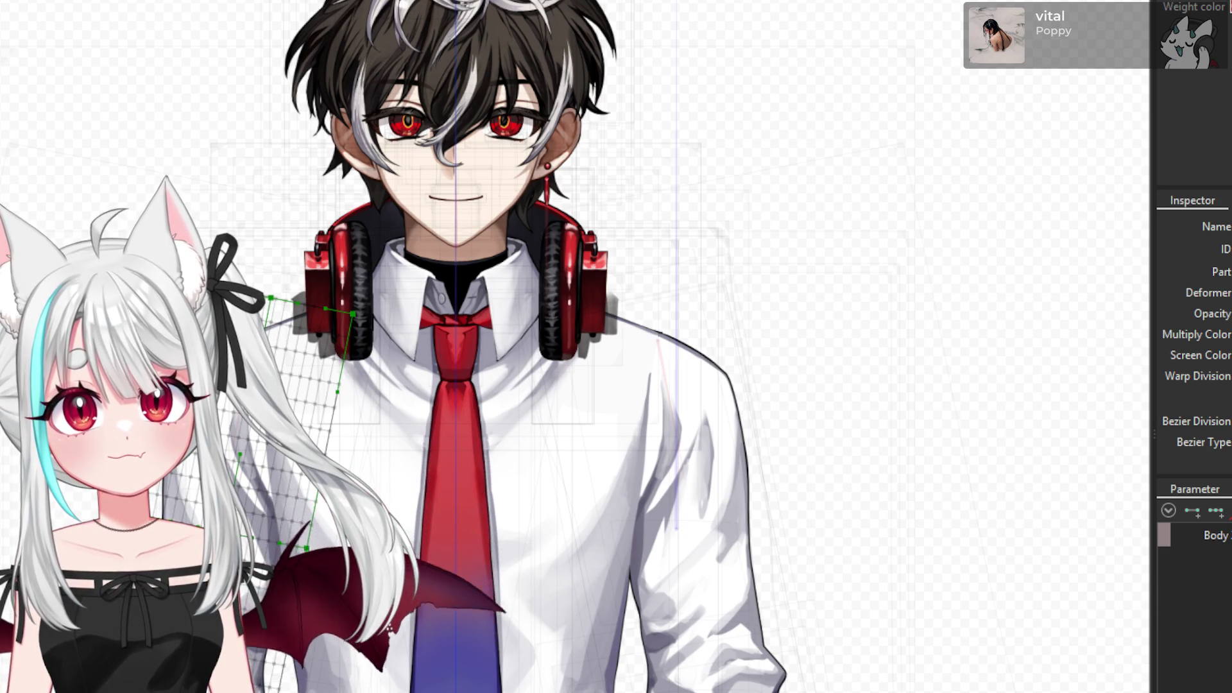
scroll(217, 373, up, 3)
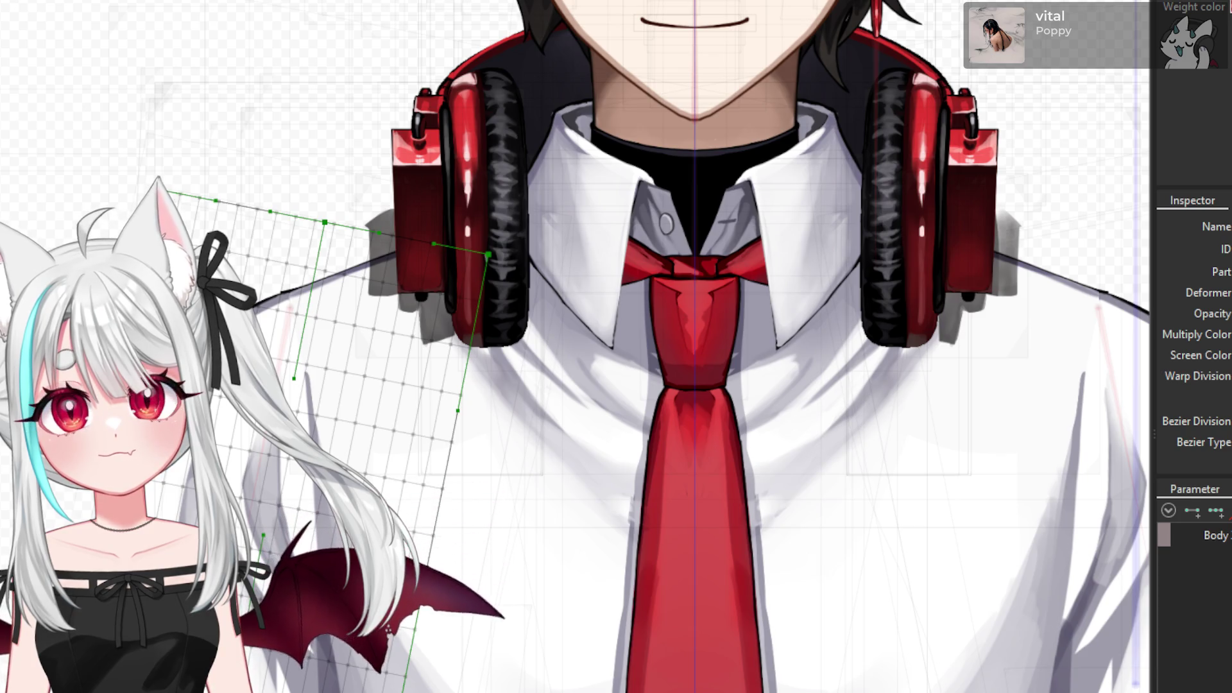
- Select the sleeve's warp deformer after checking the left shoulder mesh and deformer
click(481, 597)
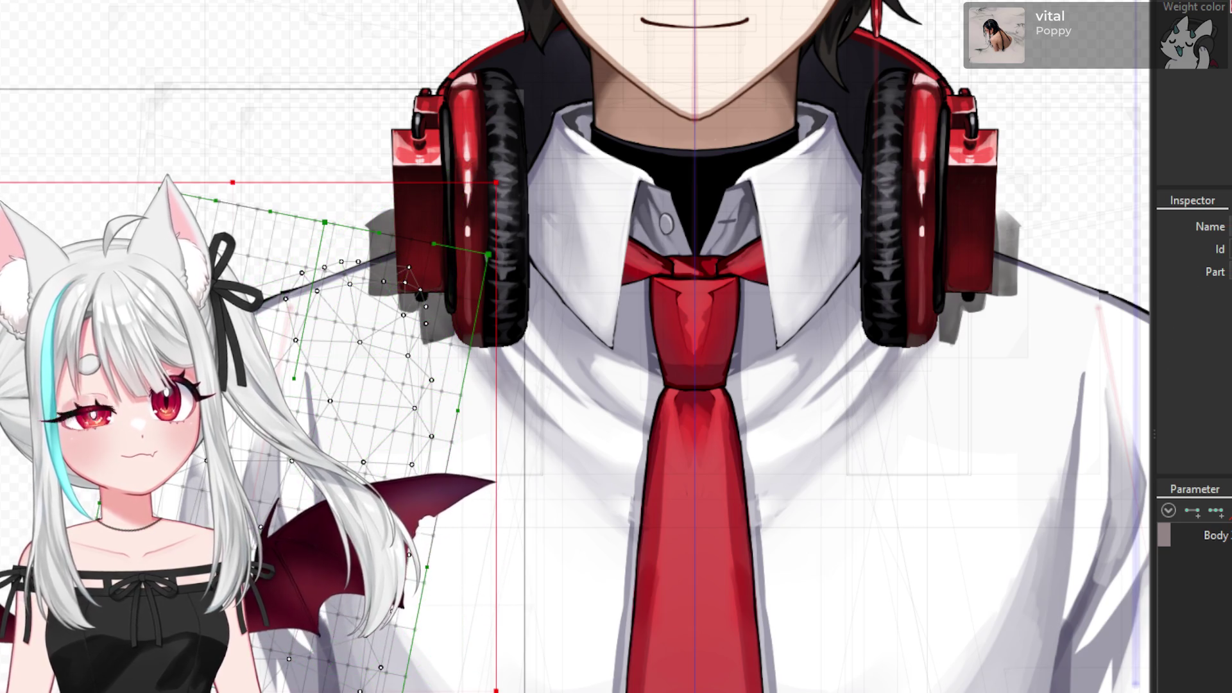
click(359, 334)
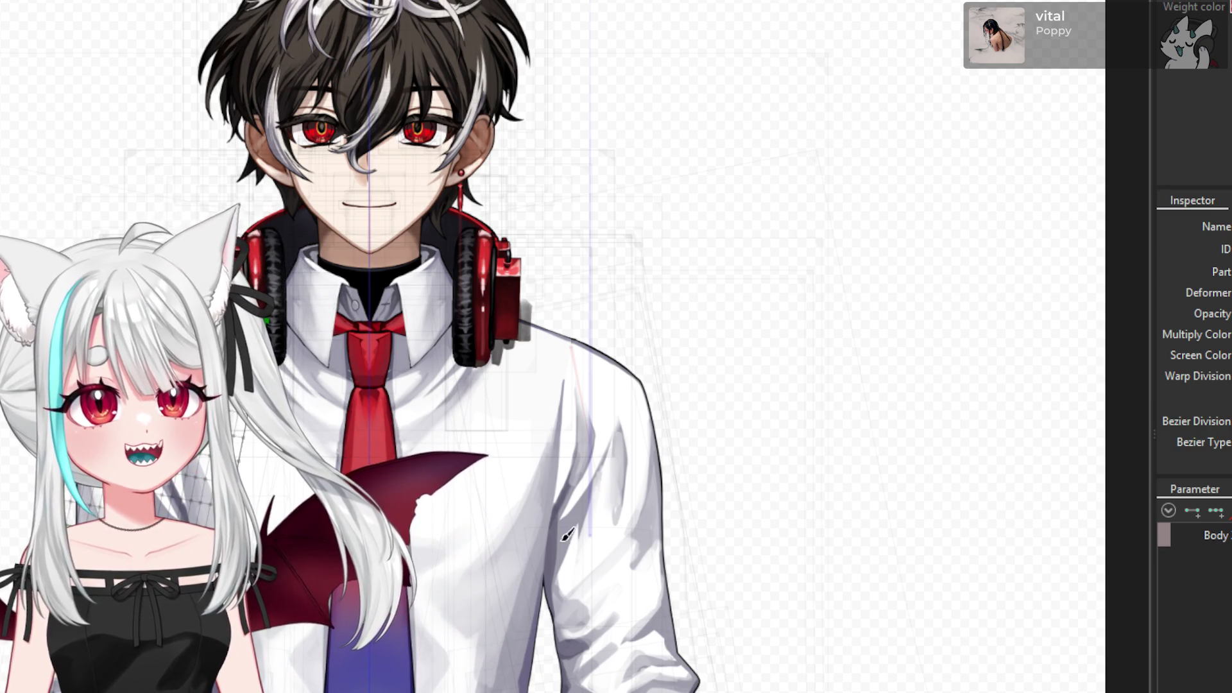
click(636, 563)
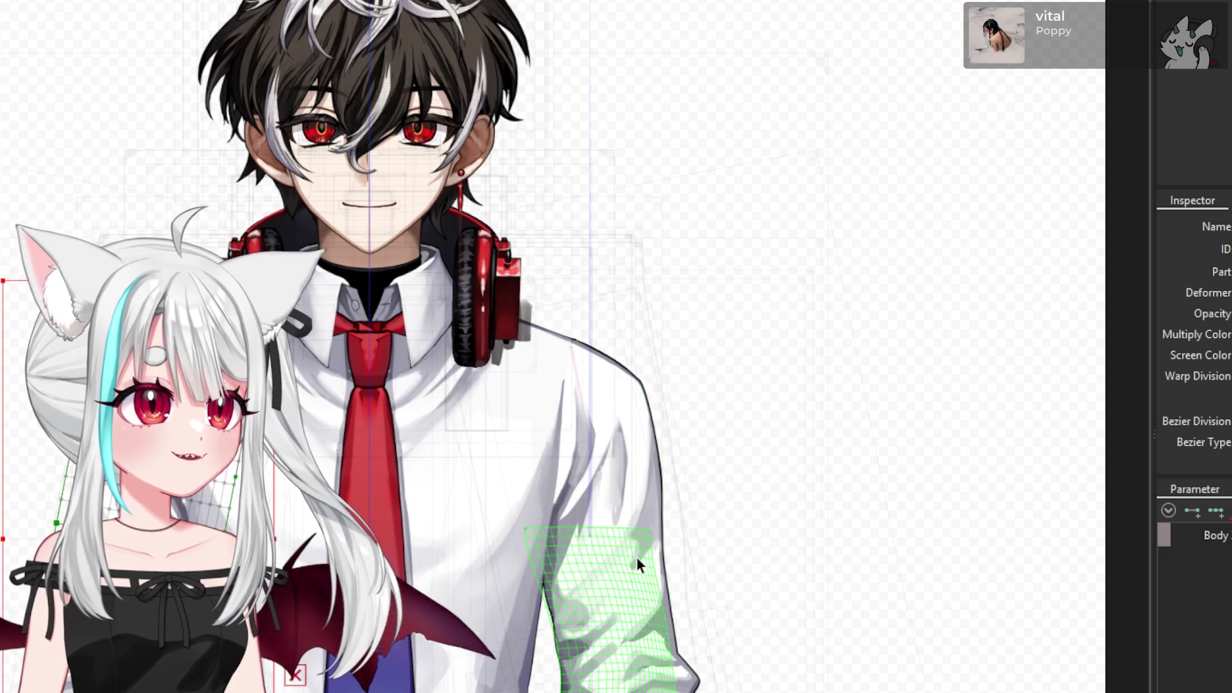
click(744, 635)
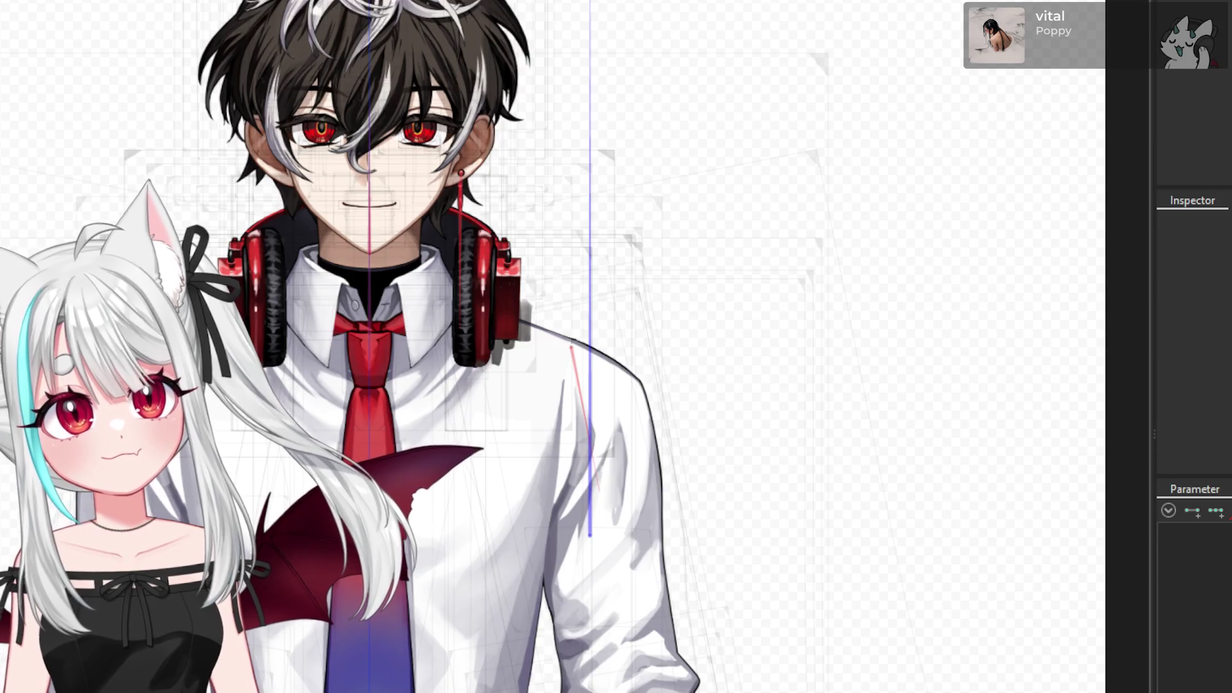
click(591, 481)
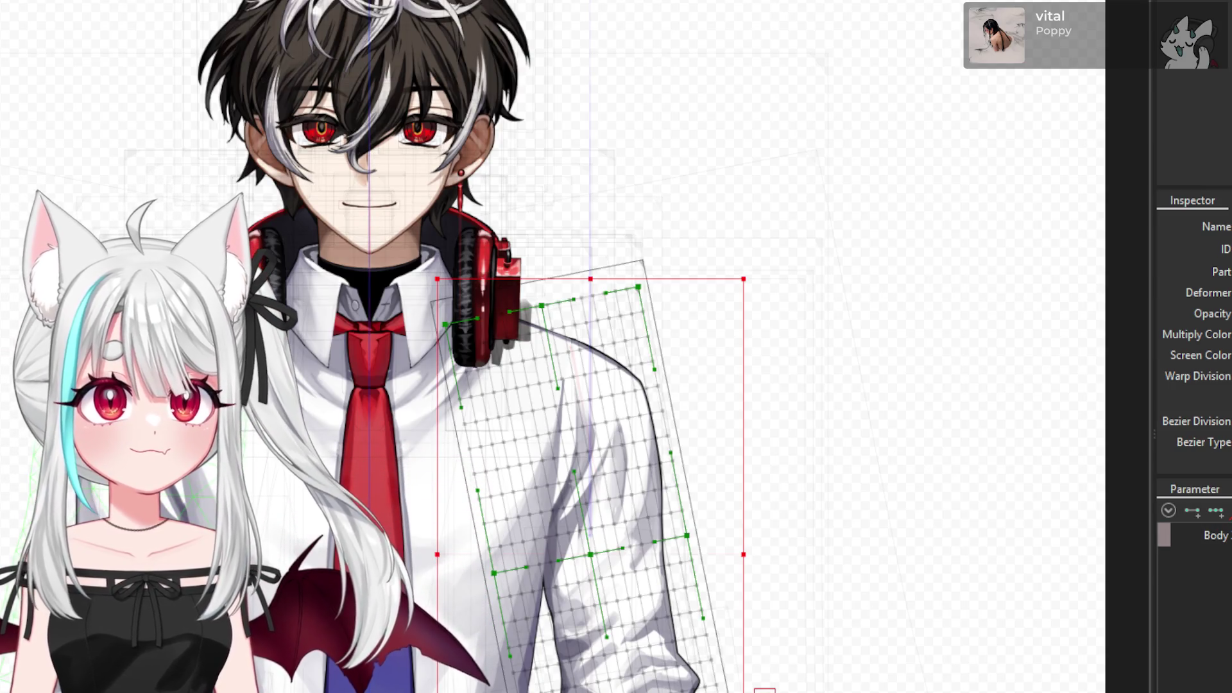
- Deselect the stray torso mesh and face-and-neck deformer, keeping only the sleeve deformer
click(616, 424)
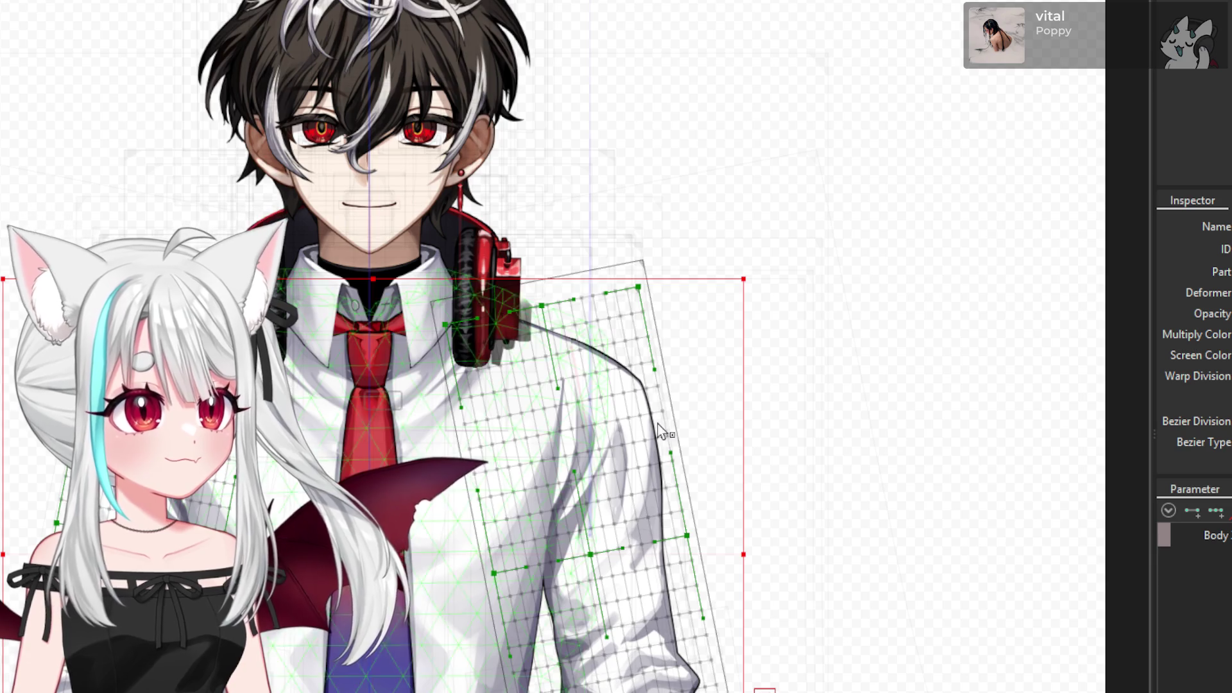
key(Escape)
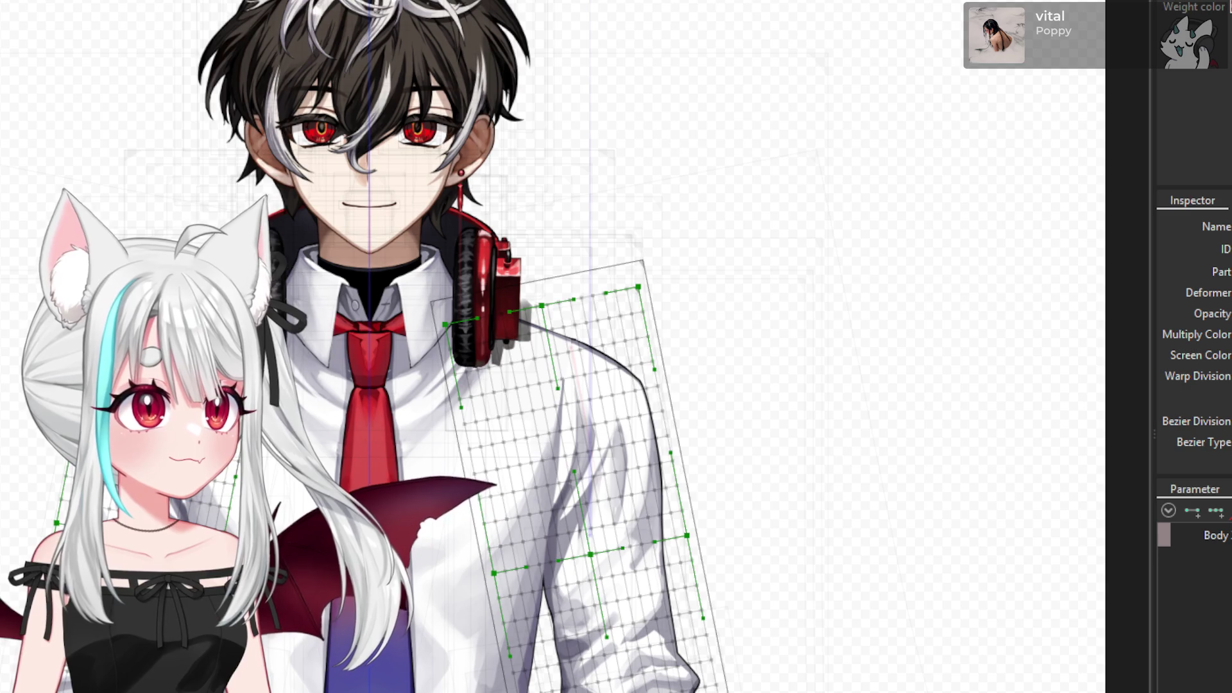
click(286, 345)
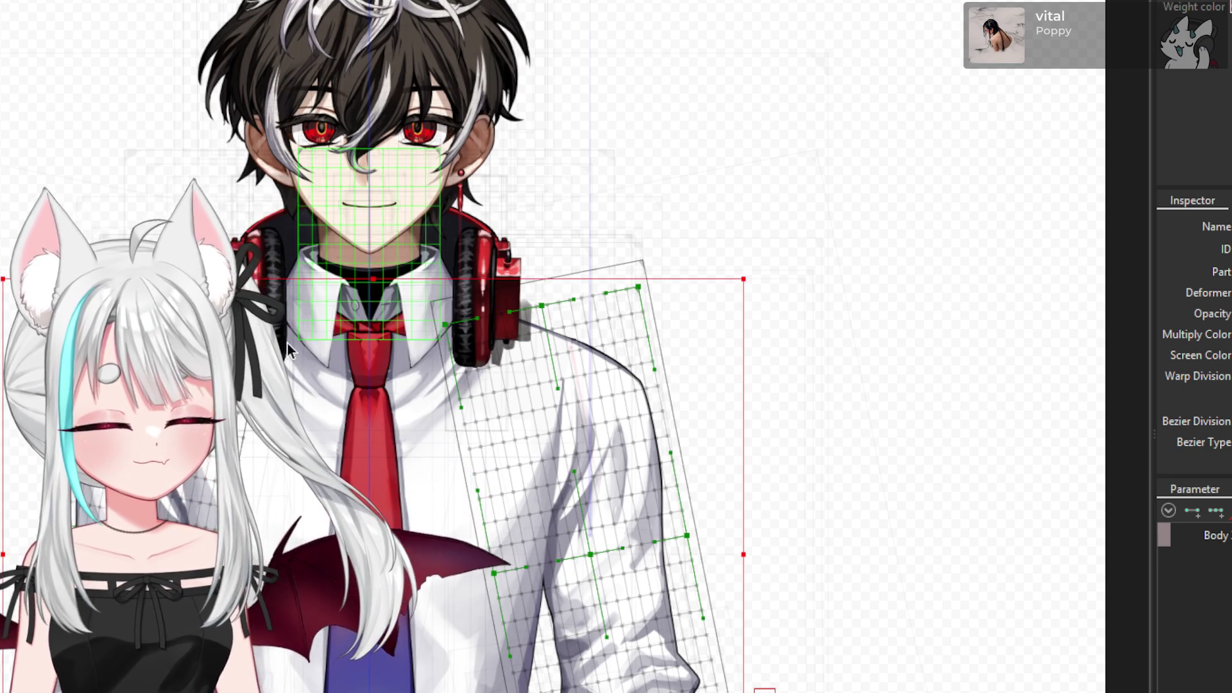
key(Escape)
scroll(205, 362, up, 3)
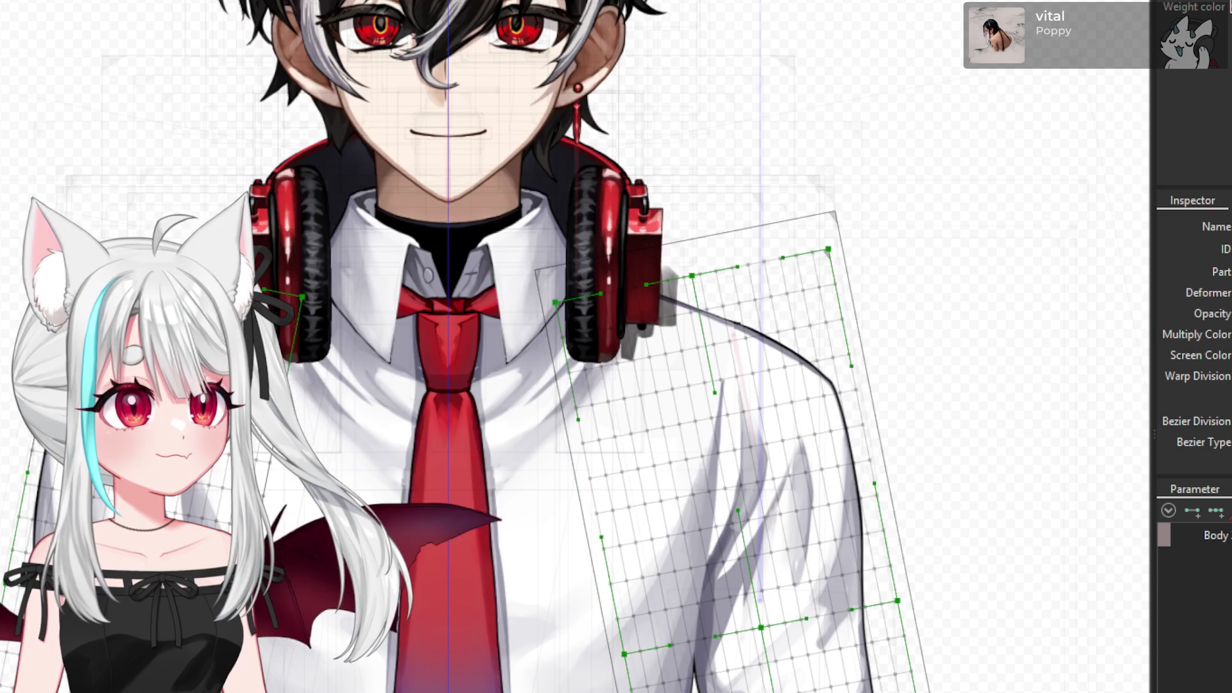
- Exit the deform brush, reselect the shoulder warp deformer, then pick the head rotation deformer
key(b)
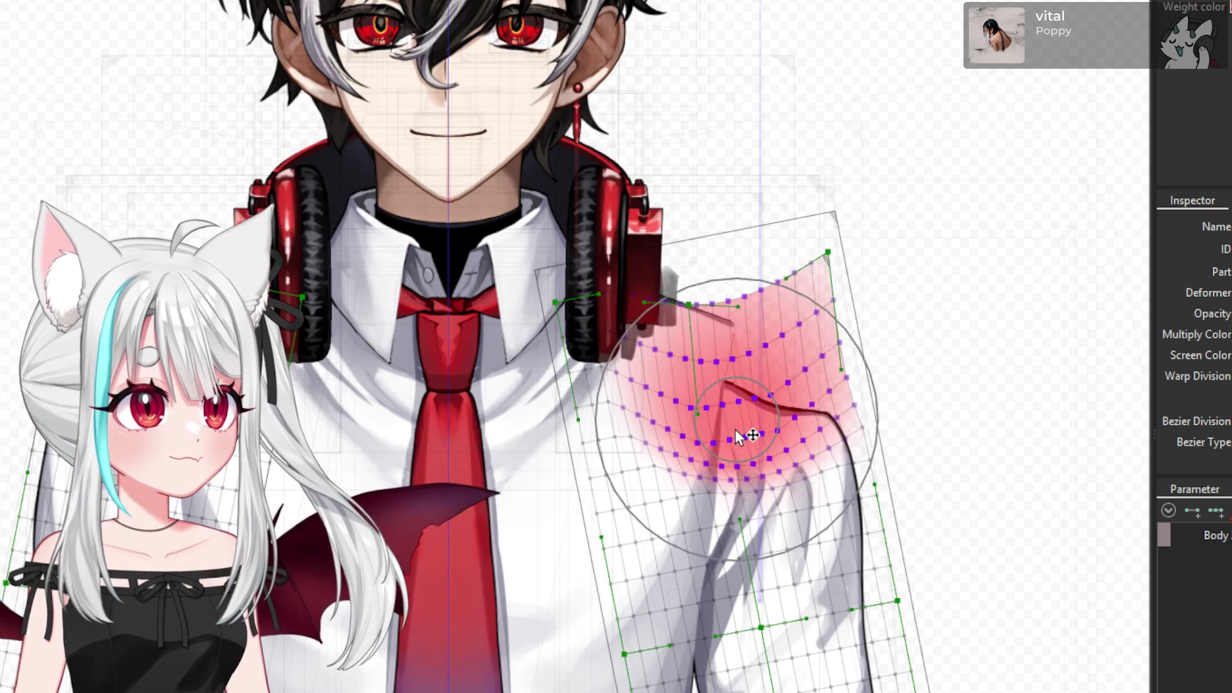
key(Escape)
click(735, 436)
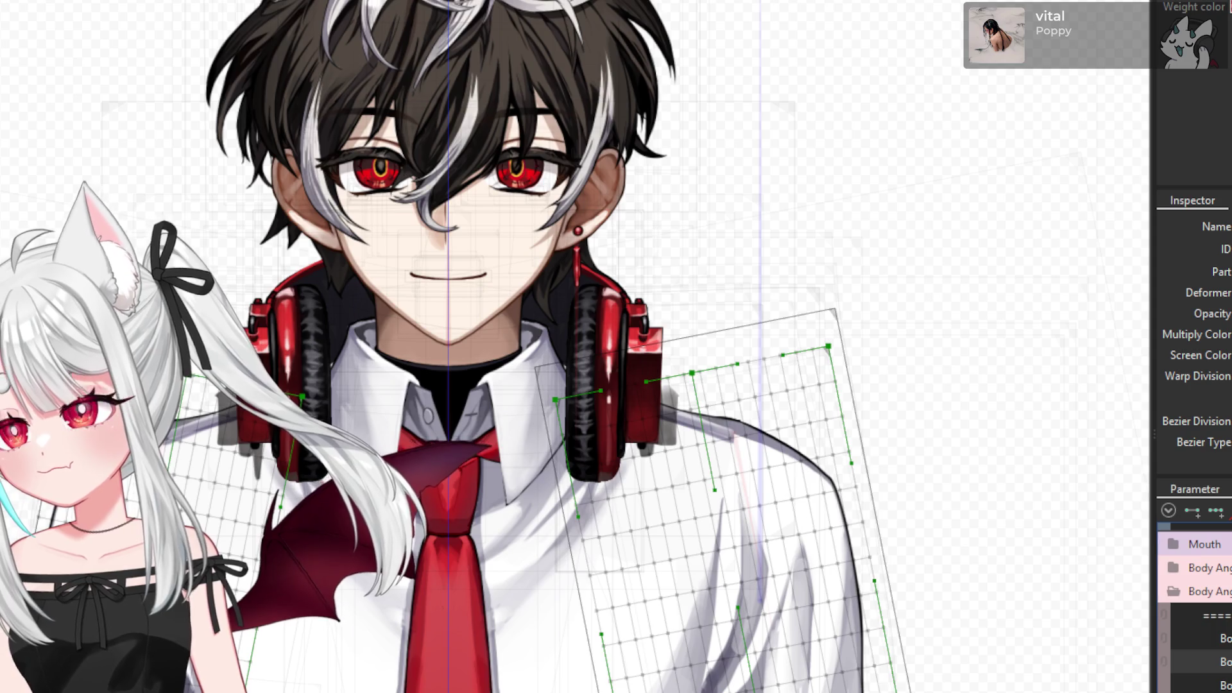
click(491, 257)
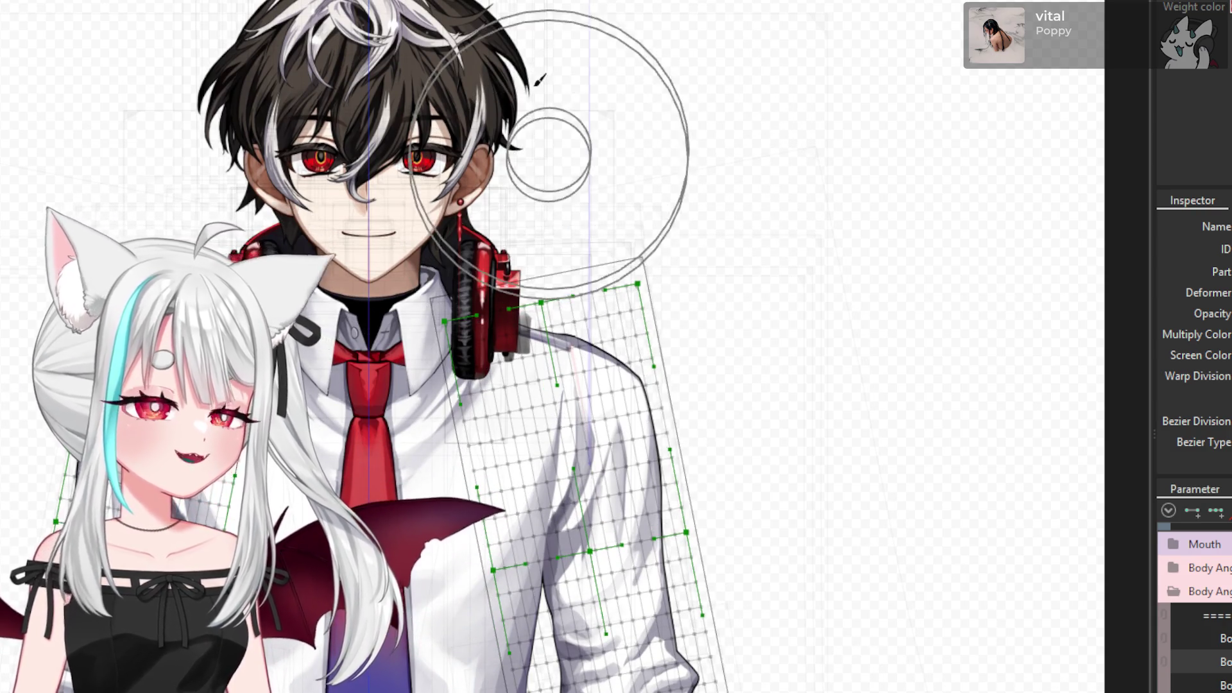
- Drag the shoulder deformers' top edge down in three small moves to sit below the collar
click(501, 204)
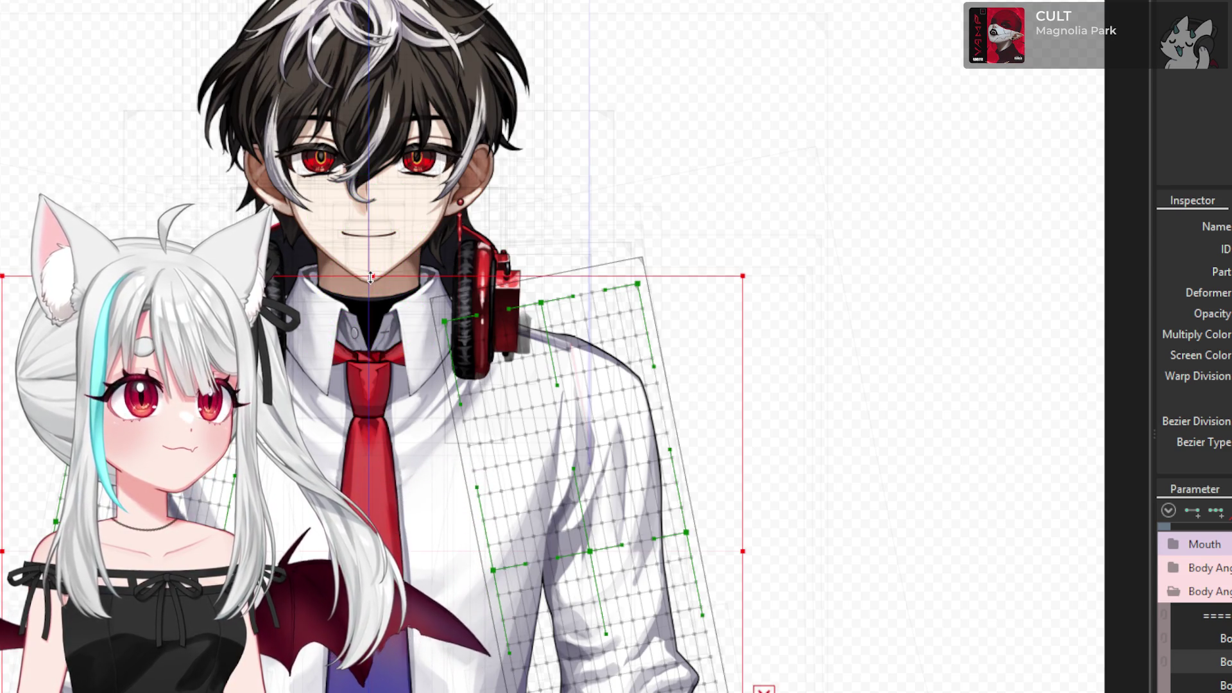
drag(370, 277, 370, 284)
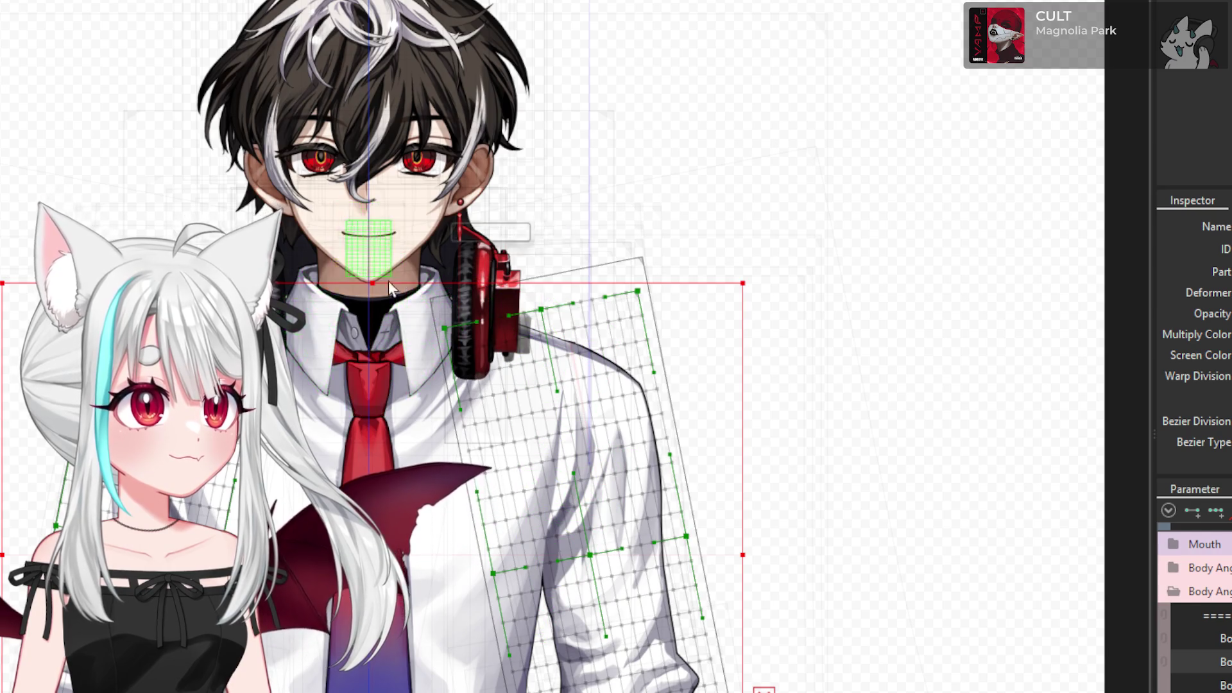
scroll(392, 280, up, 2)
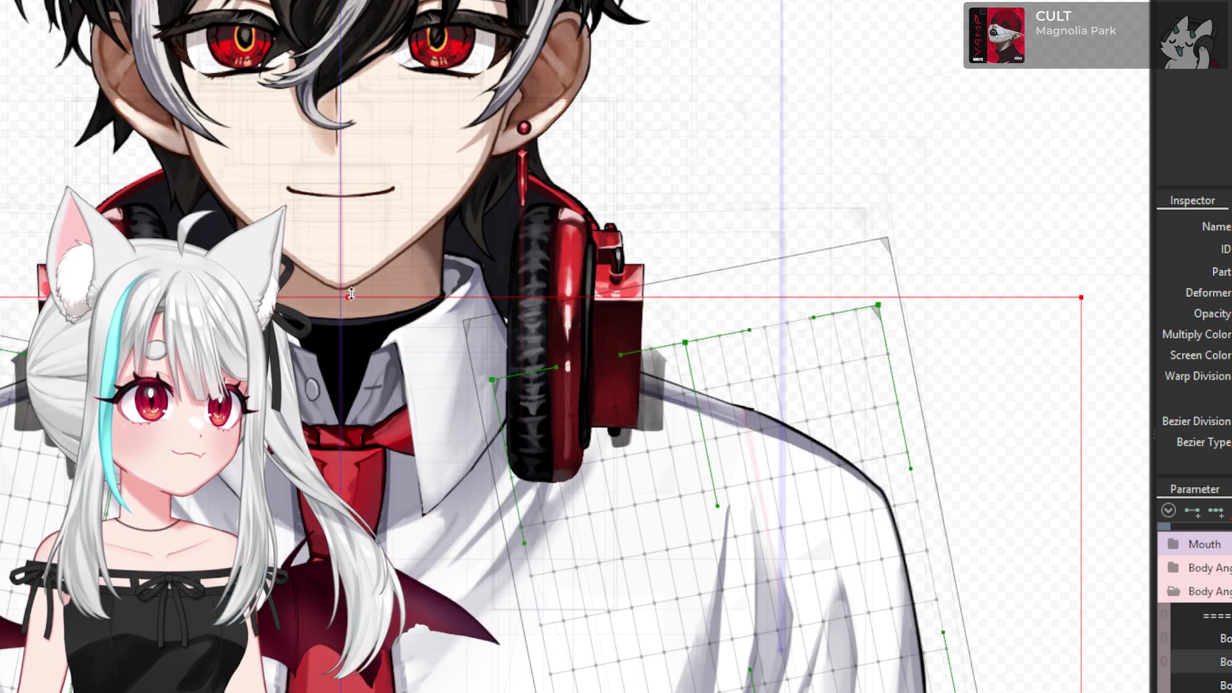
drag(351, 295, 351, 295)
scroll(403, 277, down, 5)
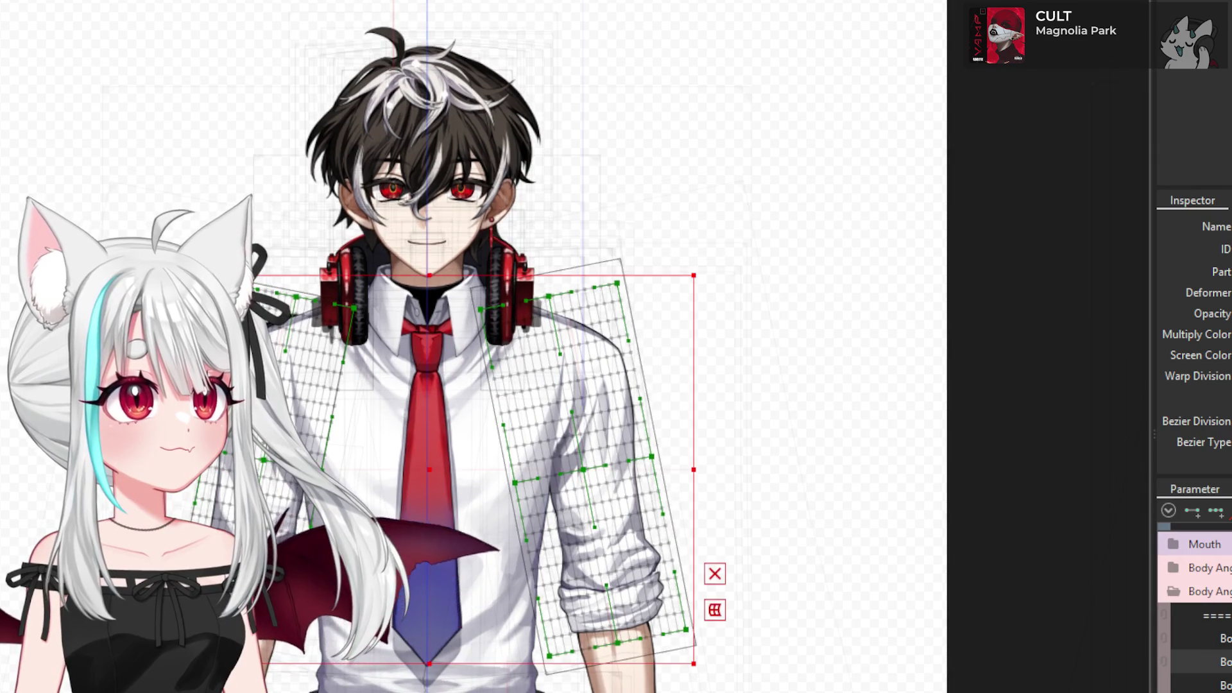
scroll(475, 346, down, 2)
scroll(475, 346, down, 2)
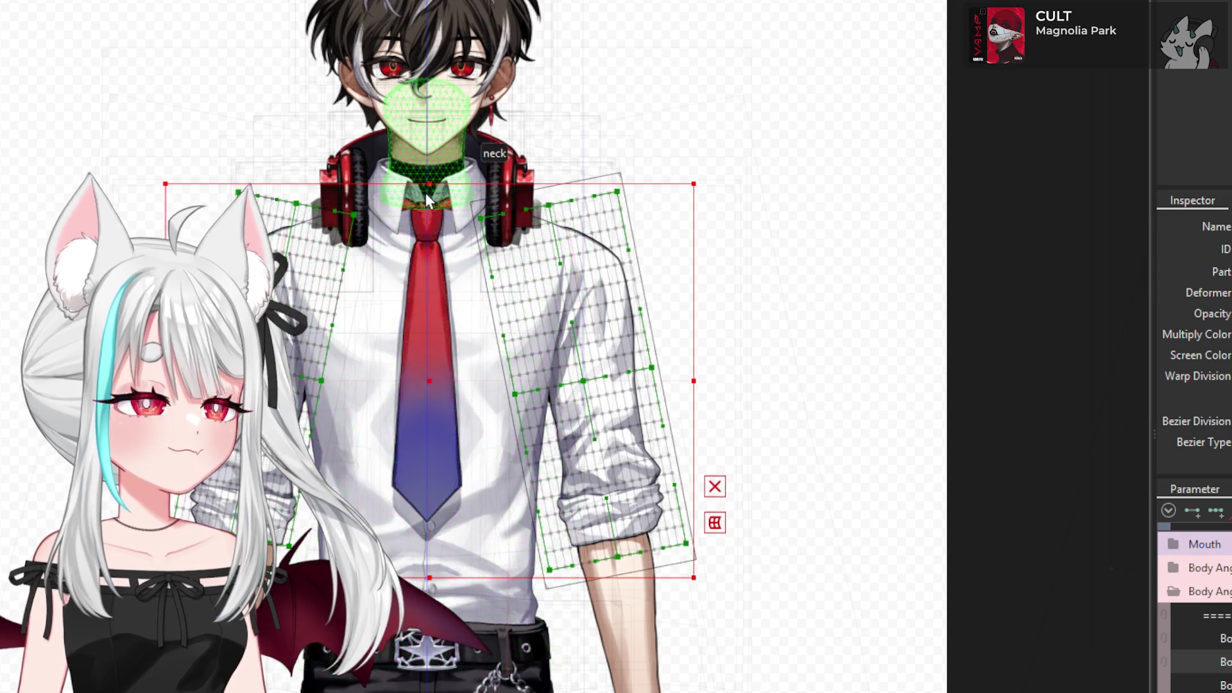
scroll(425, 193, up, 5)
drag(441, 177, 442, 180)
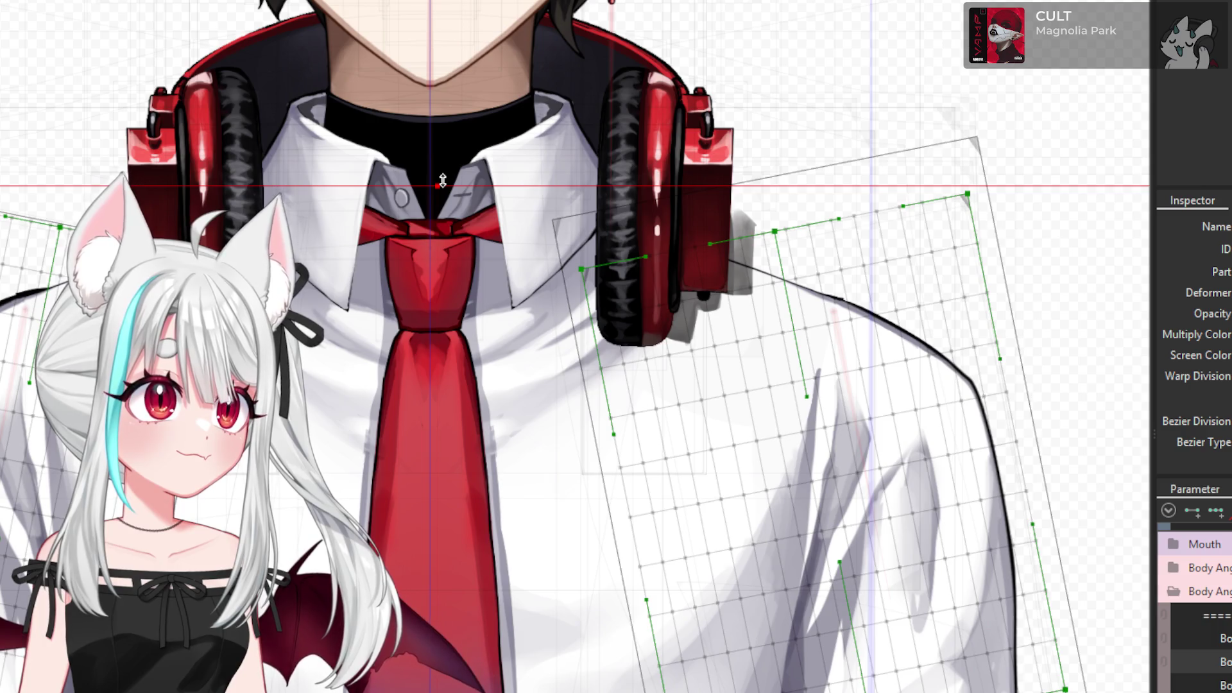
click(436, 204)
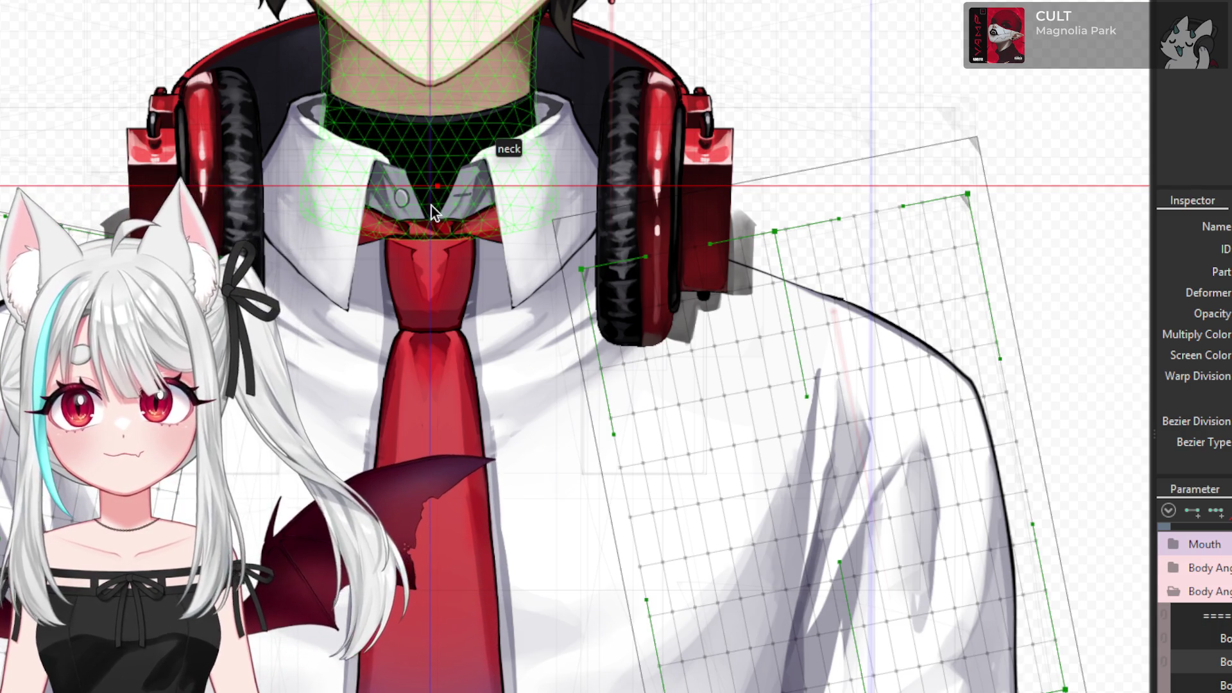
scroll(429, 206, down, 5)
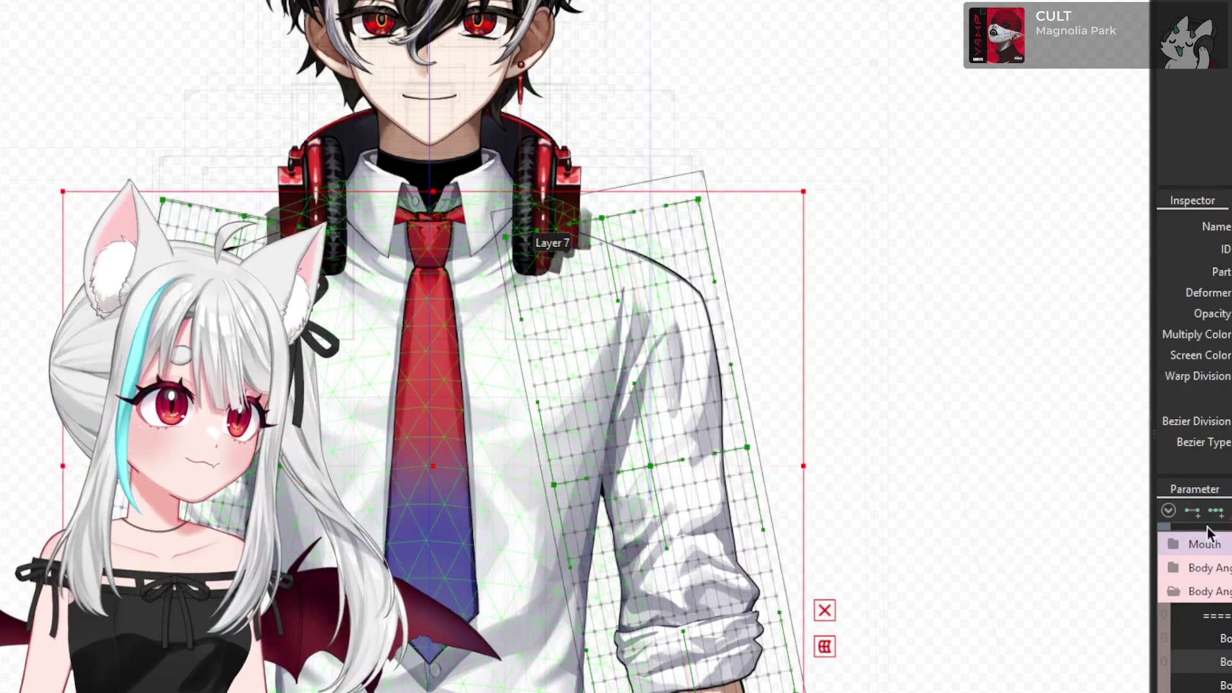
scroll(428, 206, up, 2)
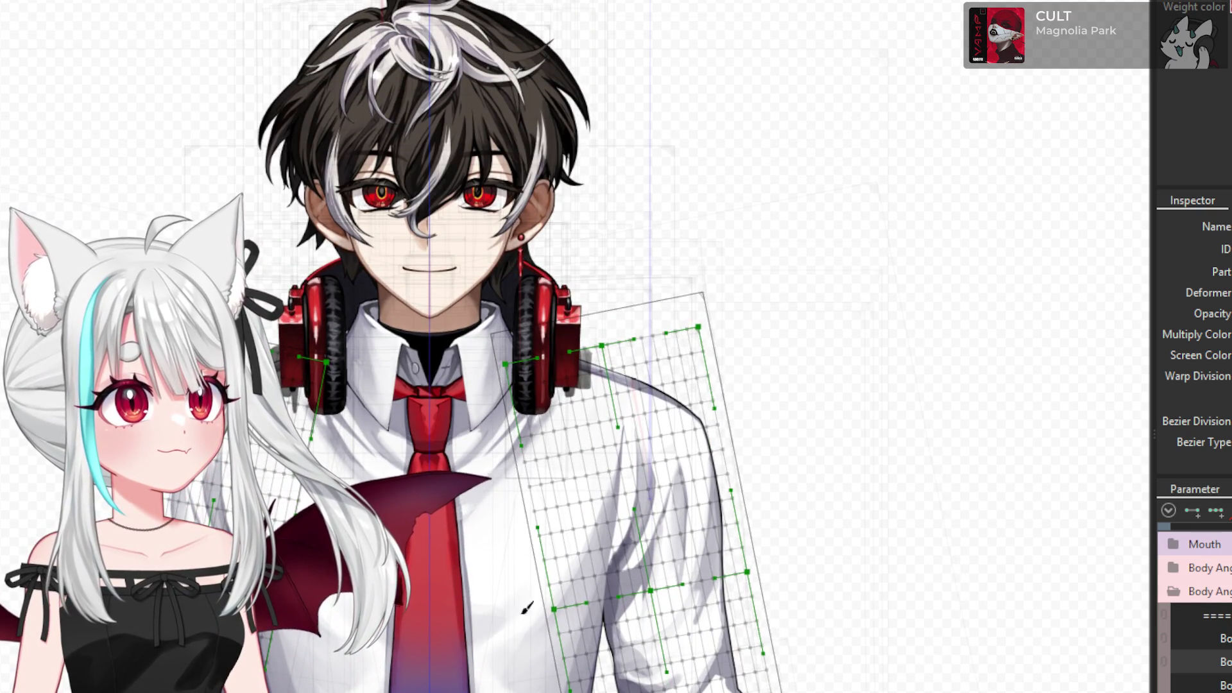
- Brush the left shoulder, then try and undo a stroke on the right shoulder
scroll(276, 516, up, 5)
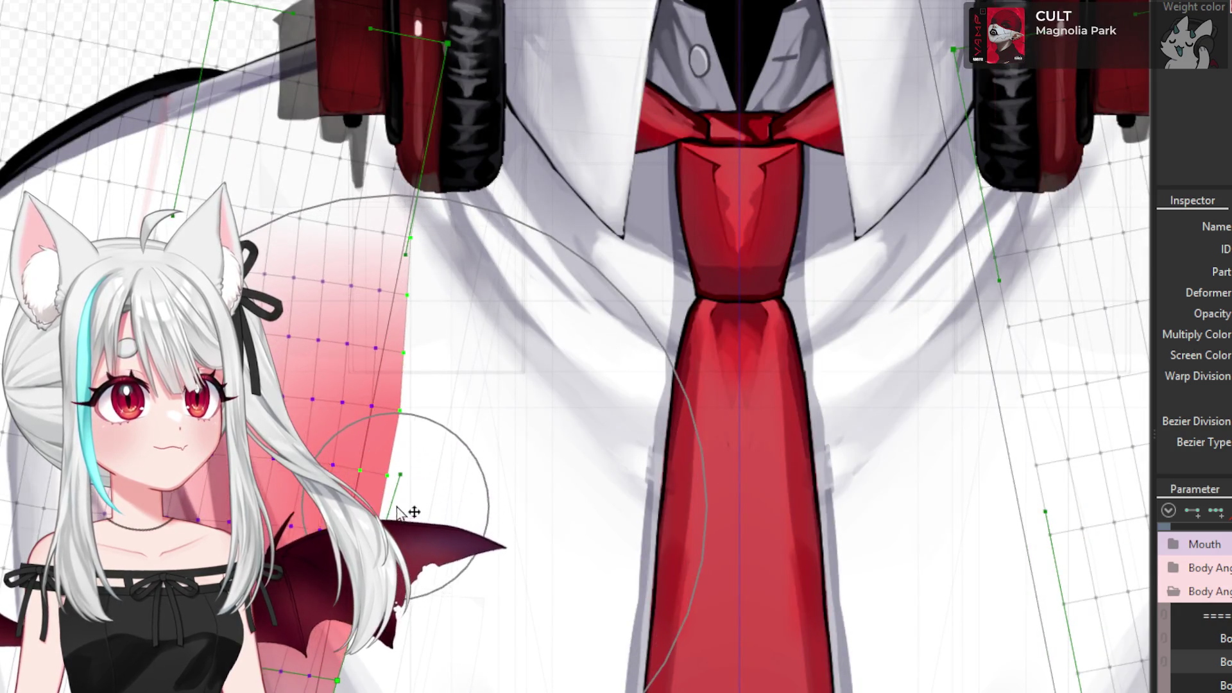
drag(406, 509, 401, 471)
scroll(359, 506, down, 4)
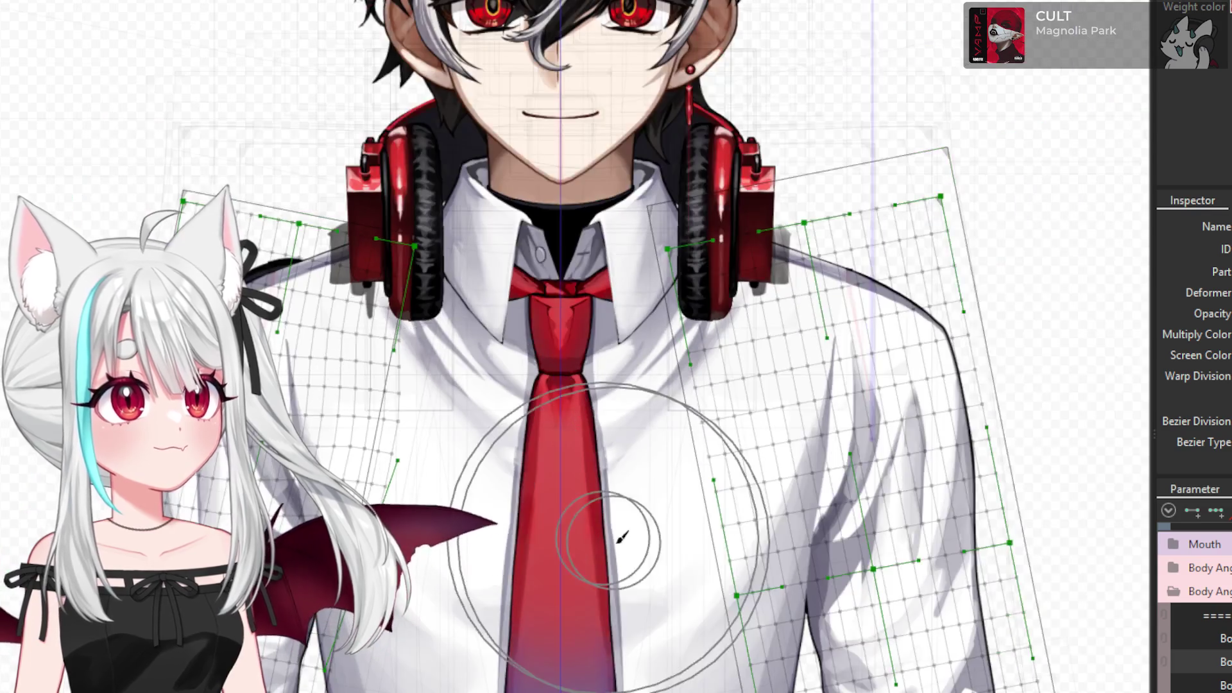
drag(738, 494, 717, 467)
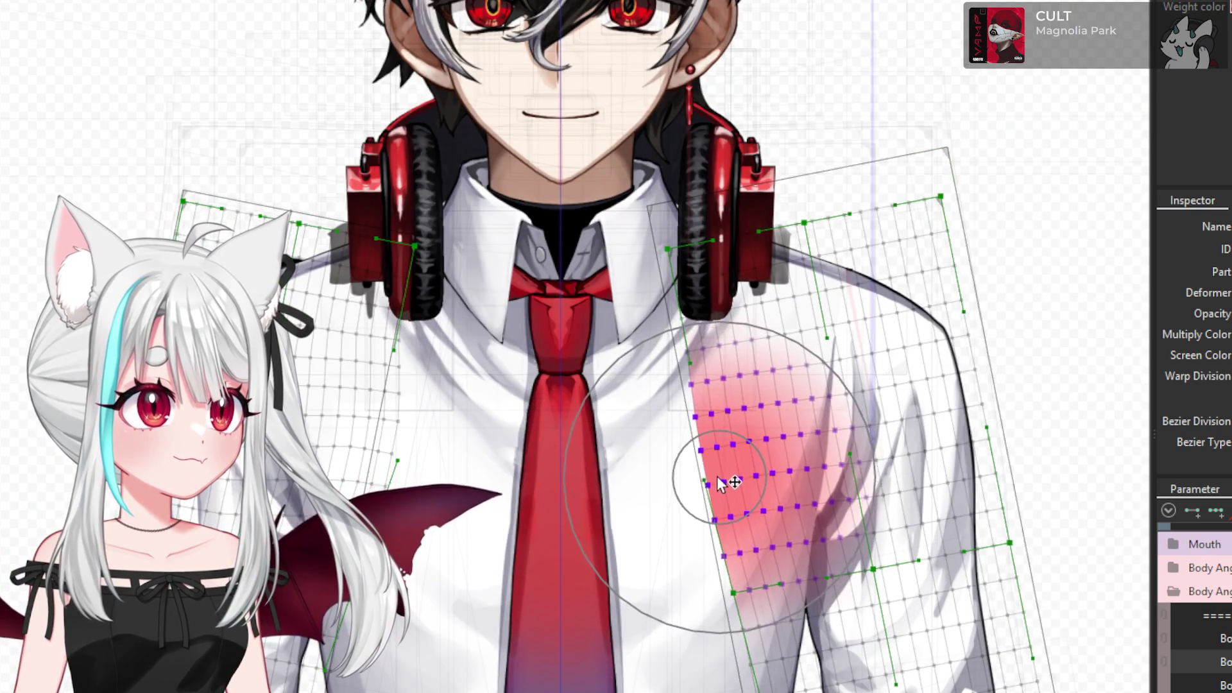
key(ctrl+z)
key(ctrl+y)
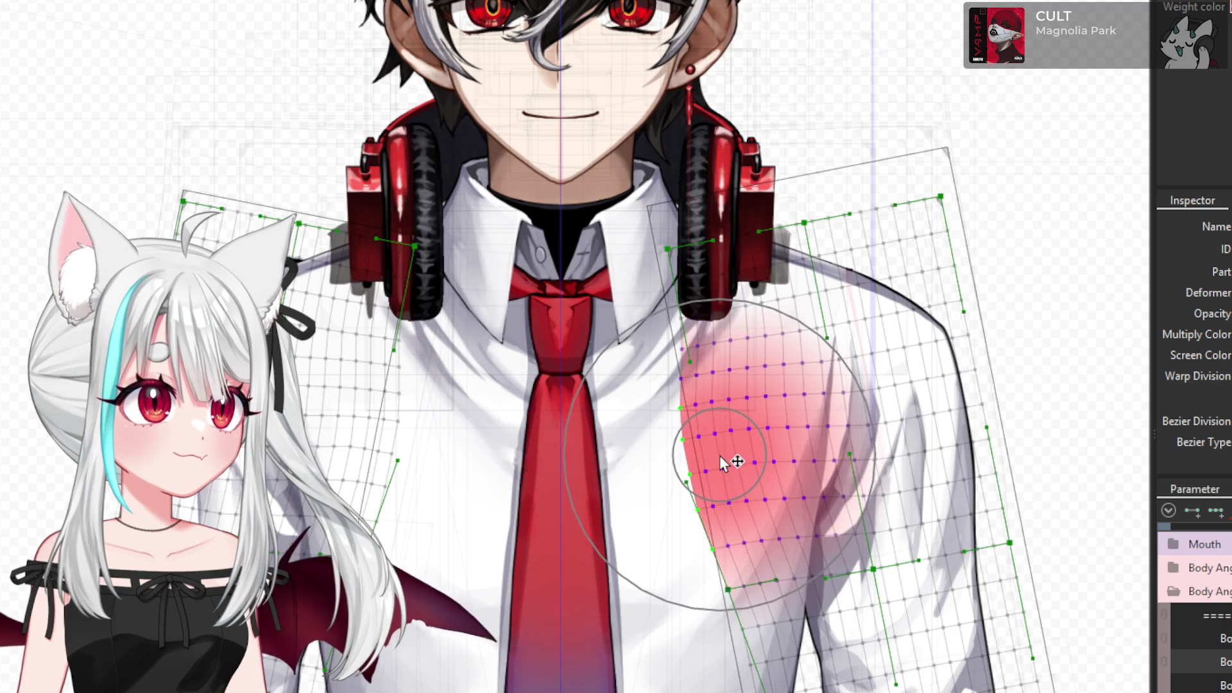
key(ctrl+z)
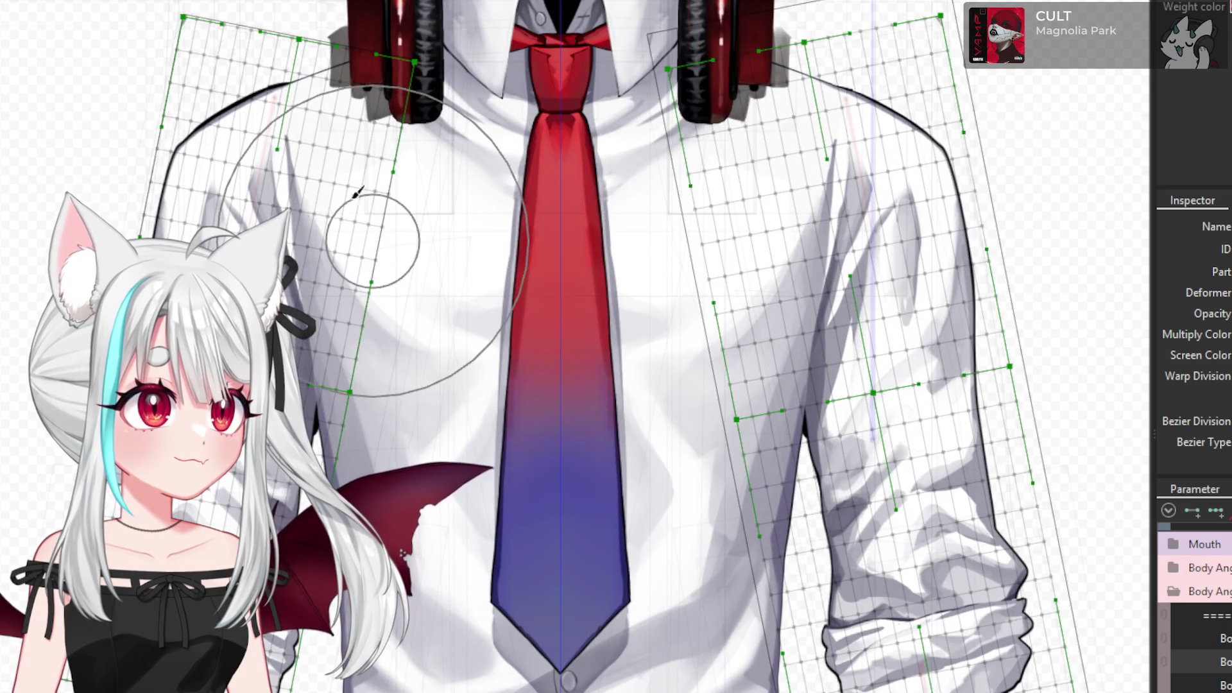
- Reshape the left and right shoulder warp grids and check them near the collar
scroll(372, 234, up, 2)
drag(269, 142, 328, 280)
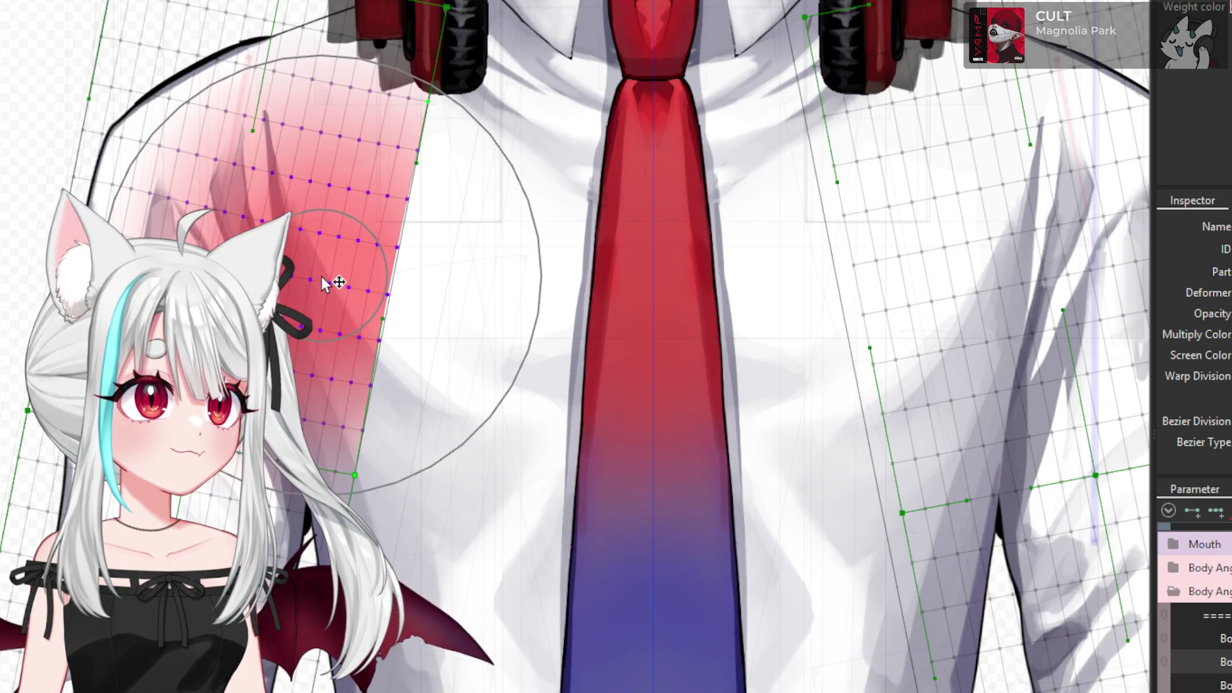
click(927, 268)
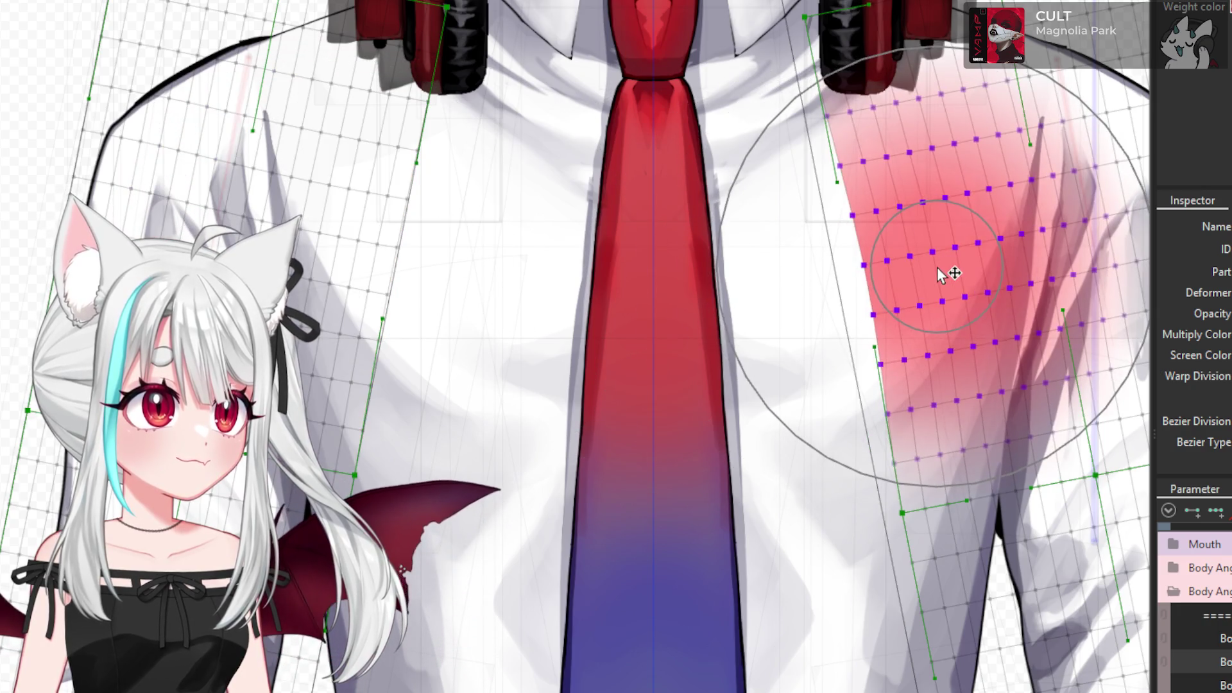
scroll(715, 300, down, 3)
scroll(738, 319, down, 2)
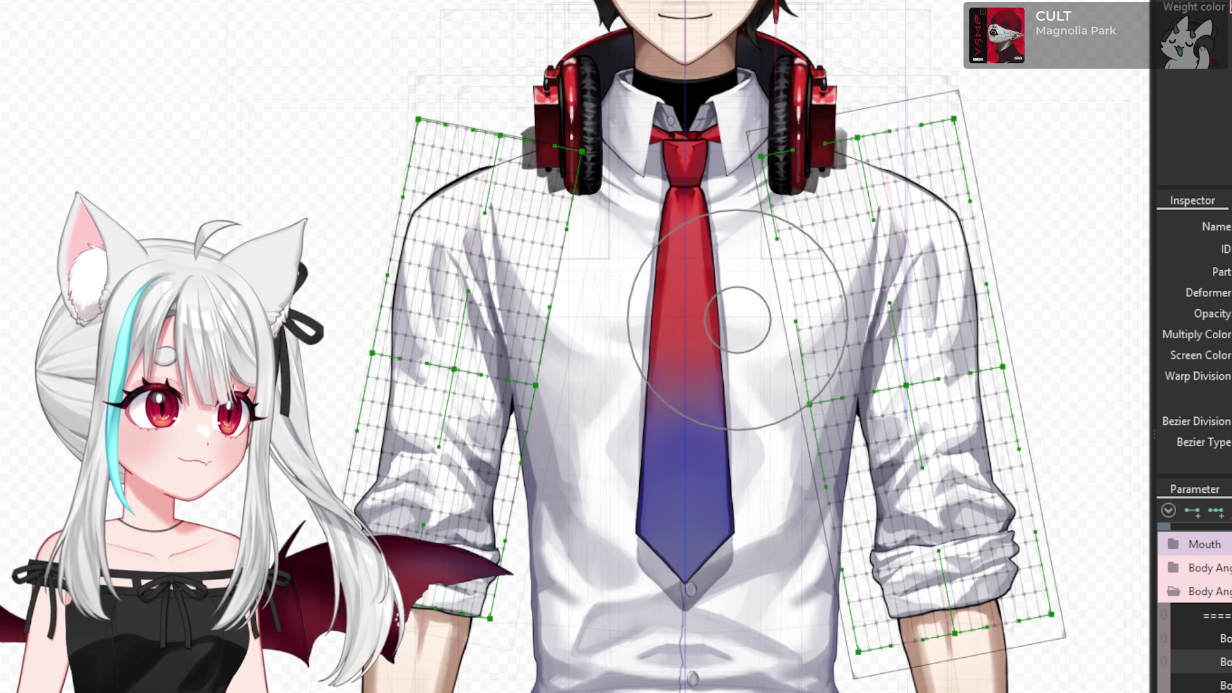
scroll(1108, 654, up, 3)
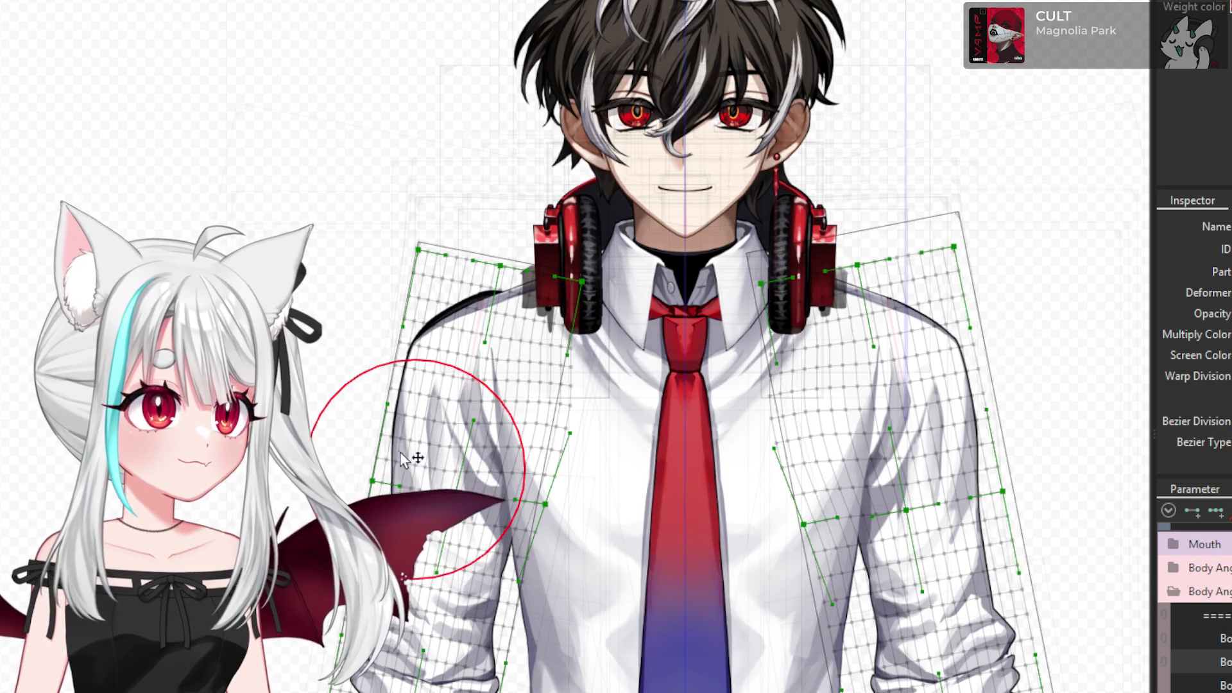
scroll(500, 440, up, 3)
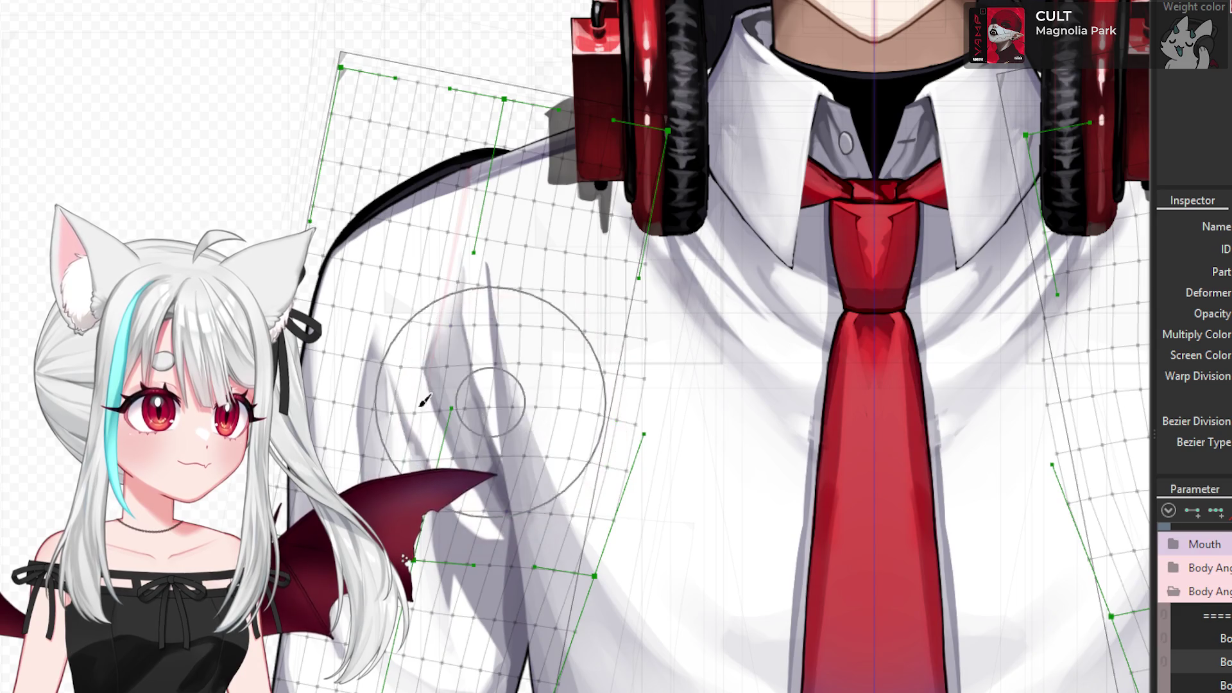
scroll(514, 404, down, 3)
scroll(871, 411, up, 3)
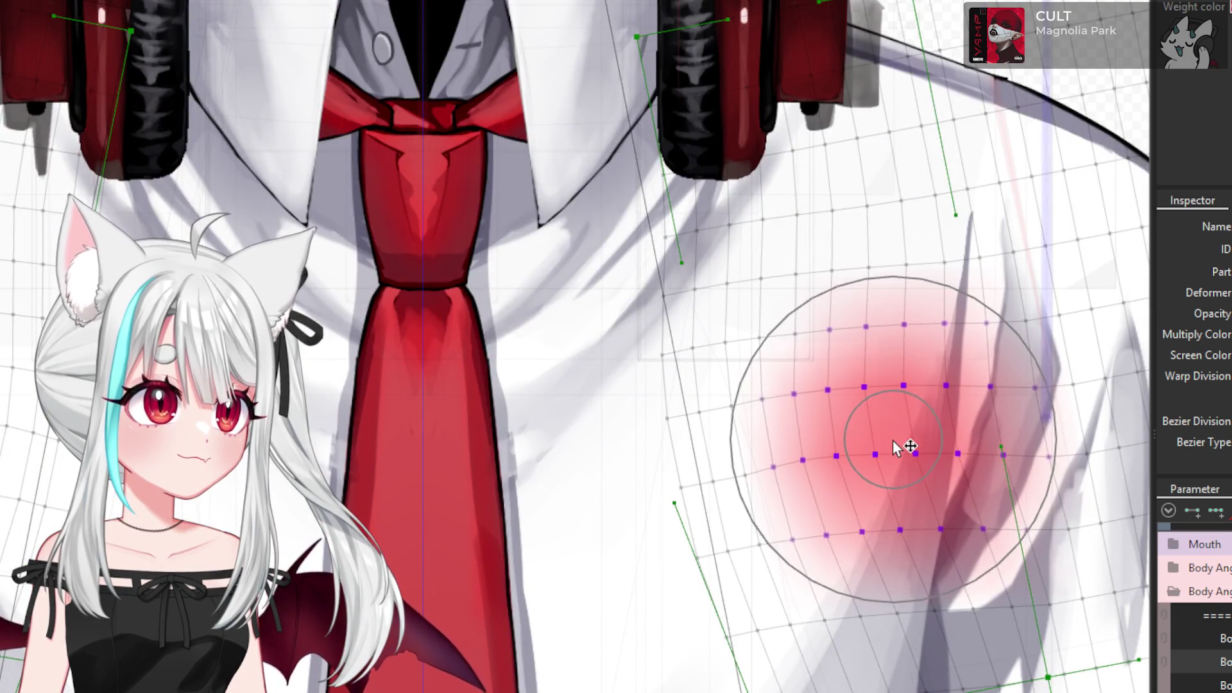
scroll(922, 469, down, 3)
drag(922, 469, 922, 337)
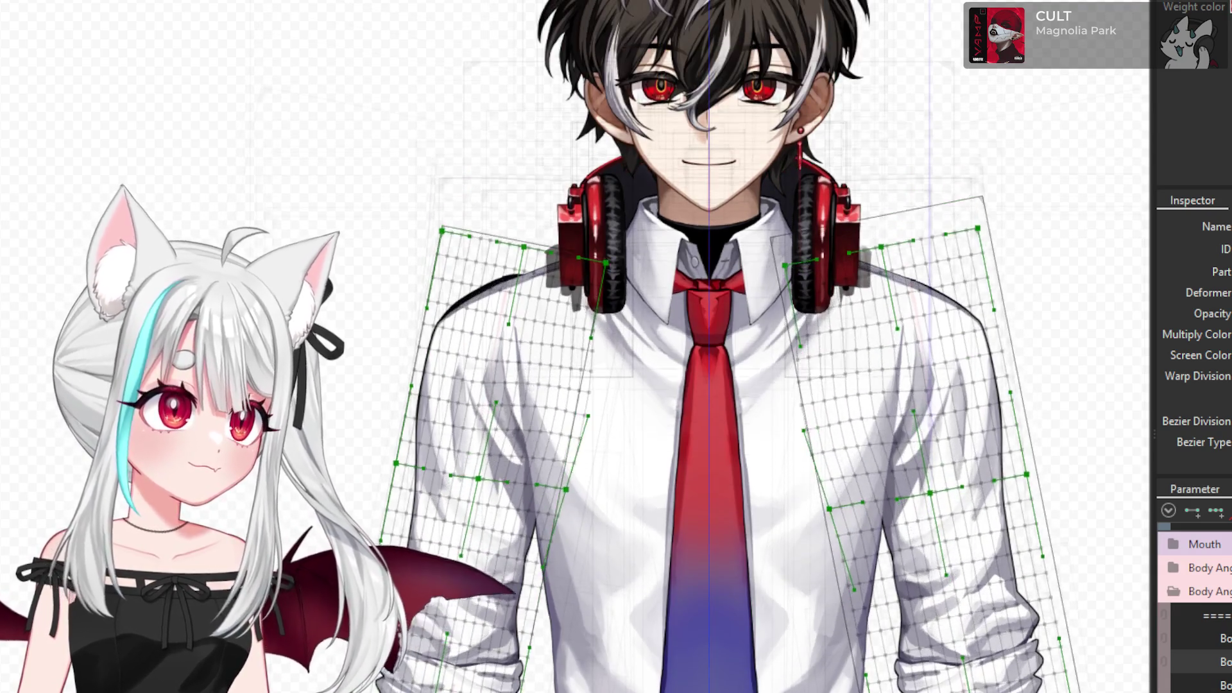
scroll(958, 309, up, 3)
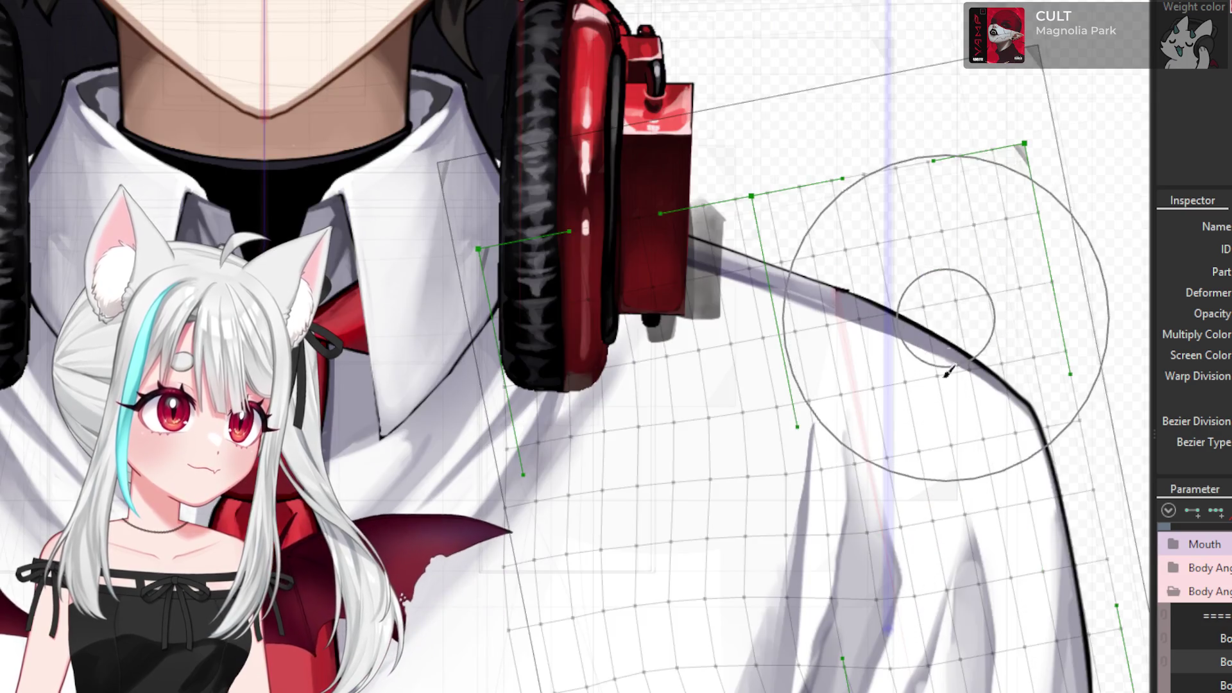
scroll(952, 426, down, 3)
scroll(453, 452, up, 3)
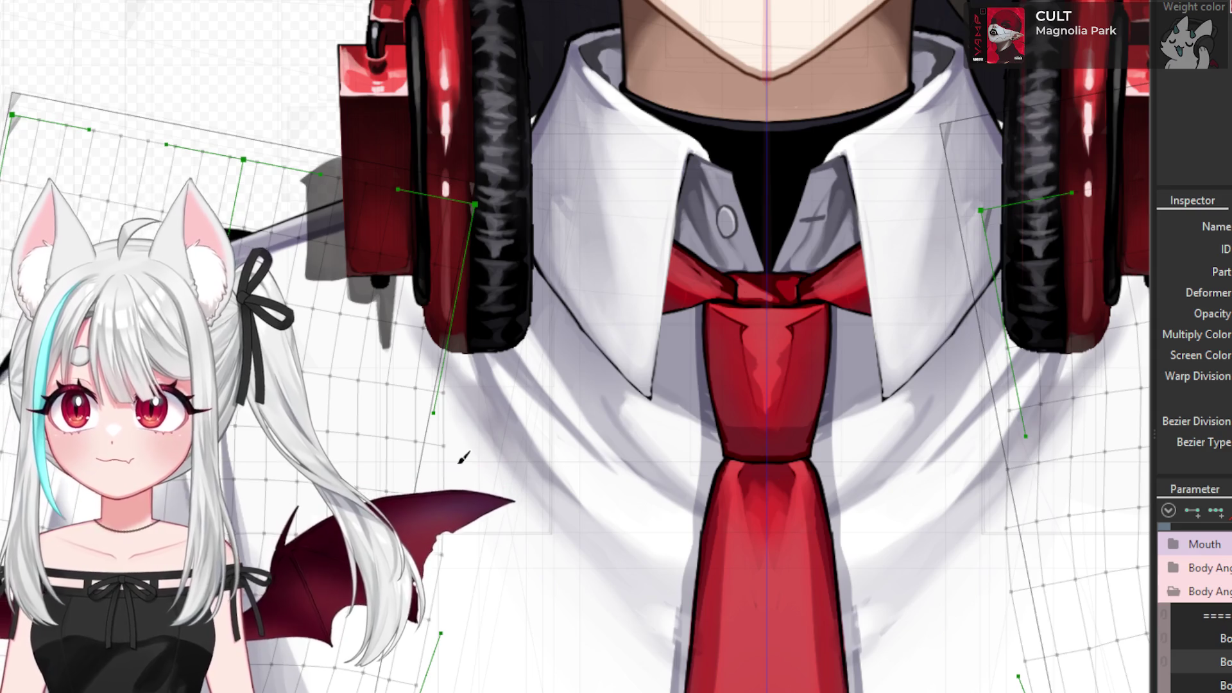
scroll(523, 473, down, 3)
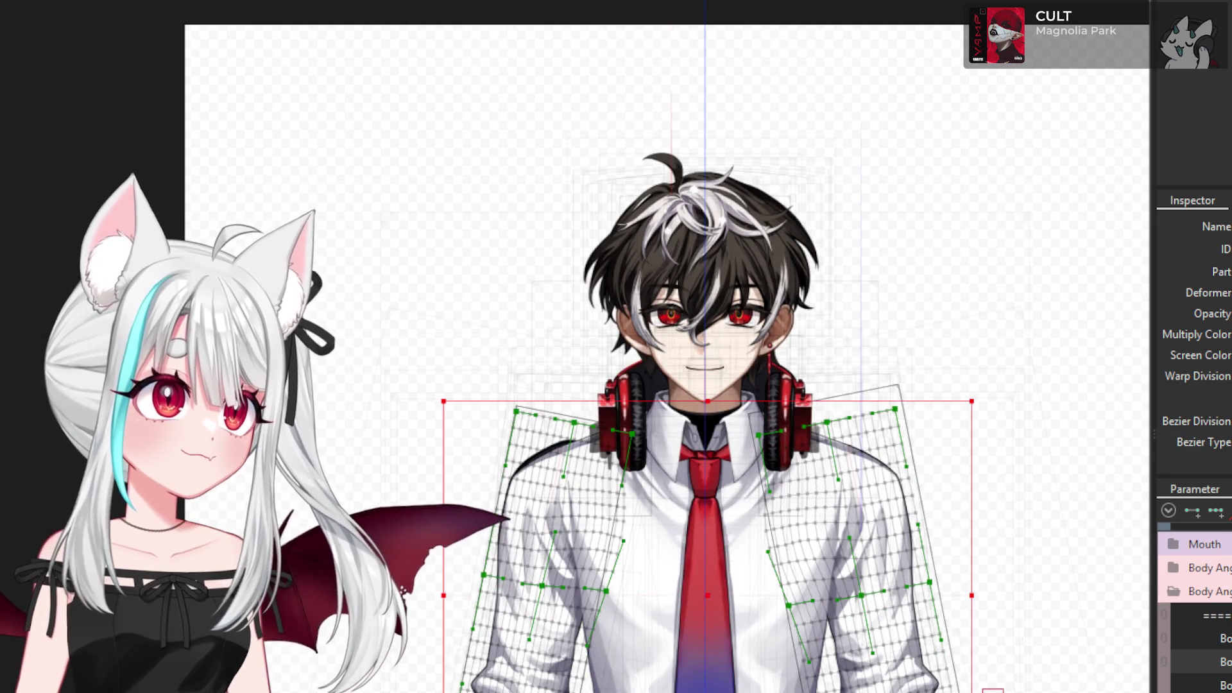
- Deselect the shoulder warp deformers and zoom around the shoulder area
click(703, 52)
scroll(586, 443, up, 5)
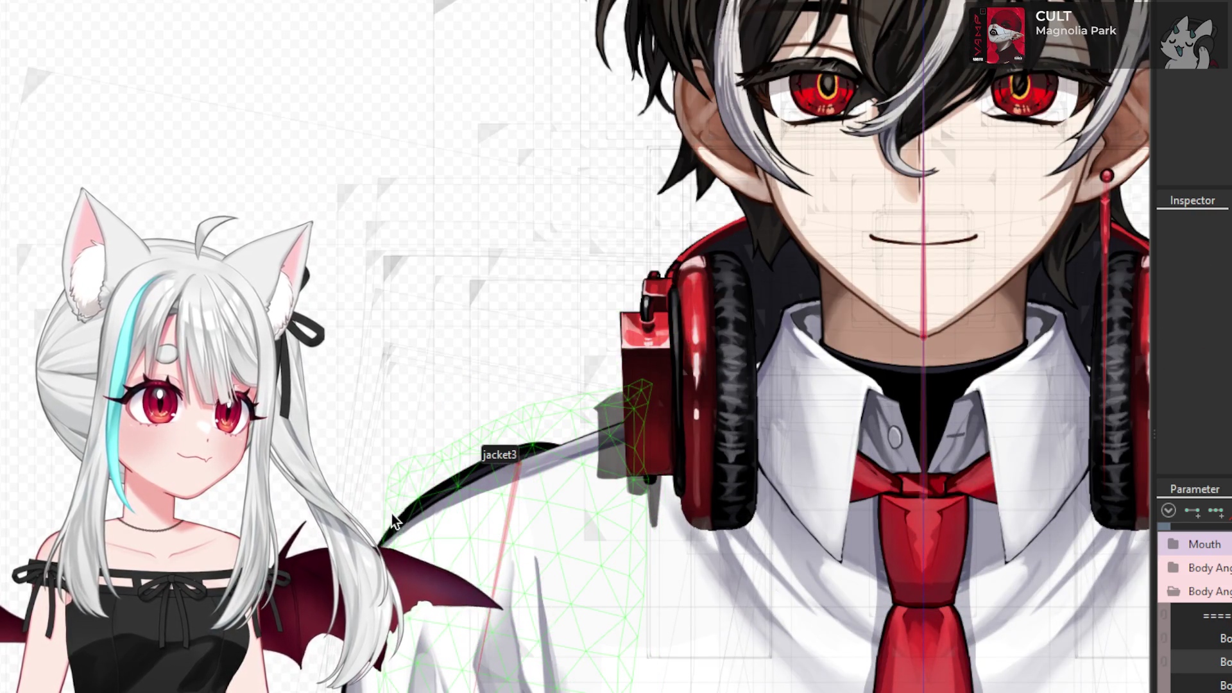
scroll(361, 430, down, 5)
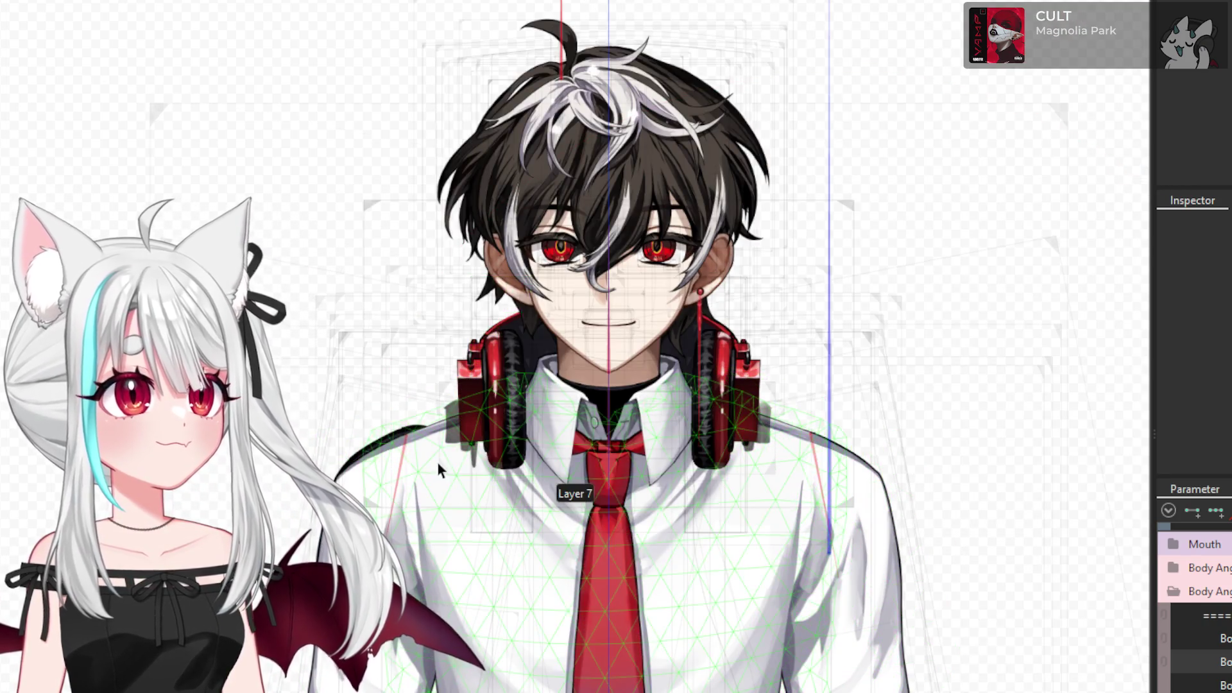
scroll(439, 461, up, 5)
scroll(449, 424, down, 5)
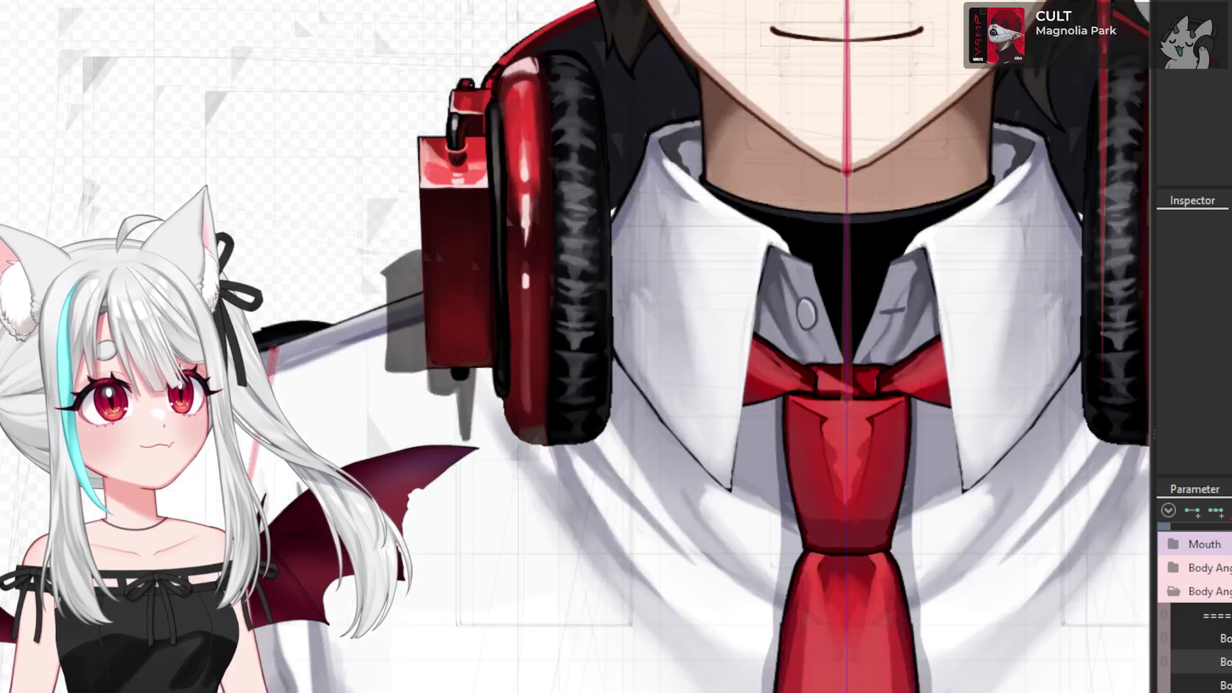
scroll(295, 334, up, 4)
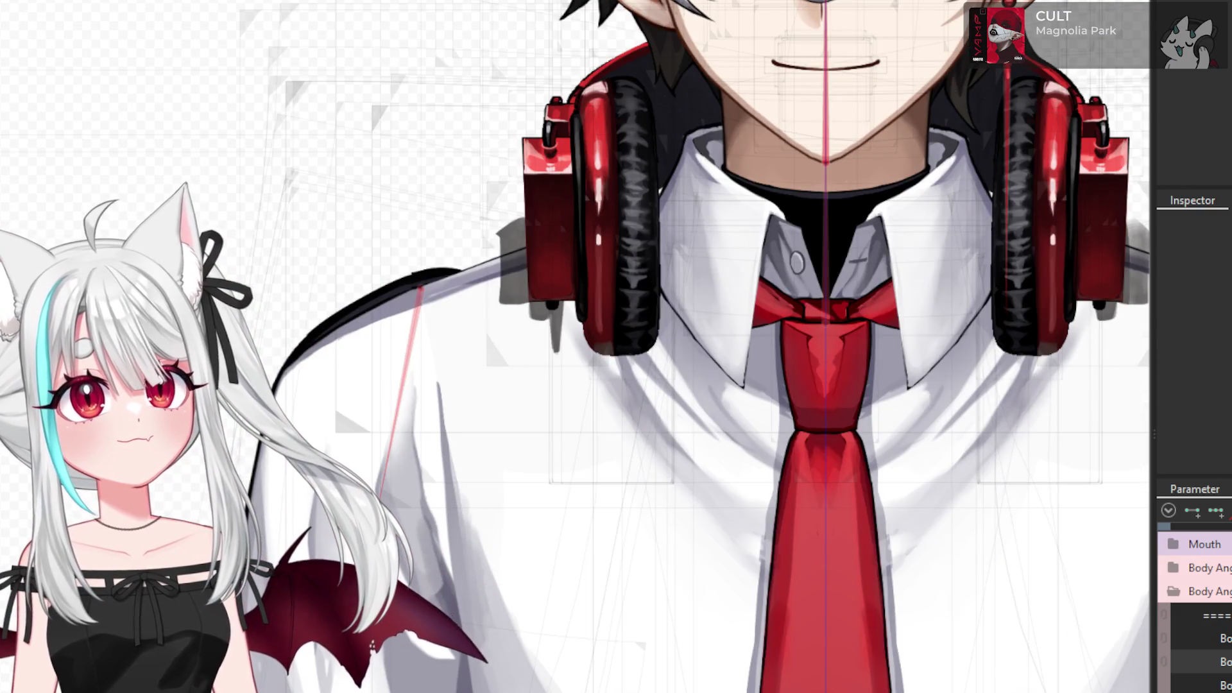
- Click through the jacket3 and shoulder art meshes to reach the left shoulder's warp deformer
click(330, 428)
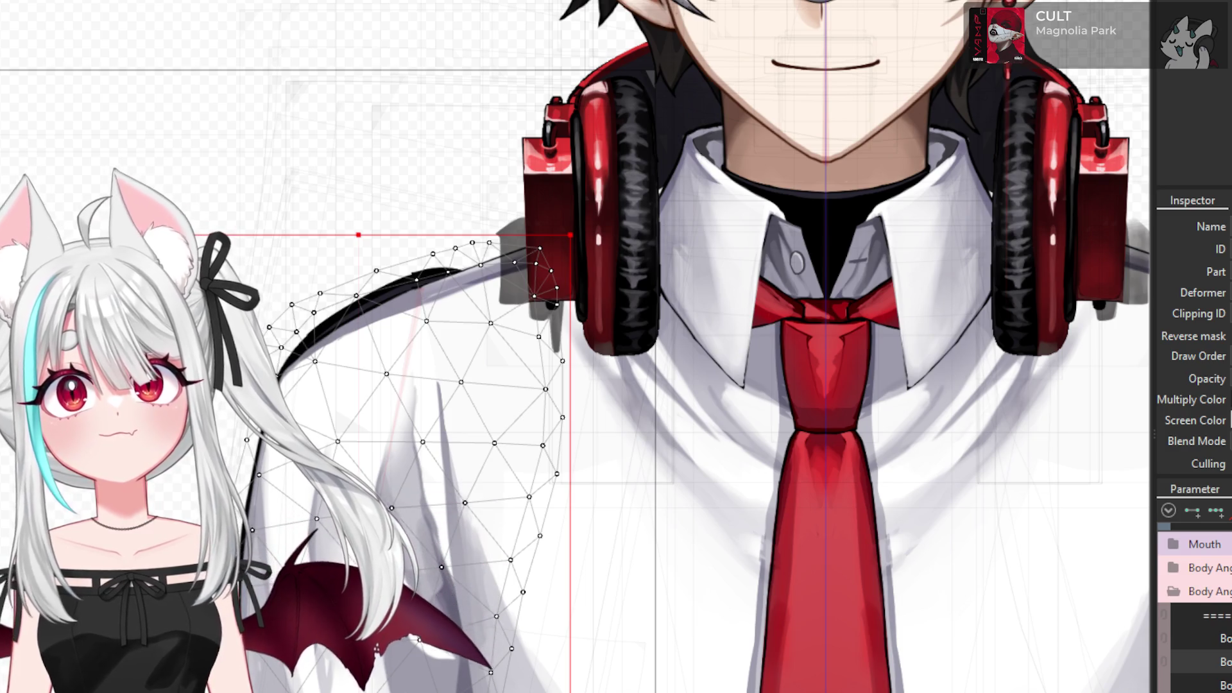
key(Escape)
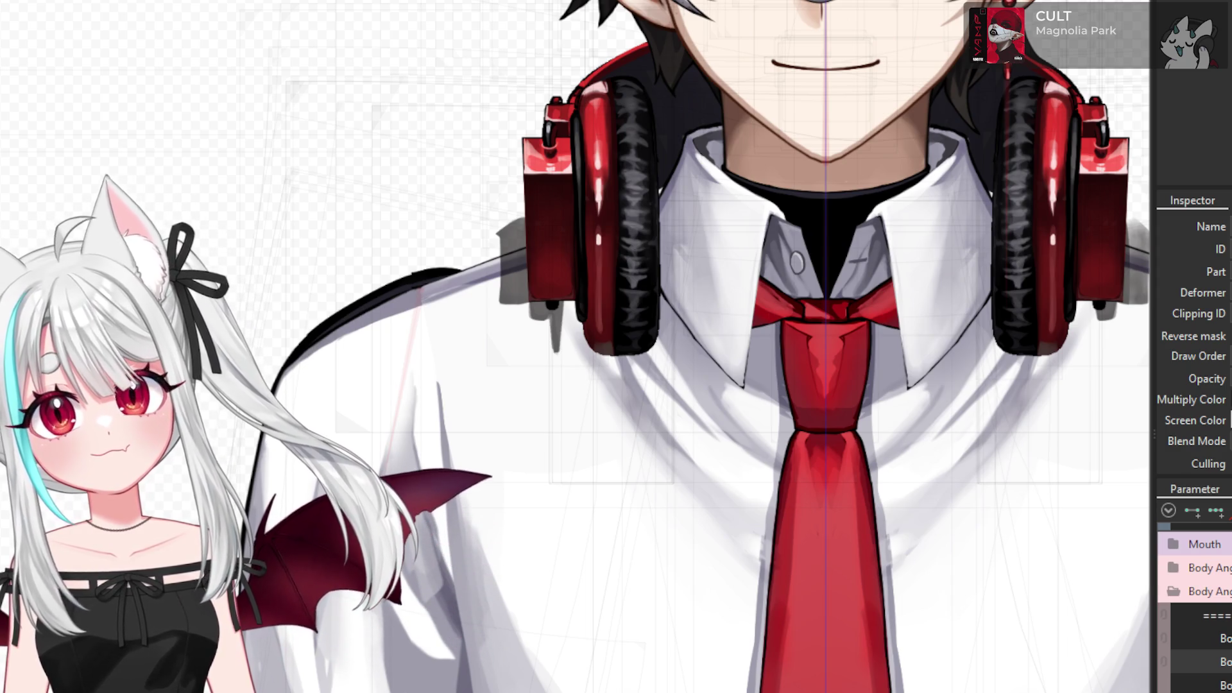
click(449, 385)
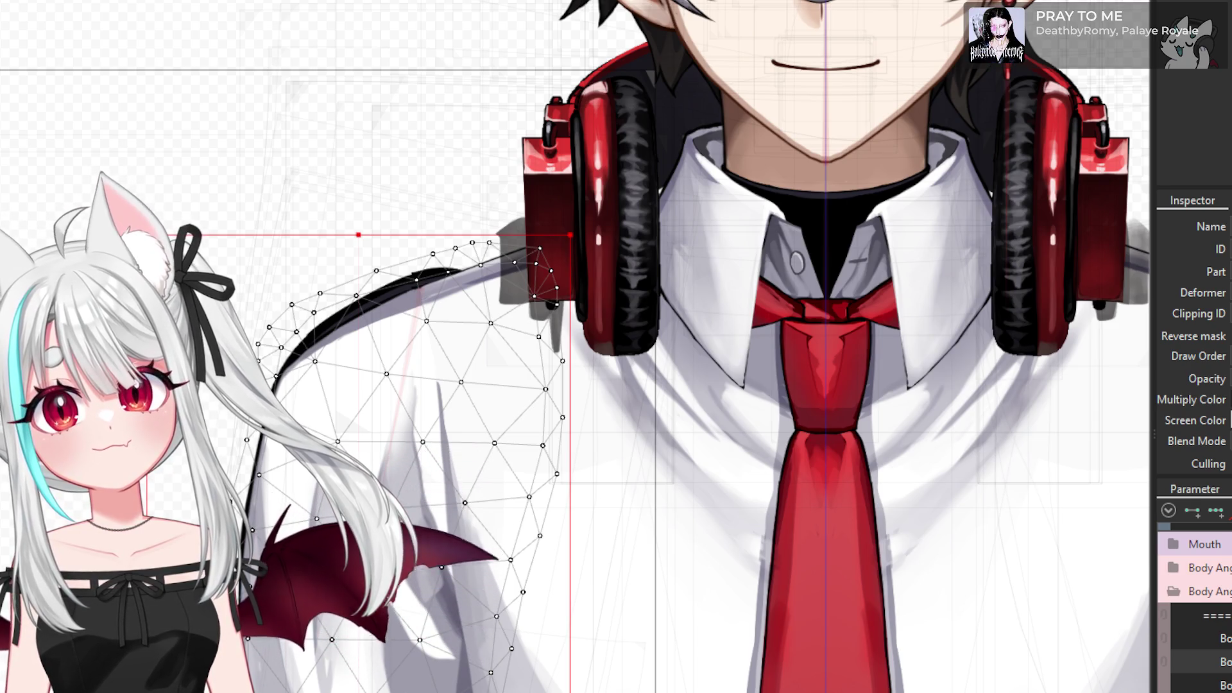
click(443, 411)
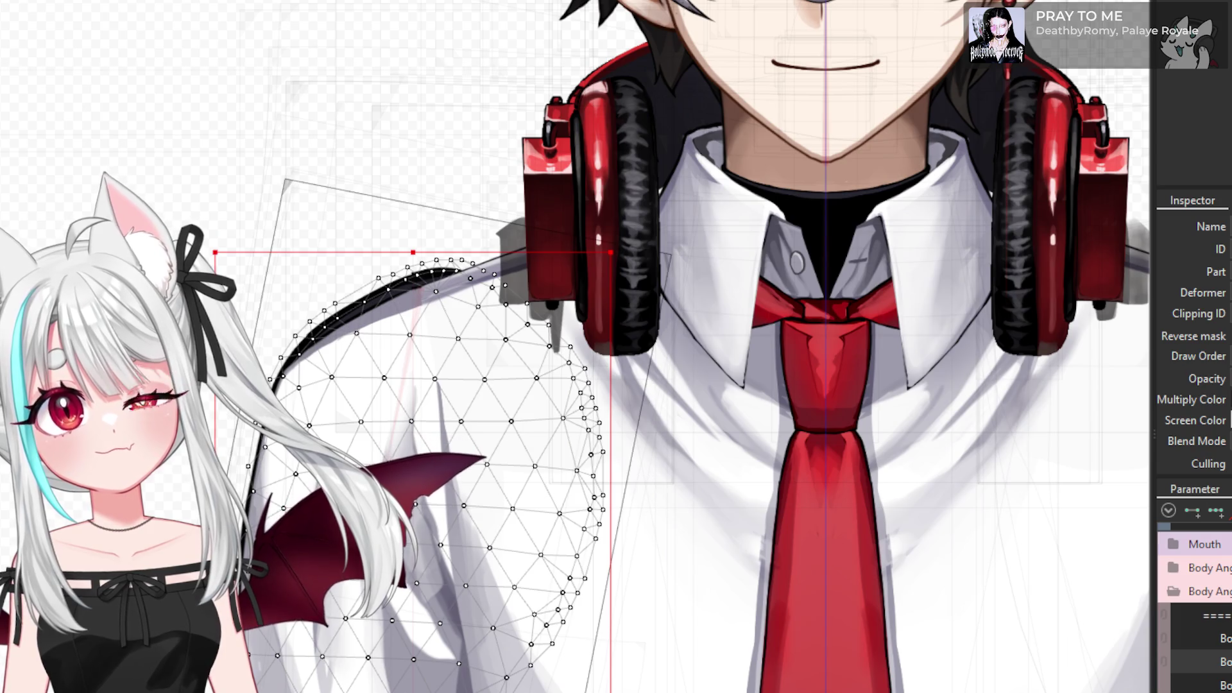
click(449, 385)
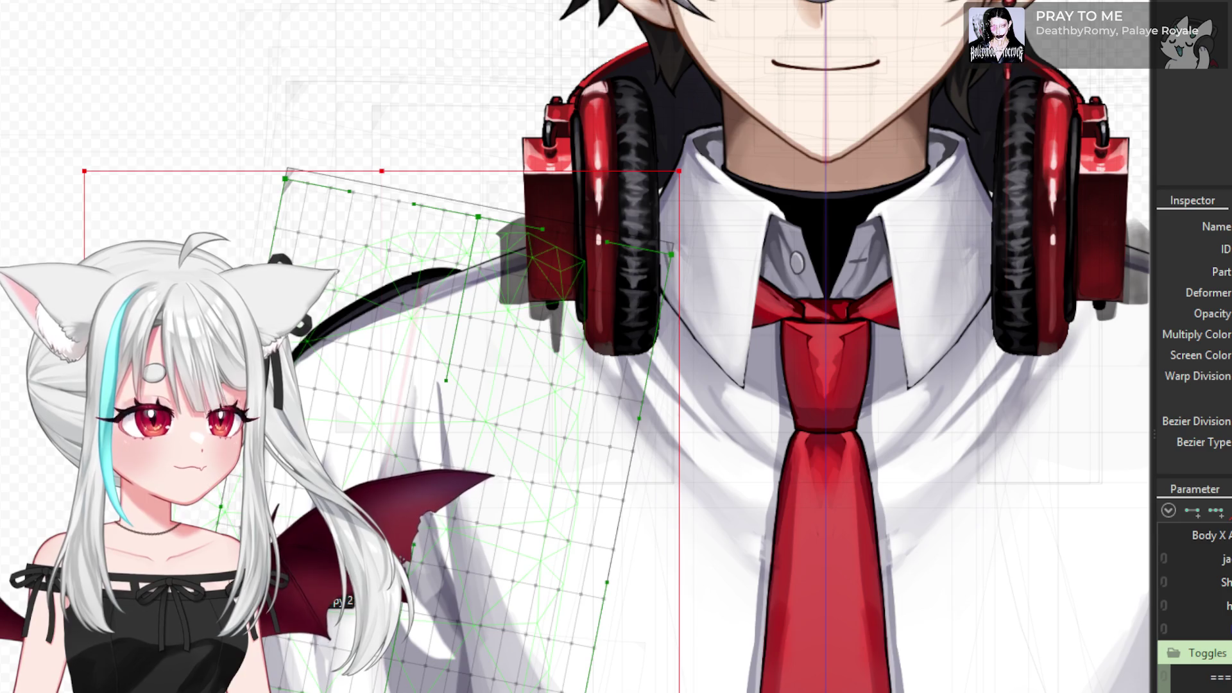
- Zoom out to see the whole figure beside the Toggles parameter group
scroll(694, 556, down, 3)
scroll(695, 556, down, 3)
scroll(609, 632, up, 3)
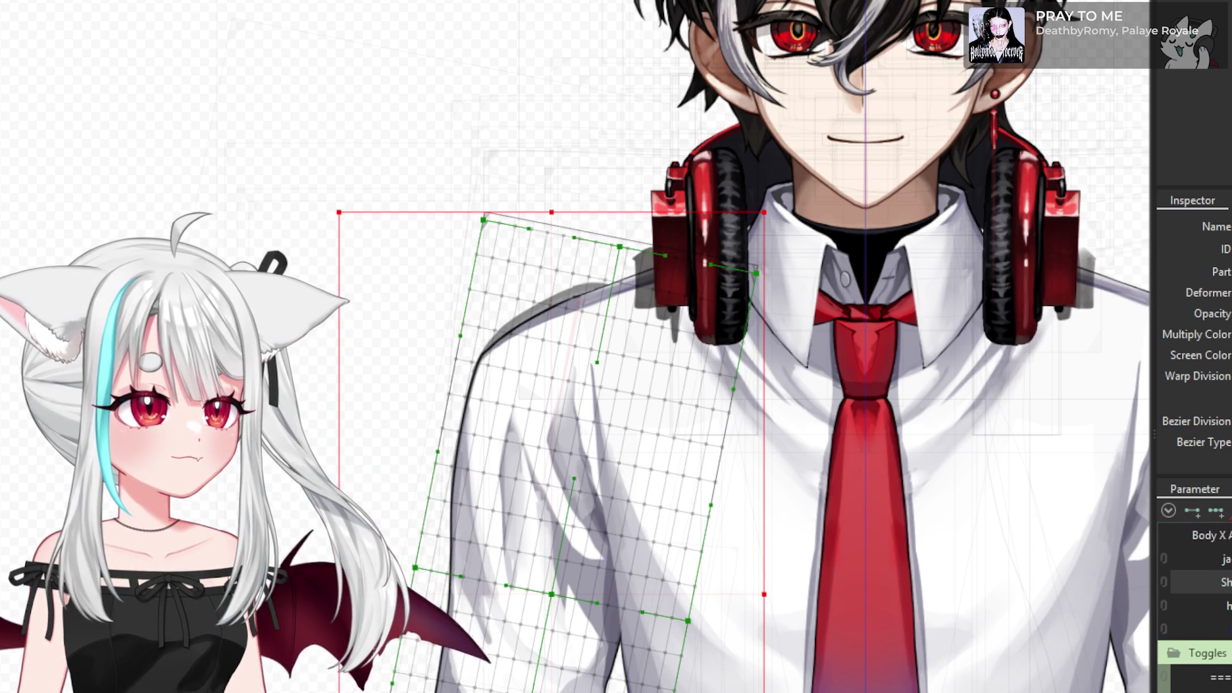
scroll(675, 217, down, 5)
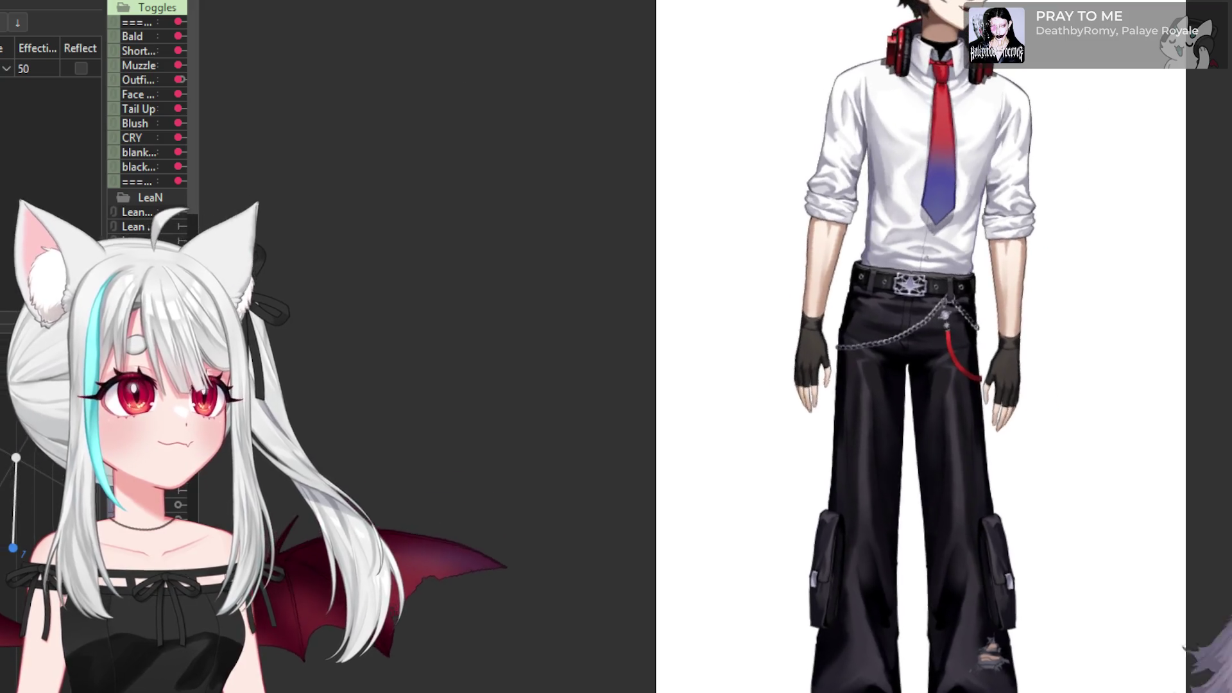
- Zoom in the preview, then return to the canvas with the left shoulder warp grid
scroll(525, 269, down, 3)
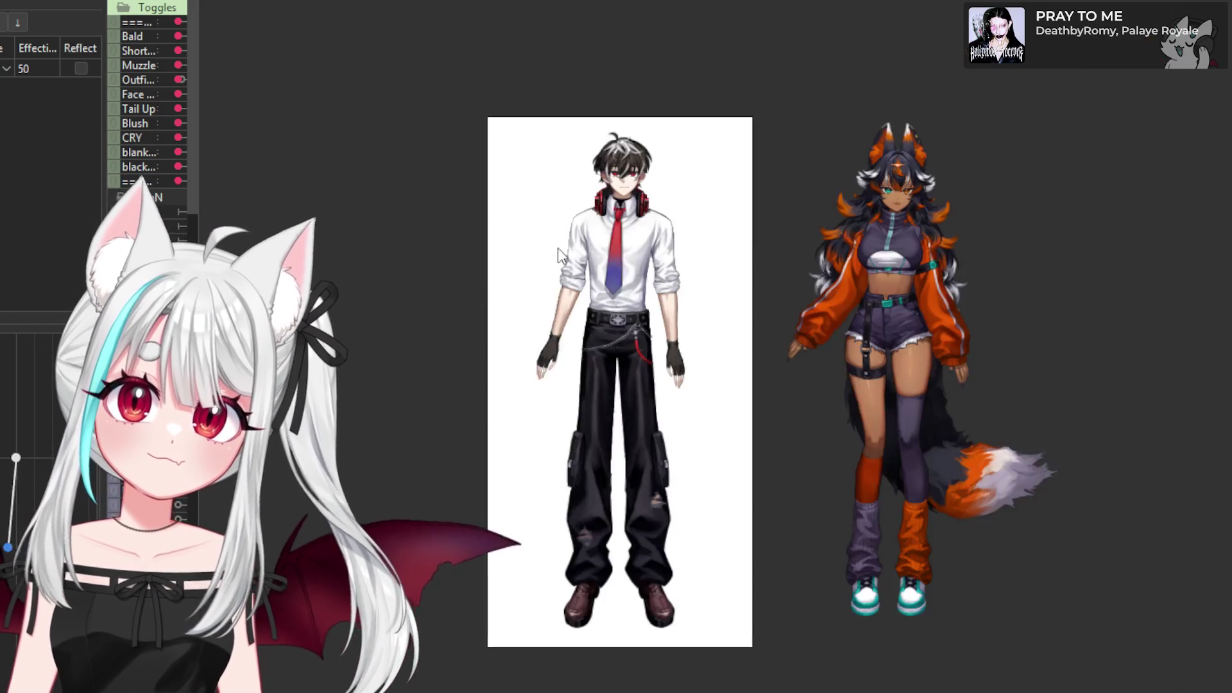
scroll(532, 222, up, 3)
scroll(533, 221, up, 2)
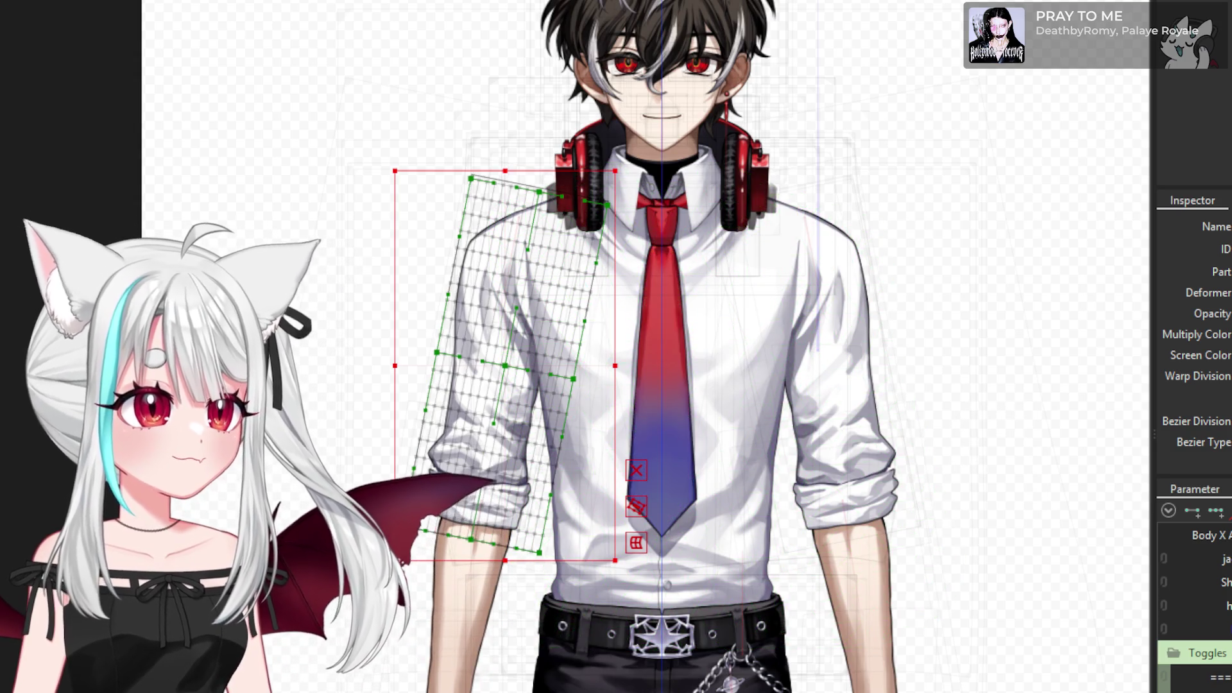
- Test the shirt parameter slider, then switch the Outfit toggle on to add the white jacket
drag(1219, 582, 1153, 608)
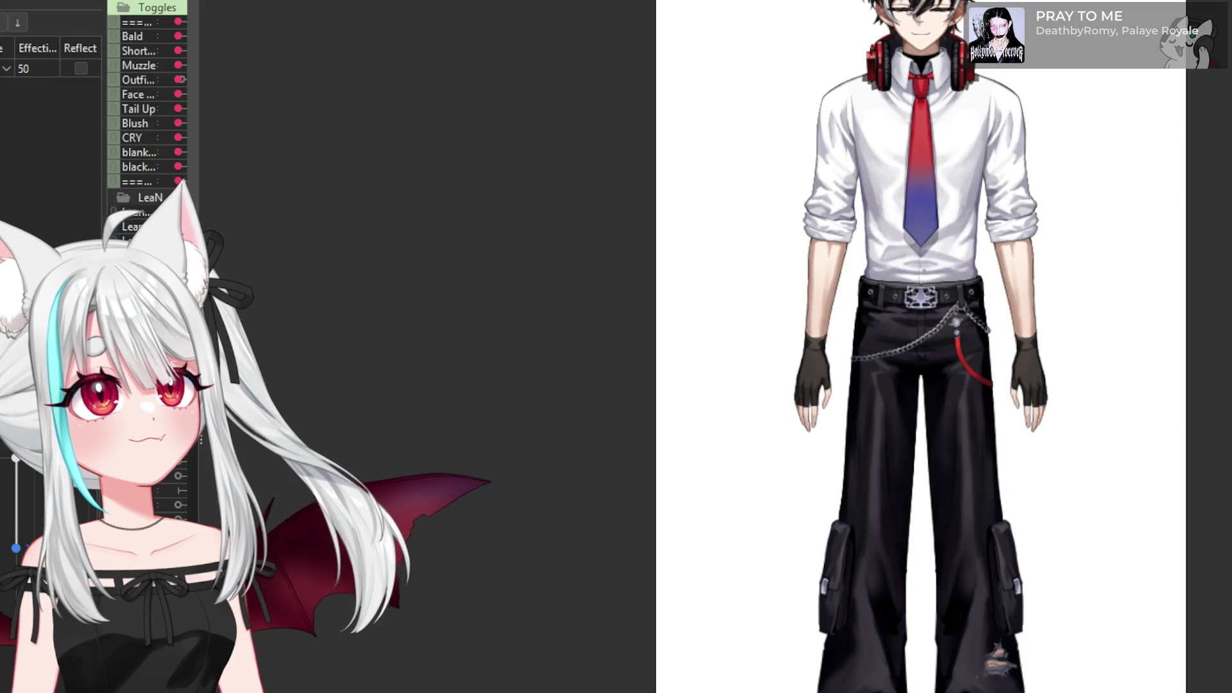
click(180, 79)
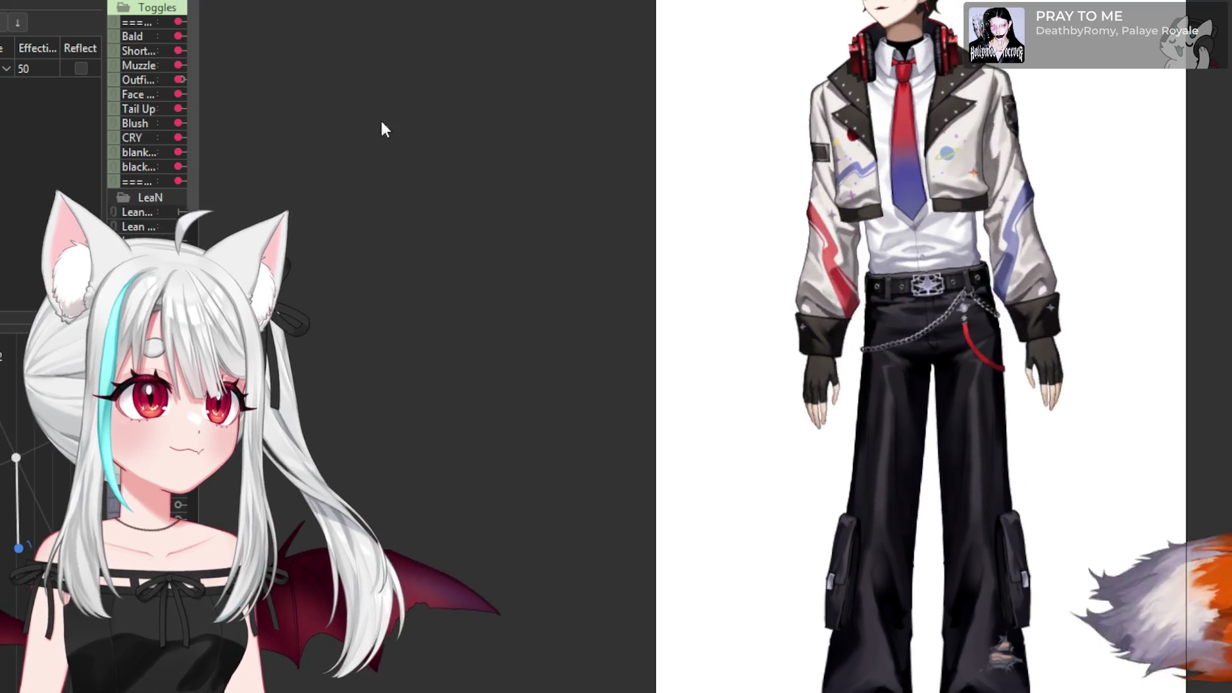
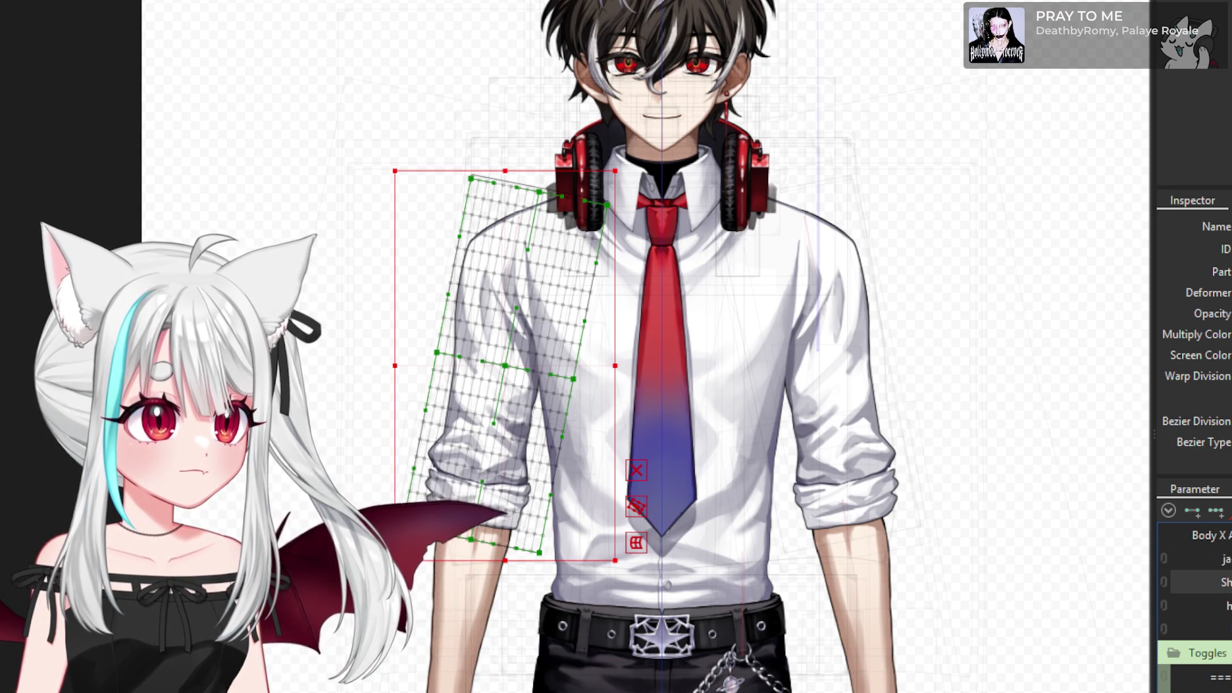
- Set Shirt_ON/OFF's default to 1, then select the right sleeve and shoulder meshes
double_click(1222, 582)
text(1)
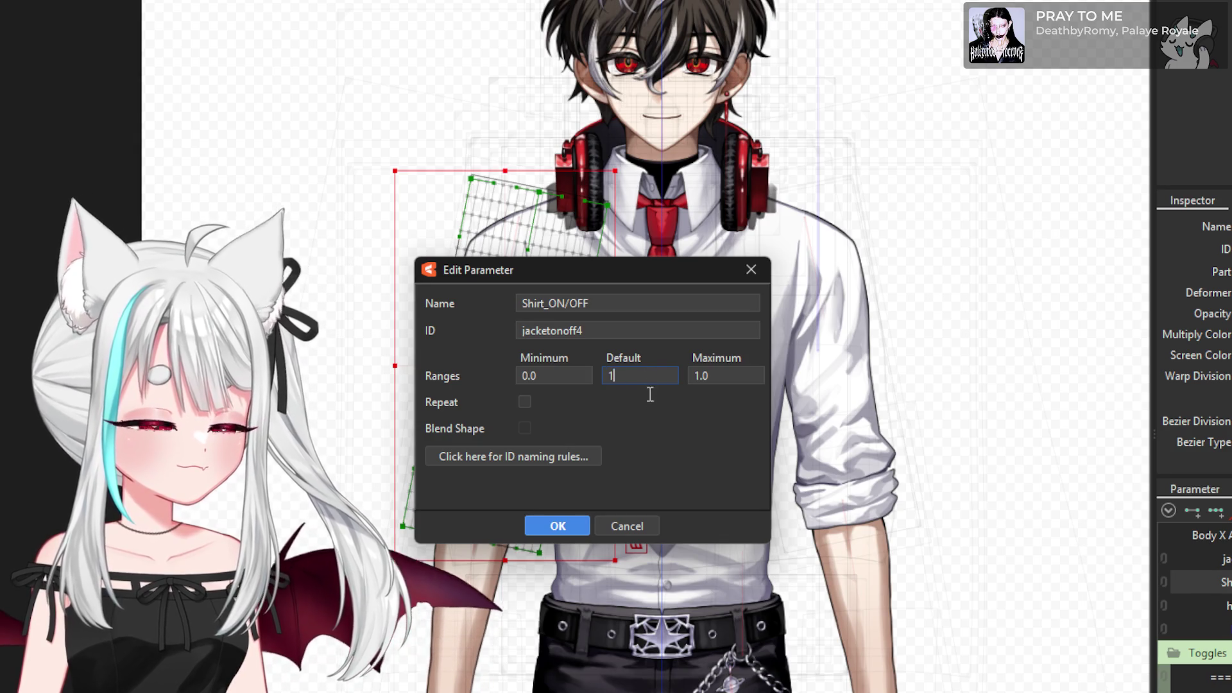
click(580, 525)
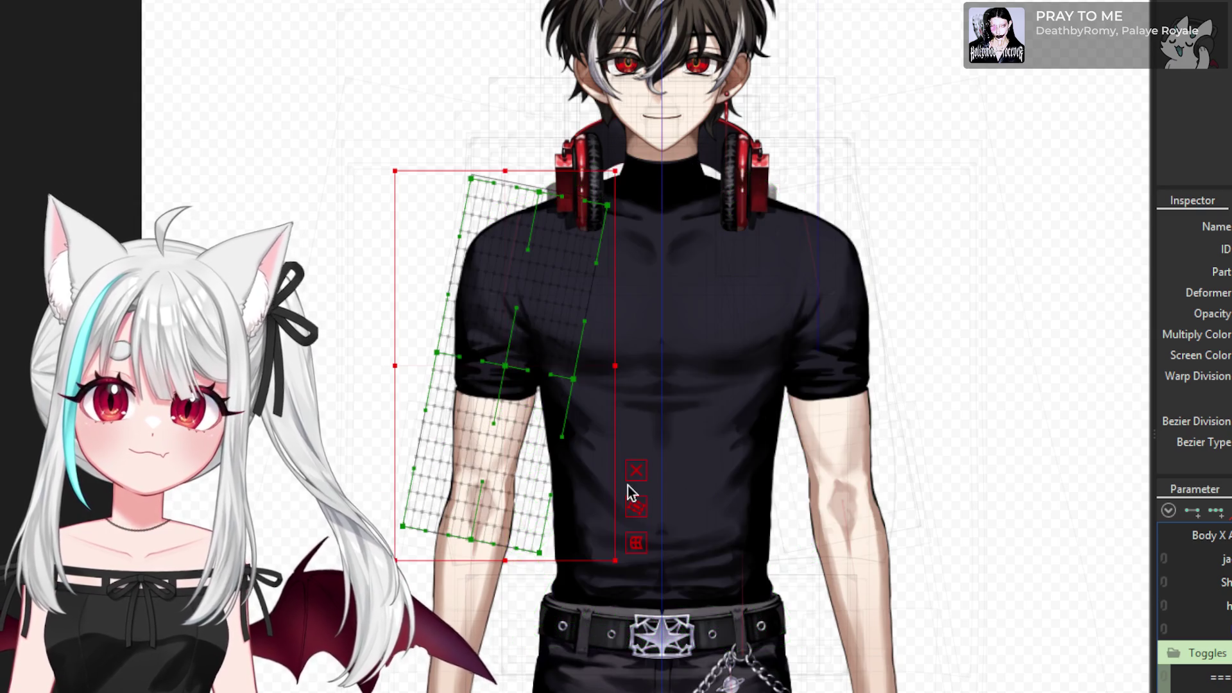
click(818, 379)
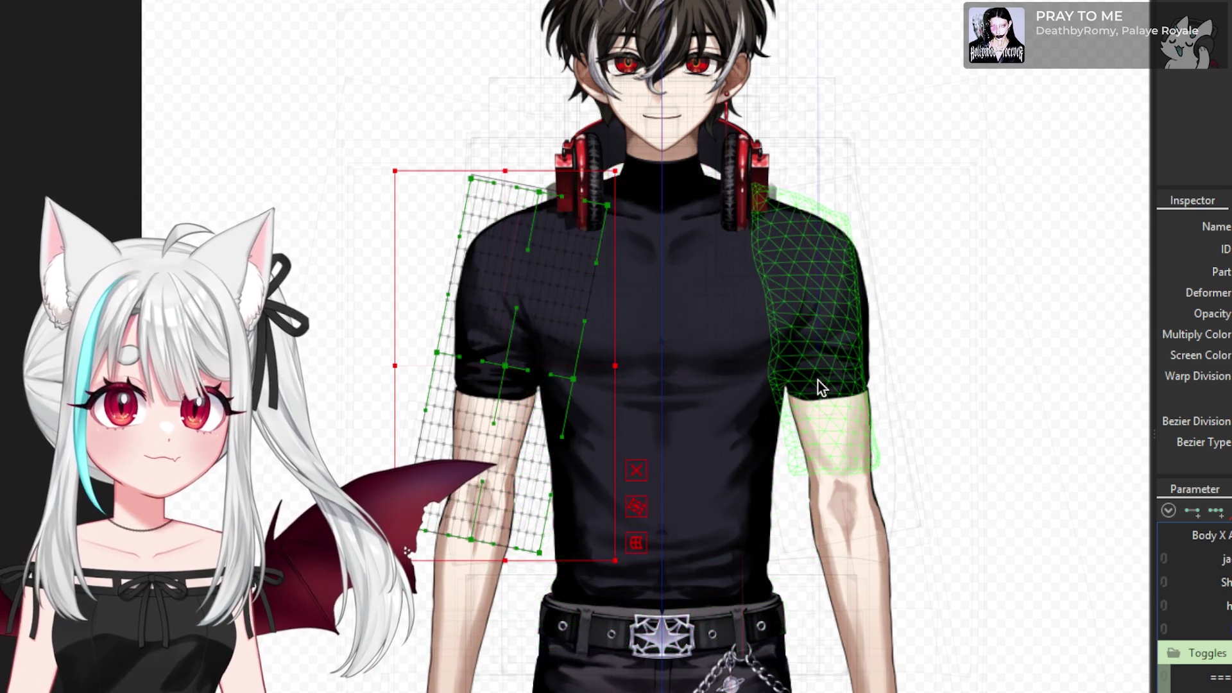
click(778, 386)
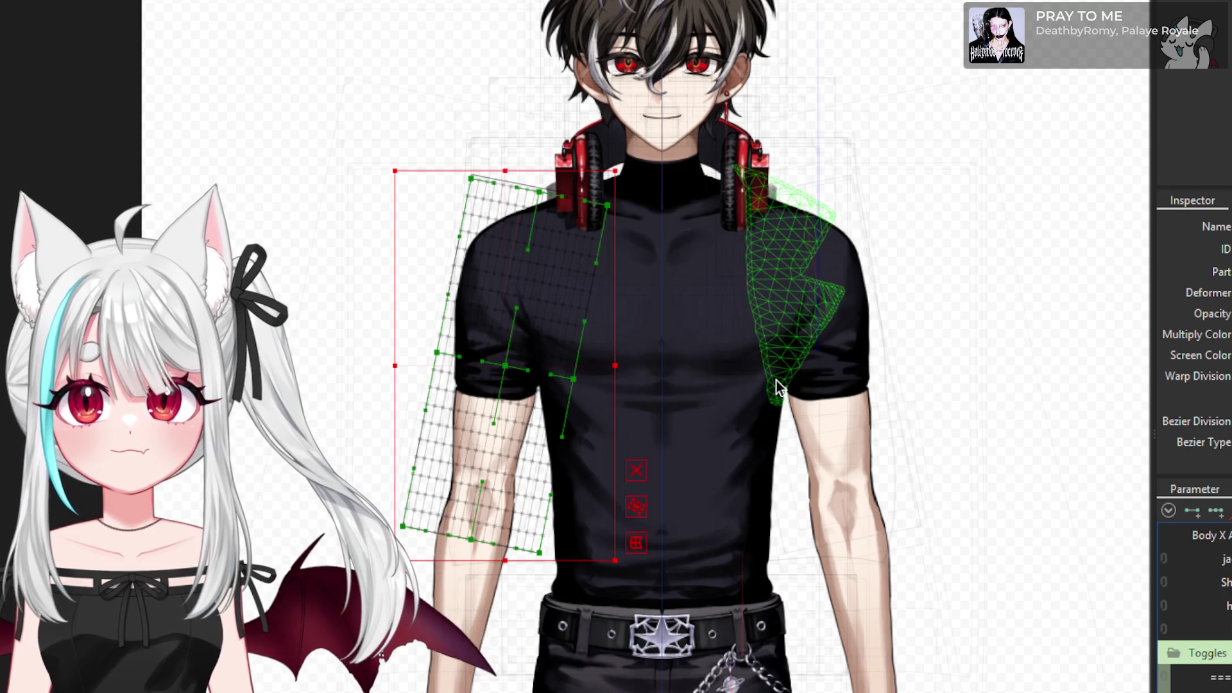
- Zoom around the sleeve meshes to inspect them, then clear the selection
scroll(598, 280, up, 2)
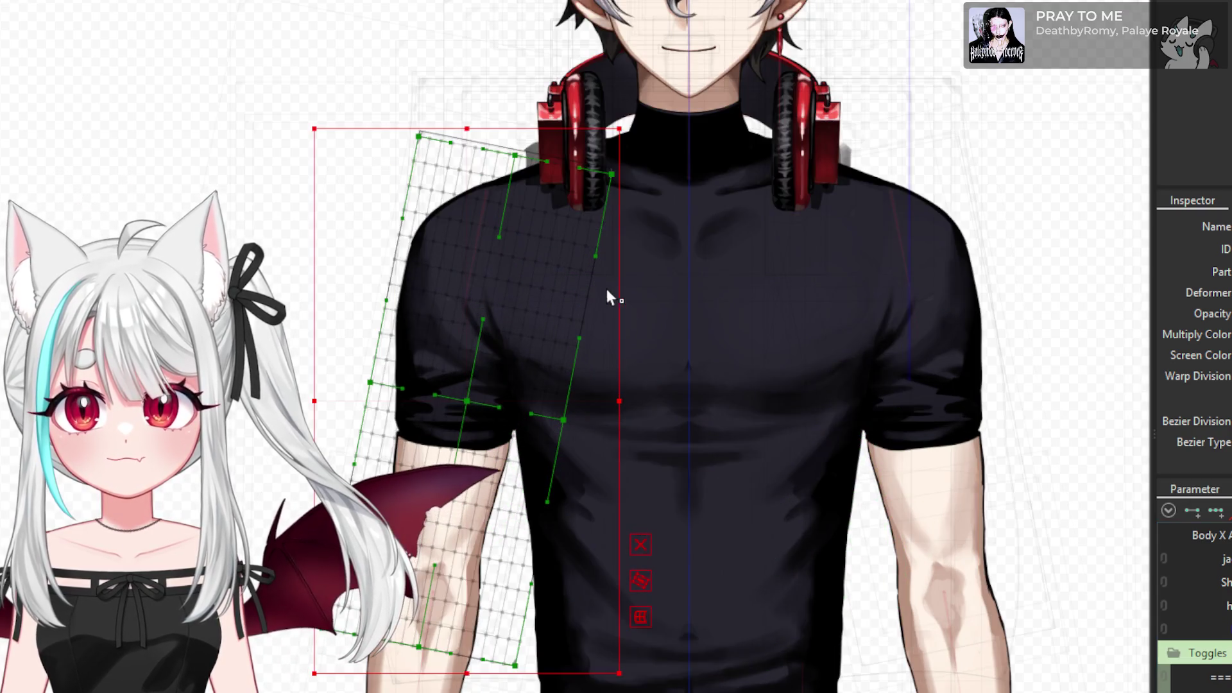
scroll(560, 321, down, 1)
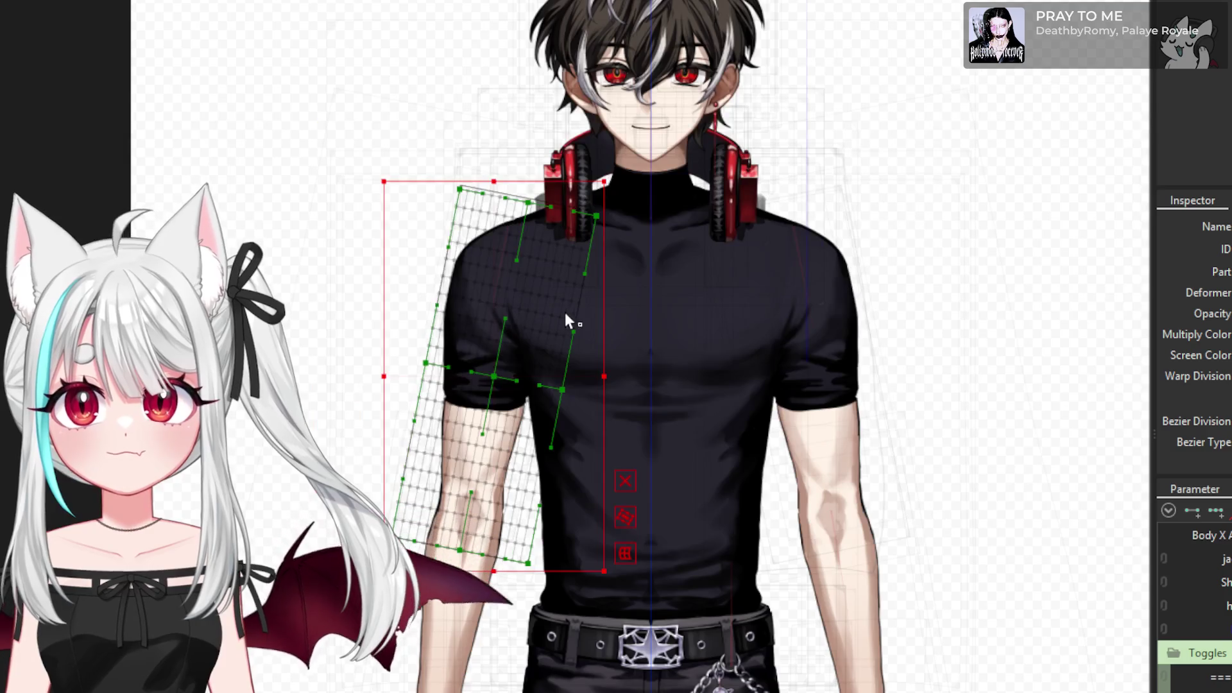
scroll(503, 290, down, 1)
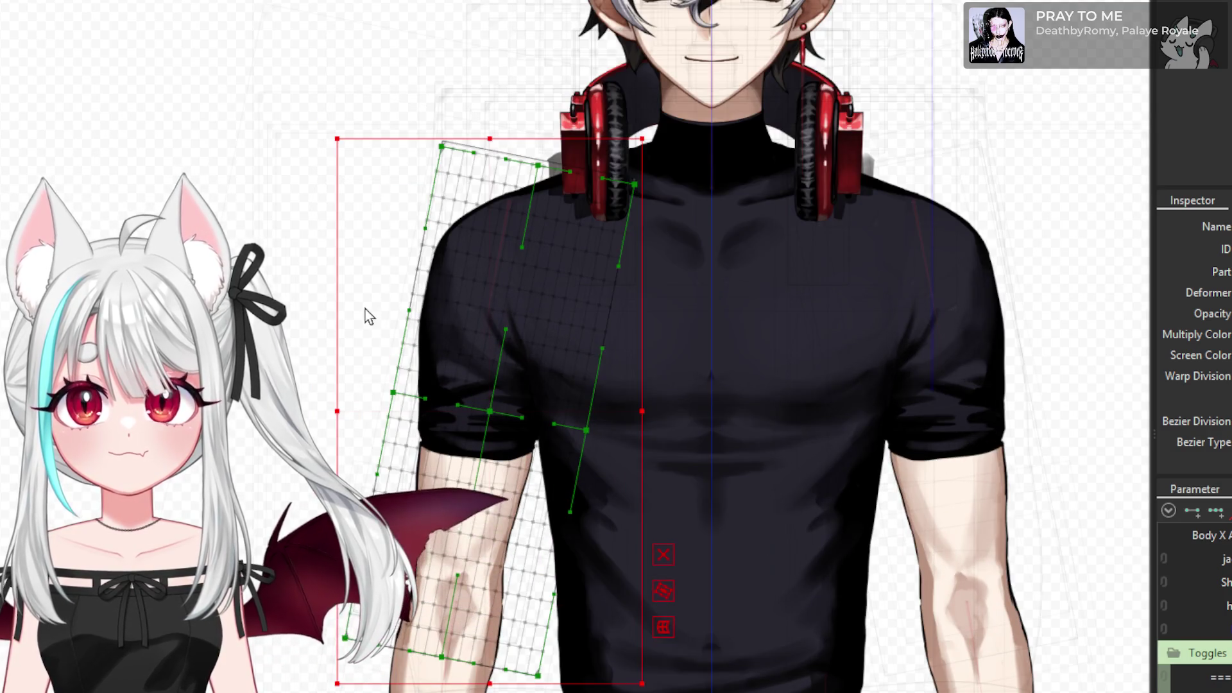
scroll(367, 310, down, 1)
scroll(367, 311, down, 1)
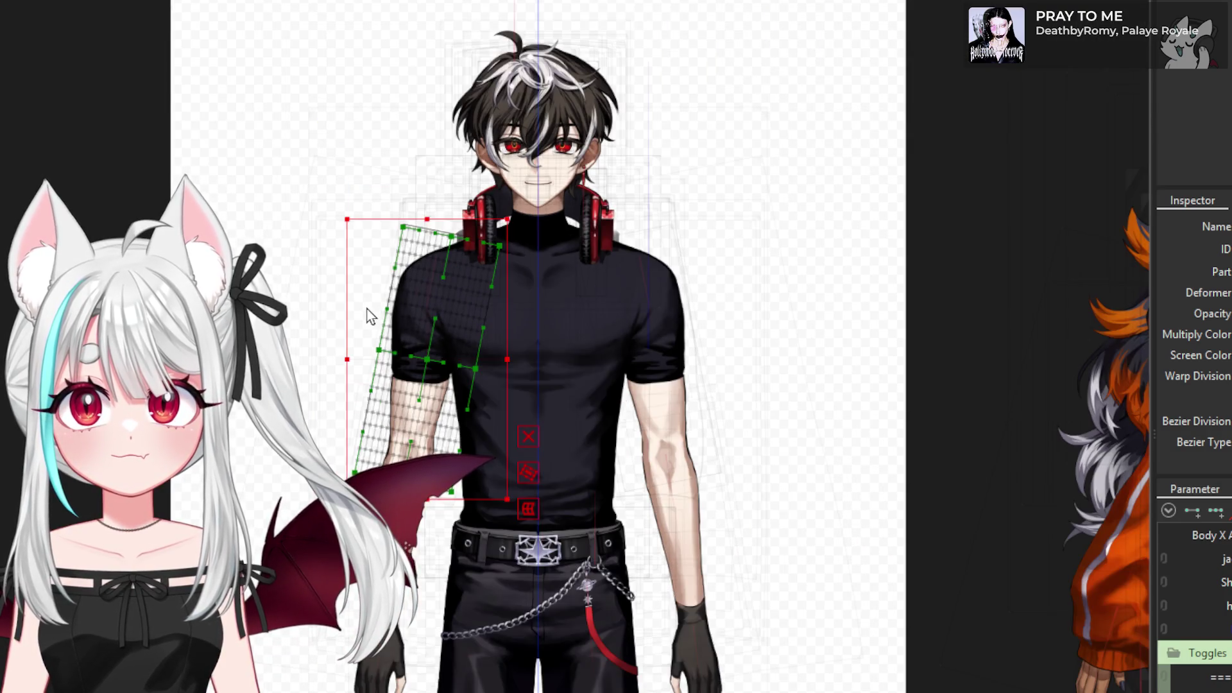
click(927, 309)
scroll(472, 274, up, 1)
scroll(472, 275, up, 1)
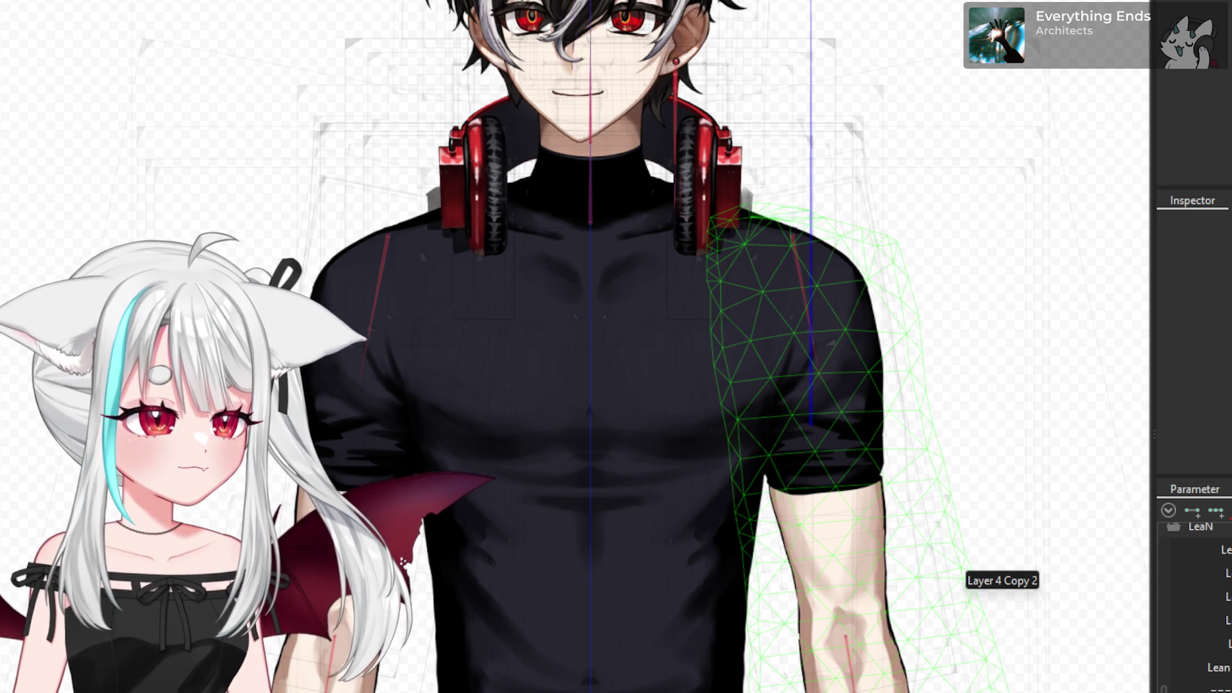
scroll(1193, 603, down, 5)
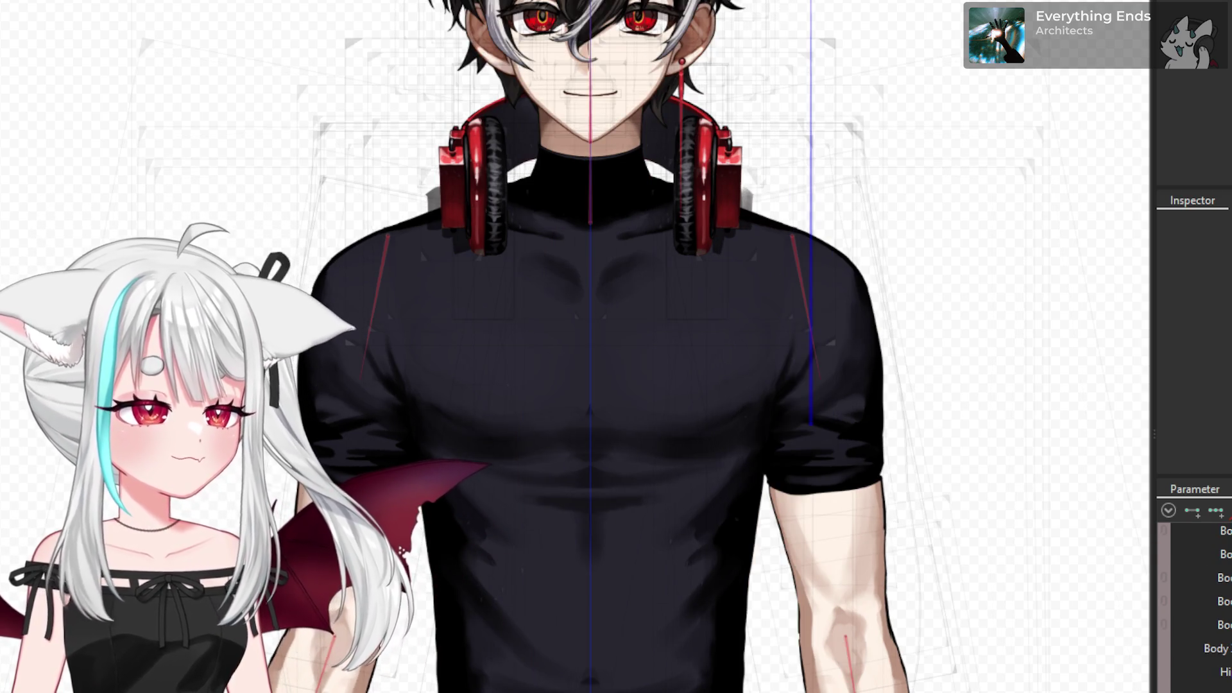
scroll(603, 518, down, 2)
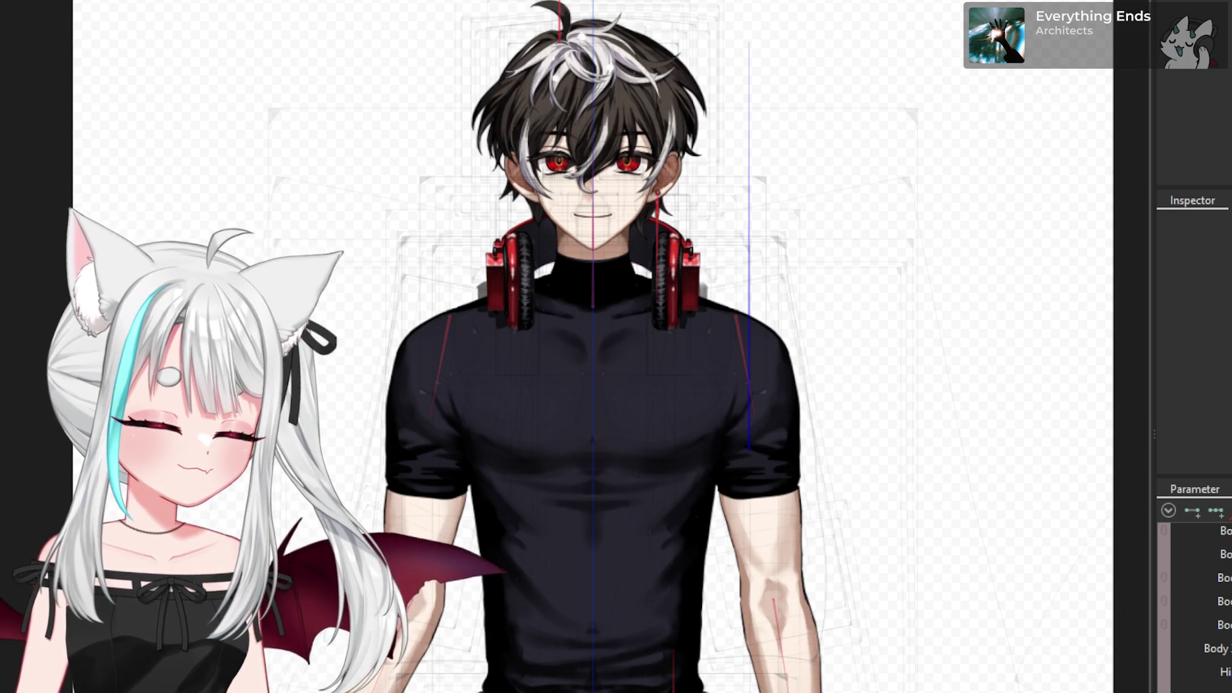
scroll(809, 372, up, 3)
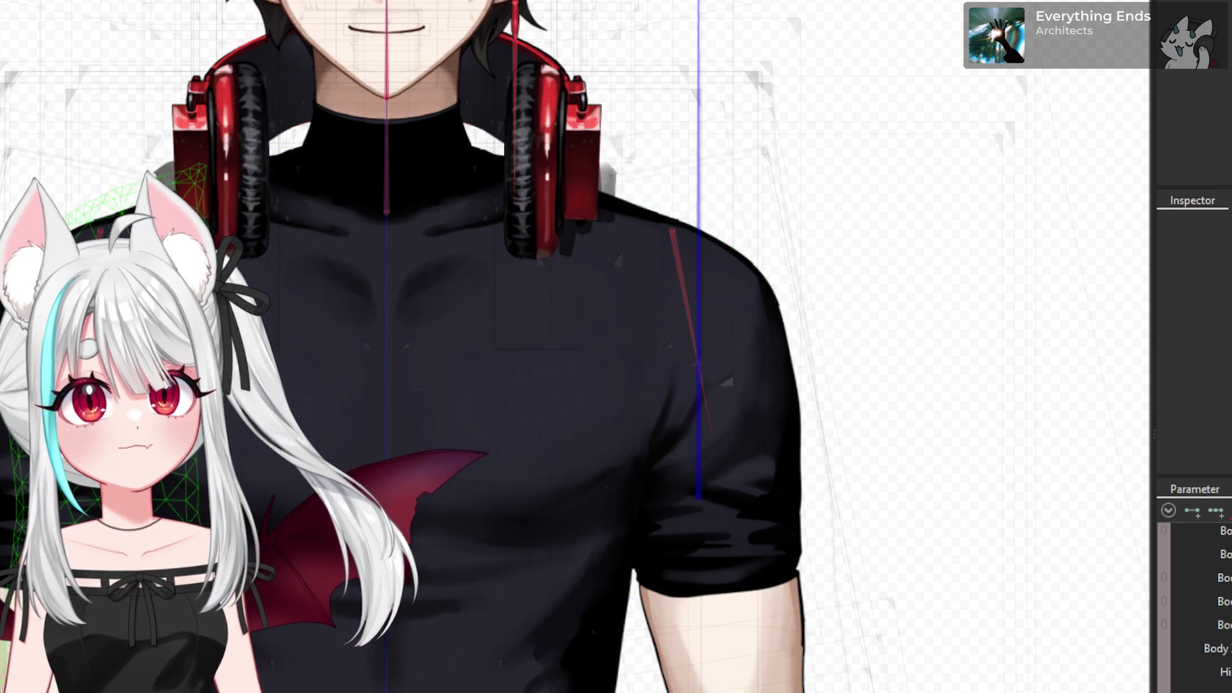
- Create a 17×20 warp deformer as parent of the selected shoulder mesh, accepting the division warning
click(96, 321)
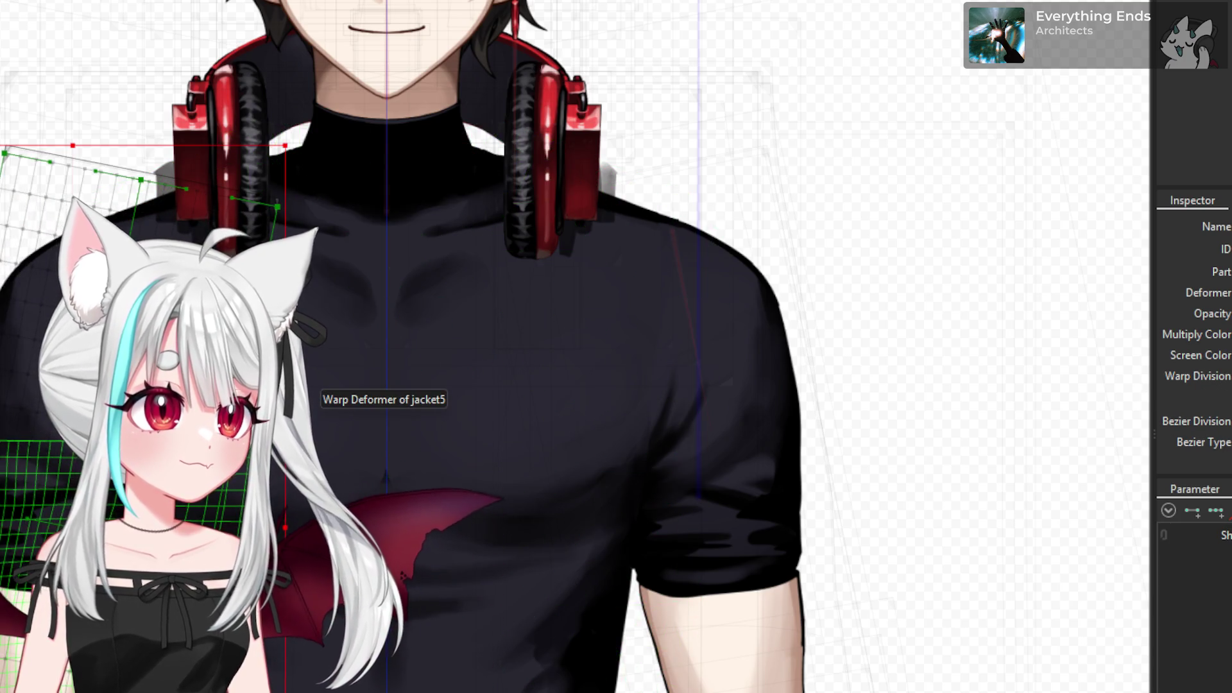
scroll(1194, 558, up, 3)
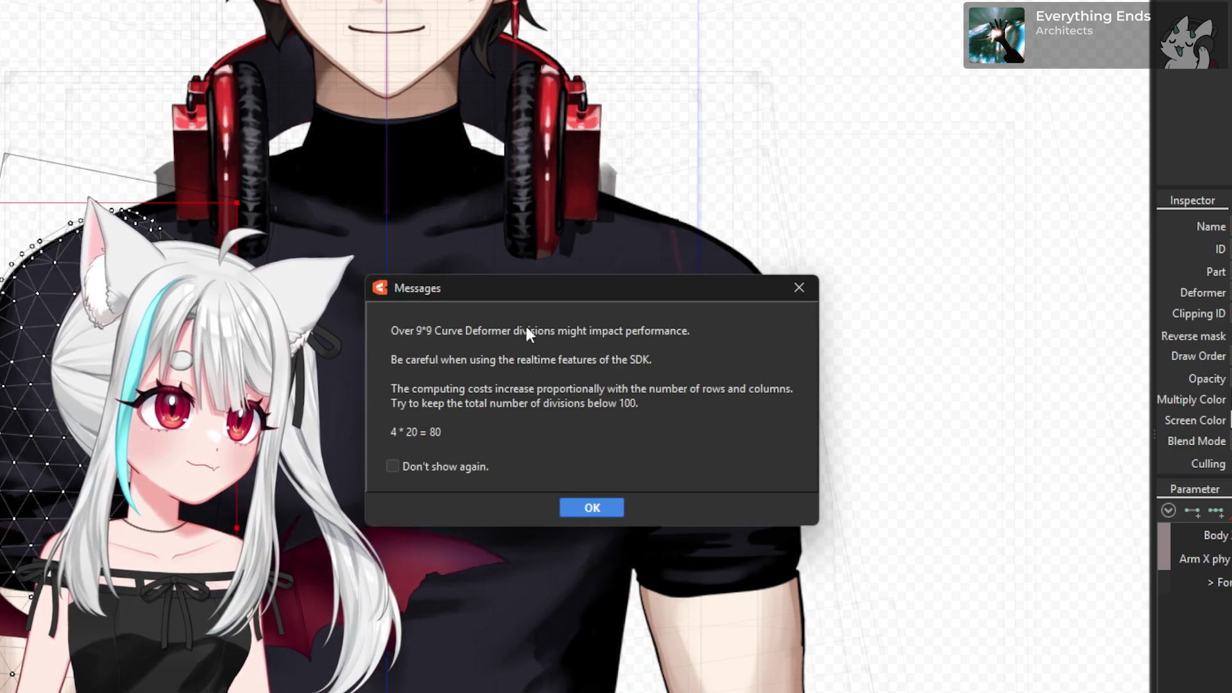
click(591, 508)
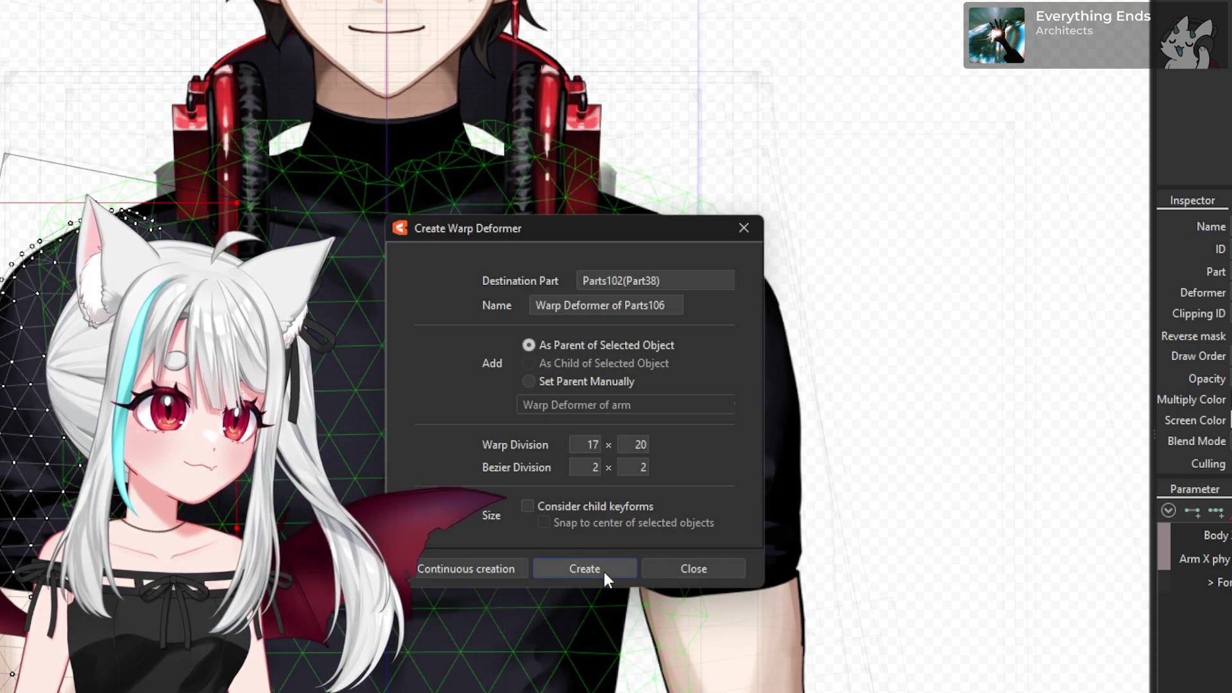
click(601, 567)
click(608, 508)
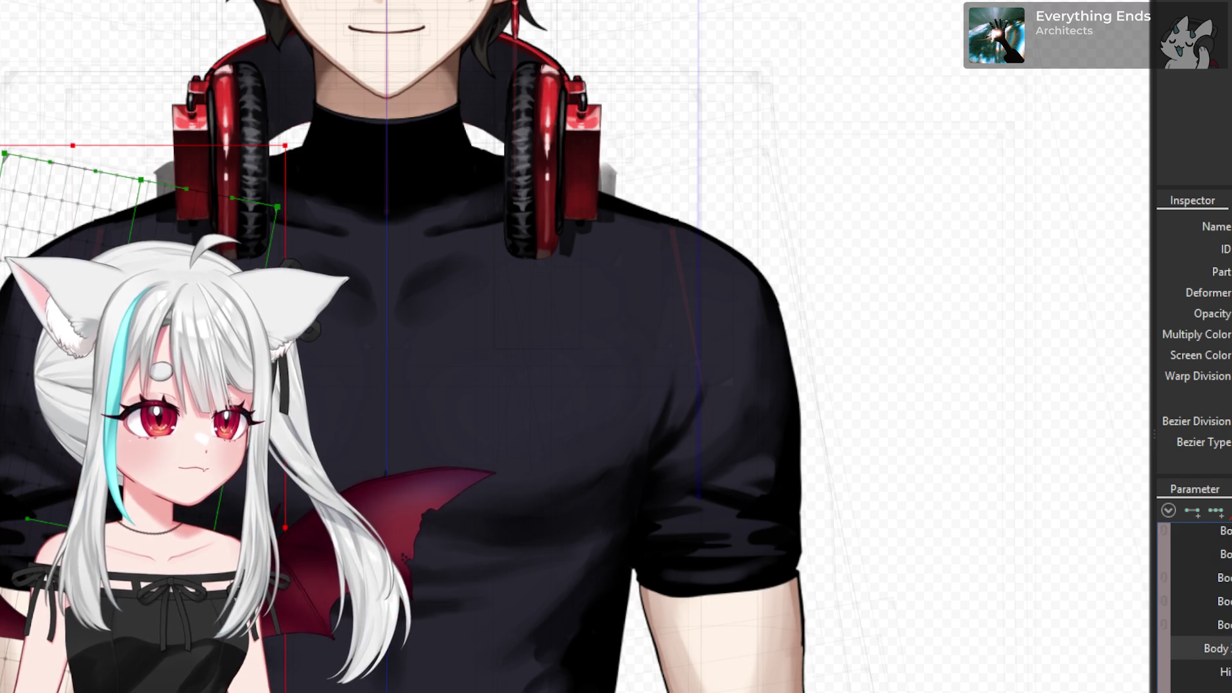
scroll(1194, 603, up, 2)
scroll(1193, 603, up, 3)
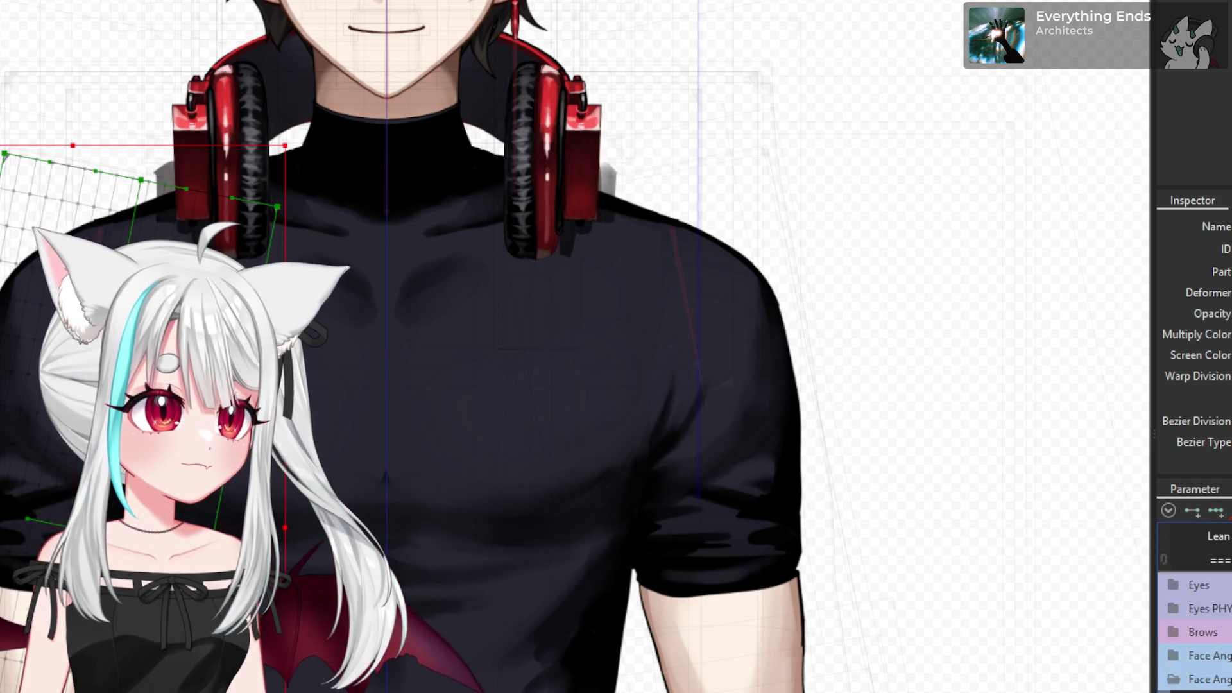
scroll(1194, 607, down, 1)
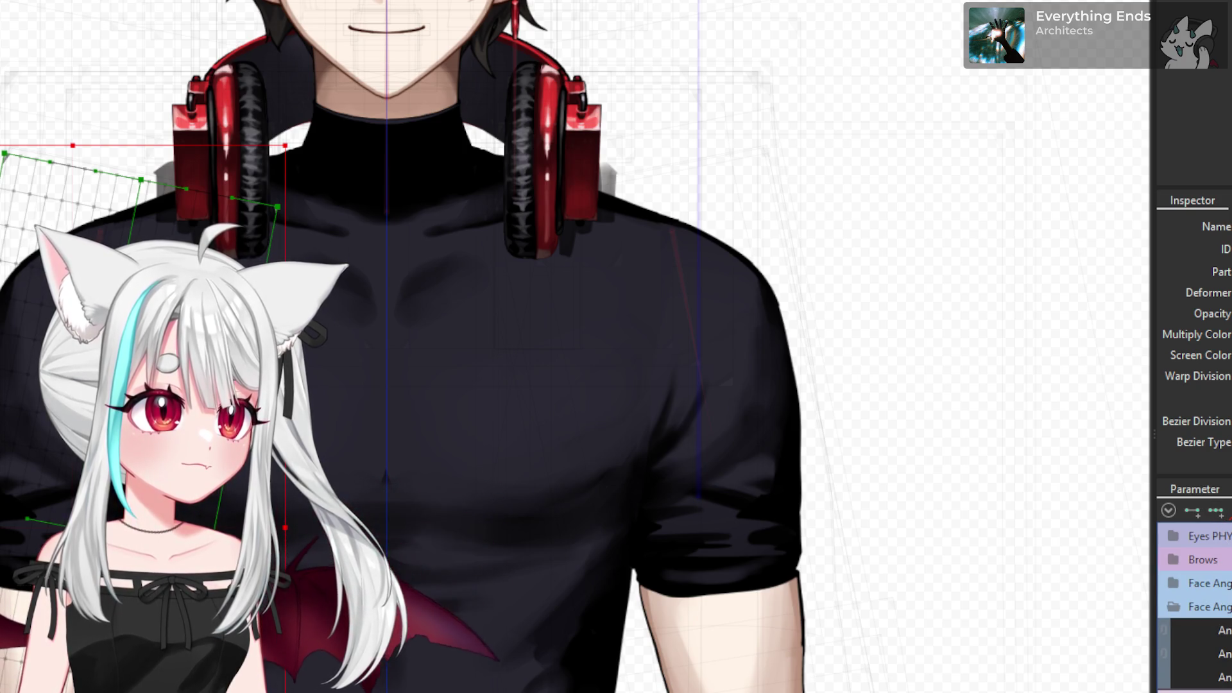
scroll(1193, 607, down, 5)
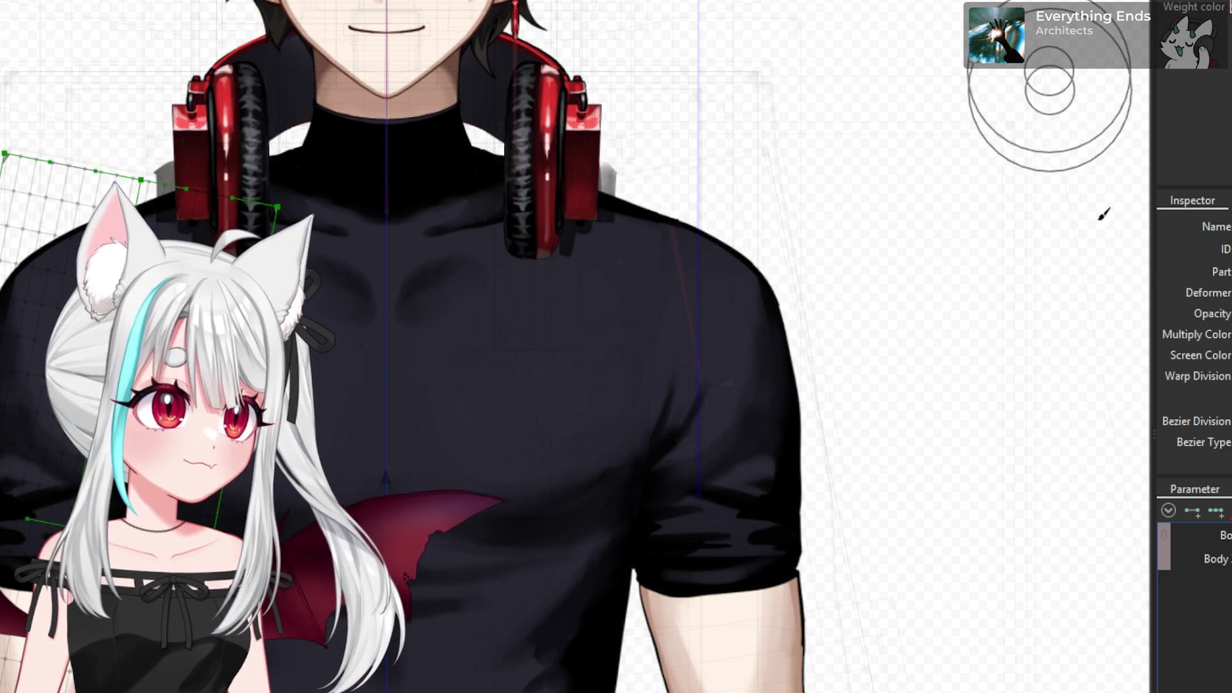
- Try a weight stroke on the shoulder, undo it, and check the mesh's weight colouring
scroll(462, 321, up, 2)
scroll(462, 321, up, 3)
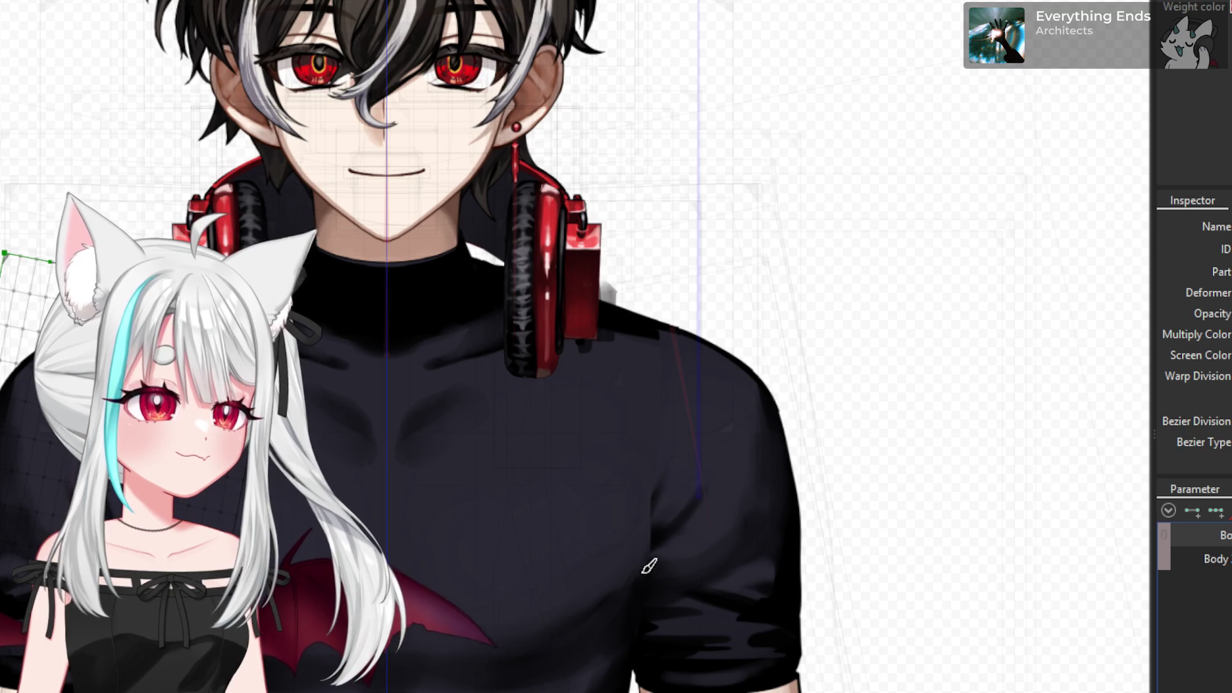
scroll(616, 487, down, 2)
scroll(416, 605, up, 1)
scroll(416, 605, up, 1)
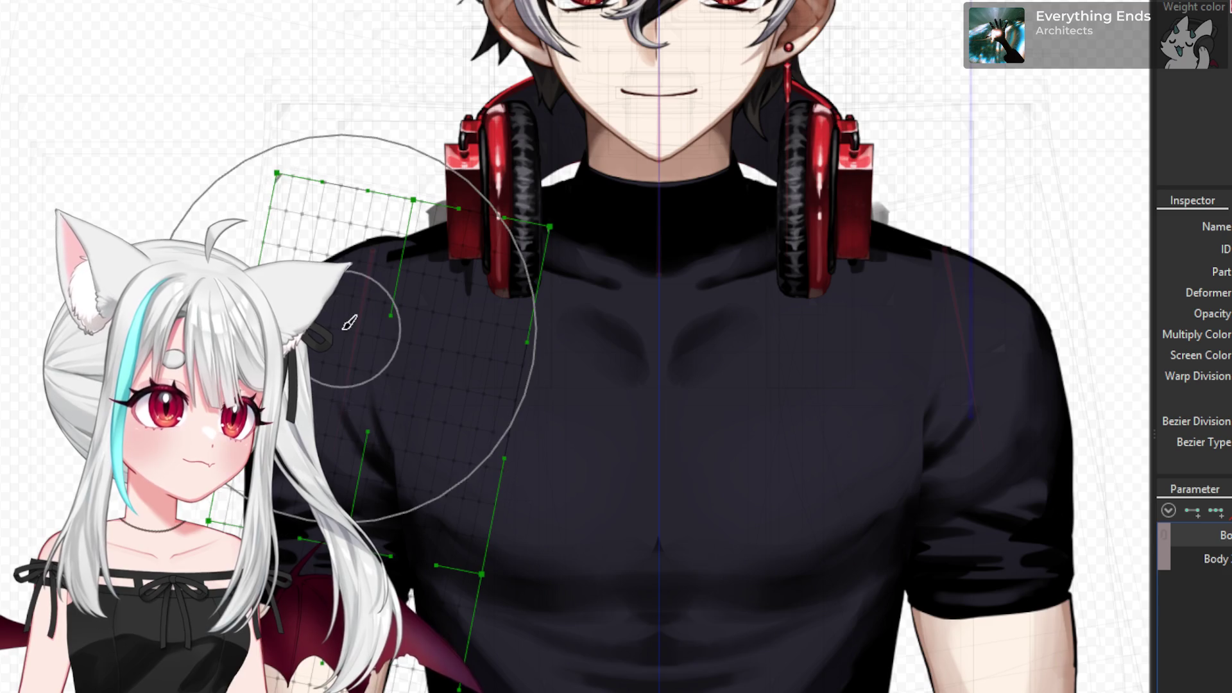
drag(360, 318, 358, 333)
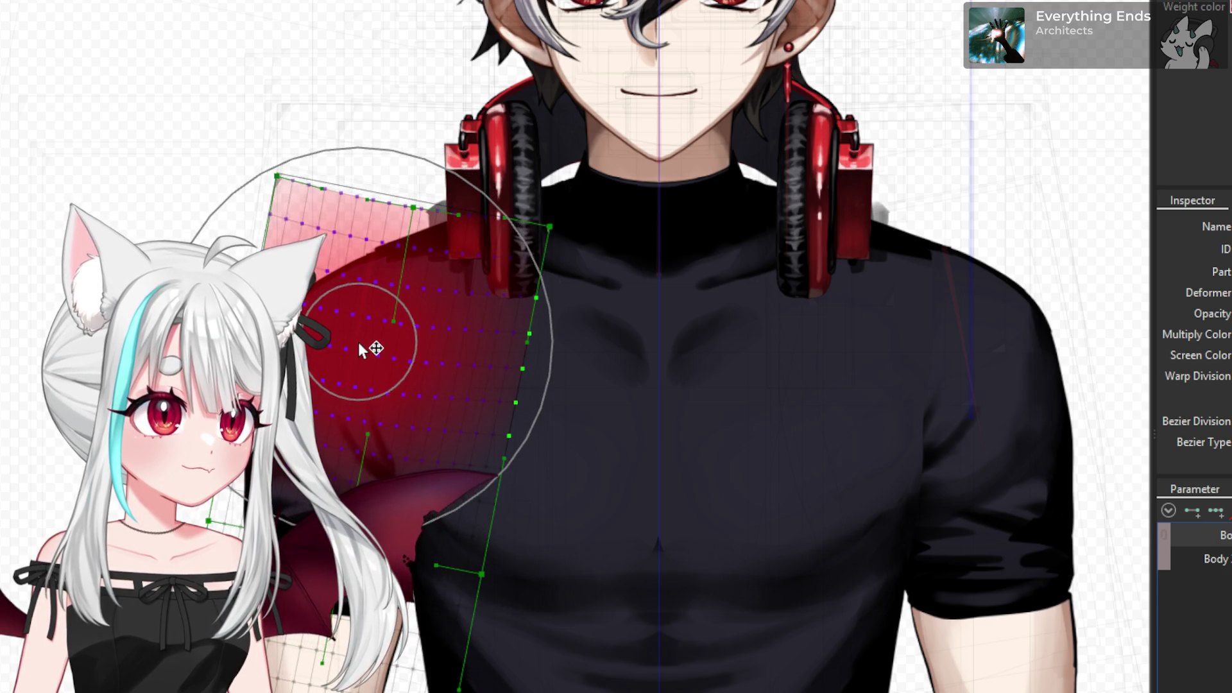
key(ctrl+z)
scroll(358, 342, up, 2)
scroll(388, 351, up, 1)
click(424, 536)
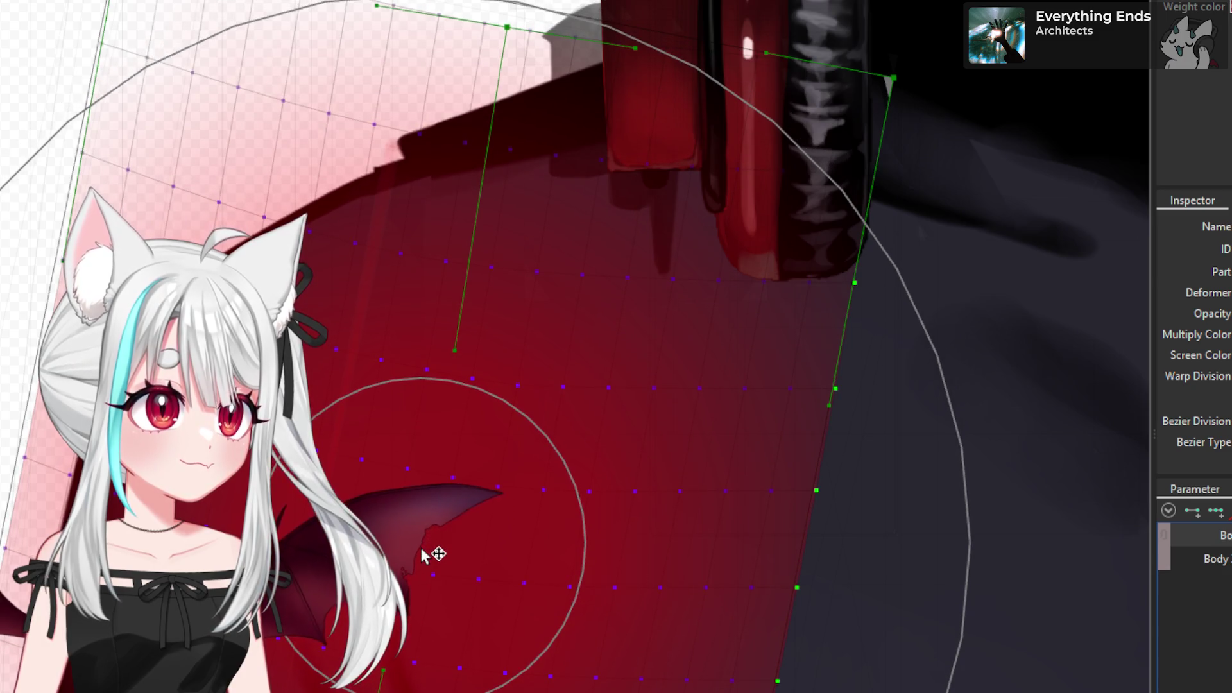
click(393, 385)
- Paint weights up the sleeve from near its edge to the upper arm
scroll(394, 385, down, 2)
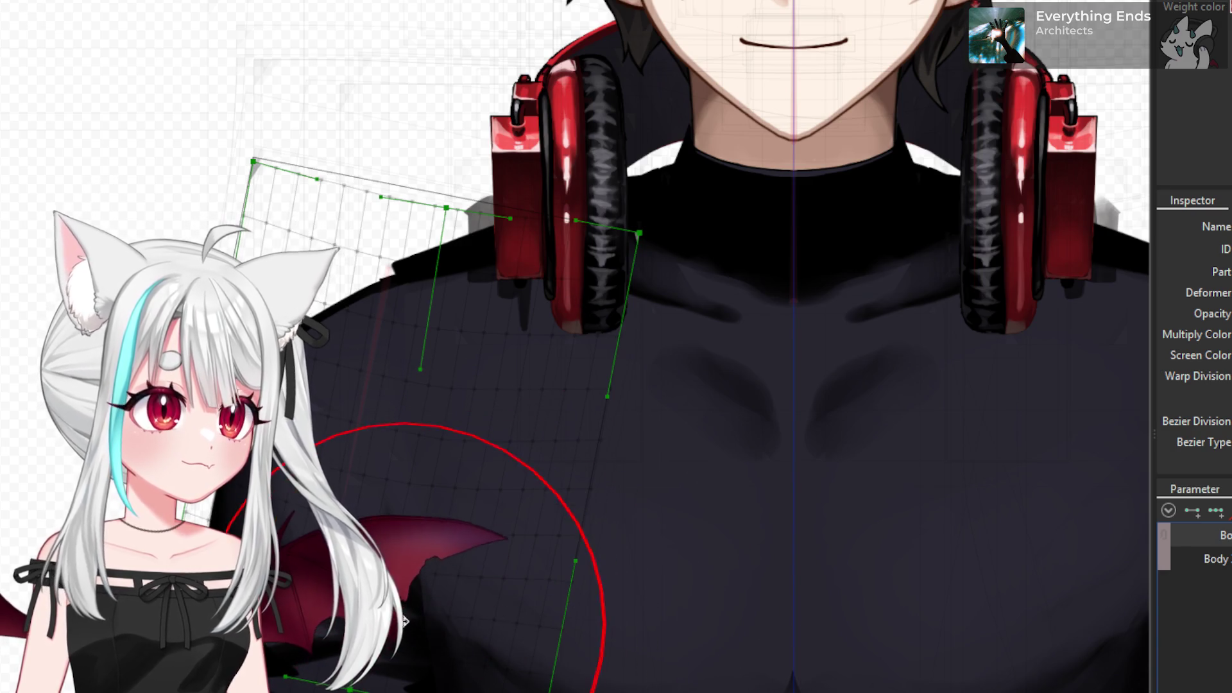
scroll(369, 600, down, 3)
scroll(368, 600, up, 3)
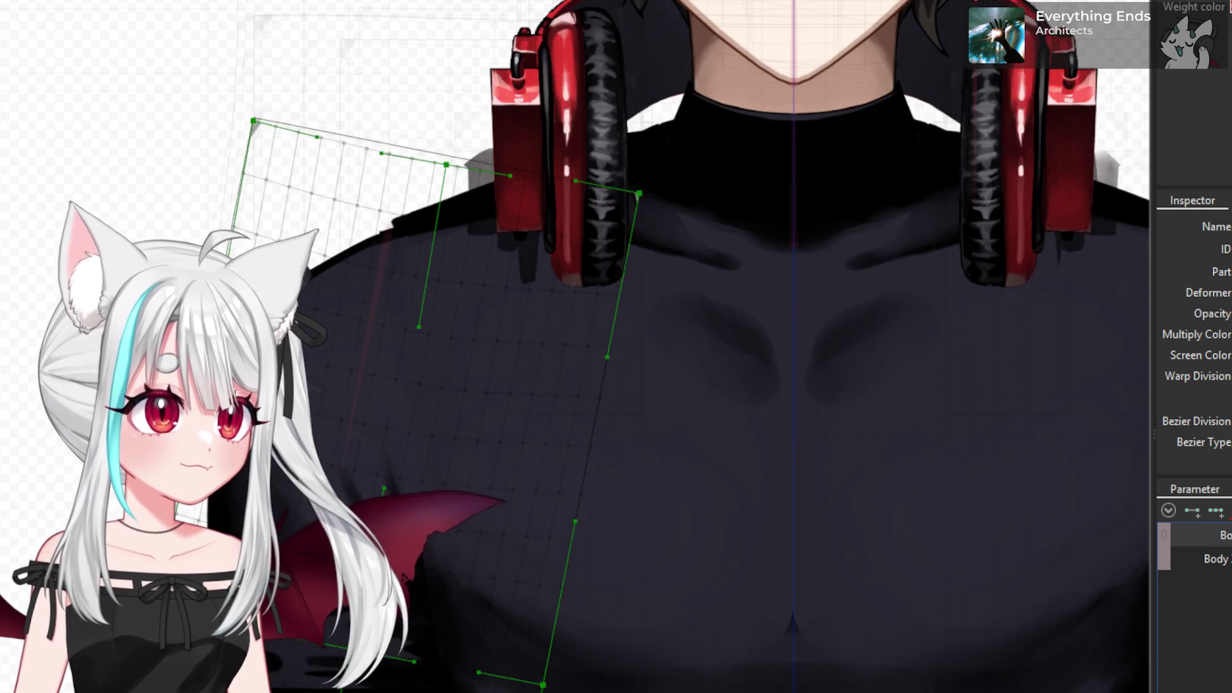
scroll(390, 488, down, 2)
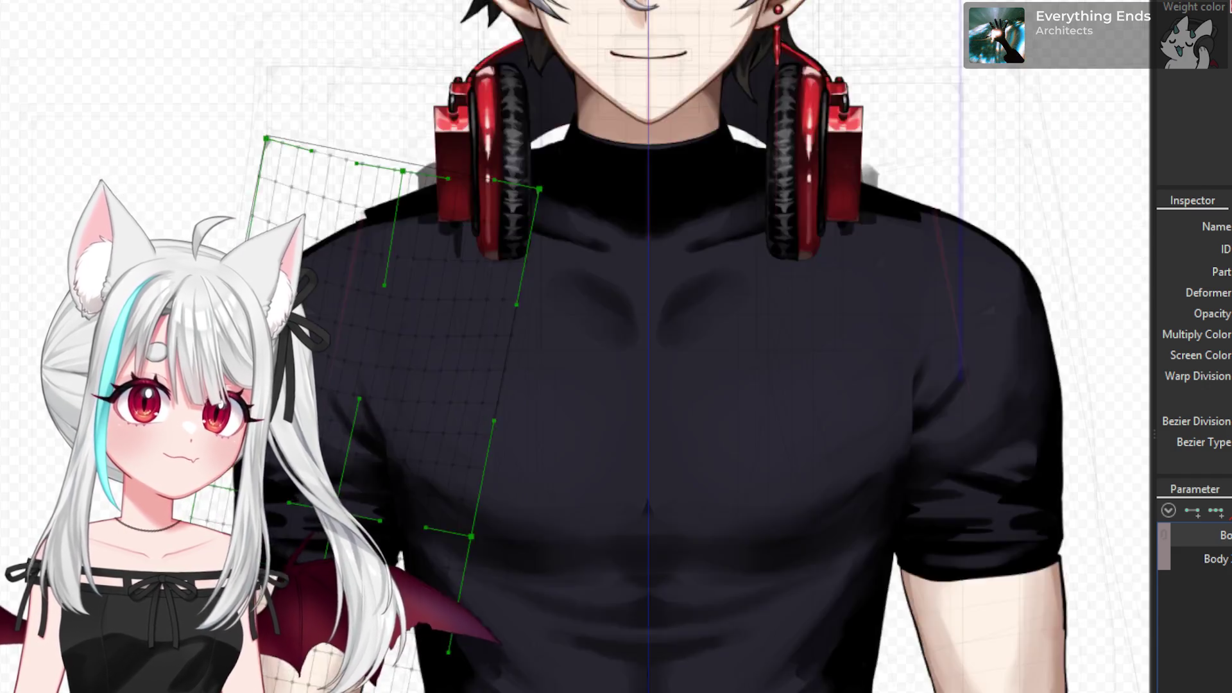
scroll(390, 487, up, 3)
scroll(390, 487, up, 2)
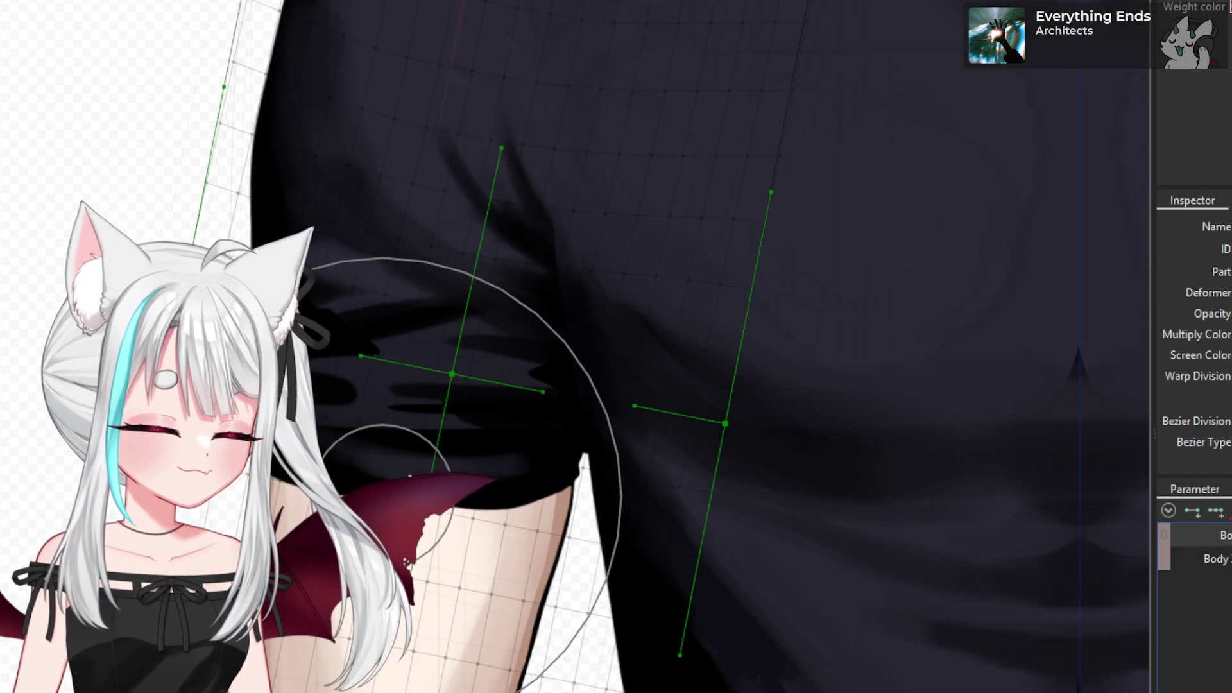
click(407, 507)
click(407, 349)
click(407, 346)
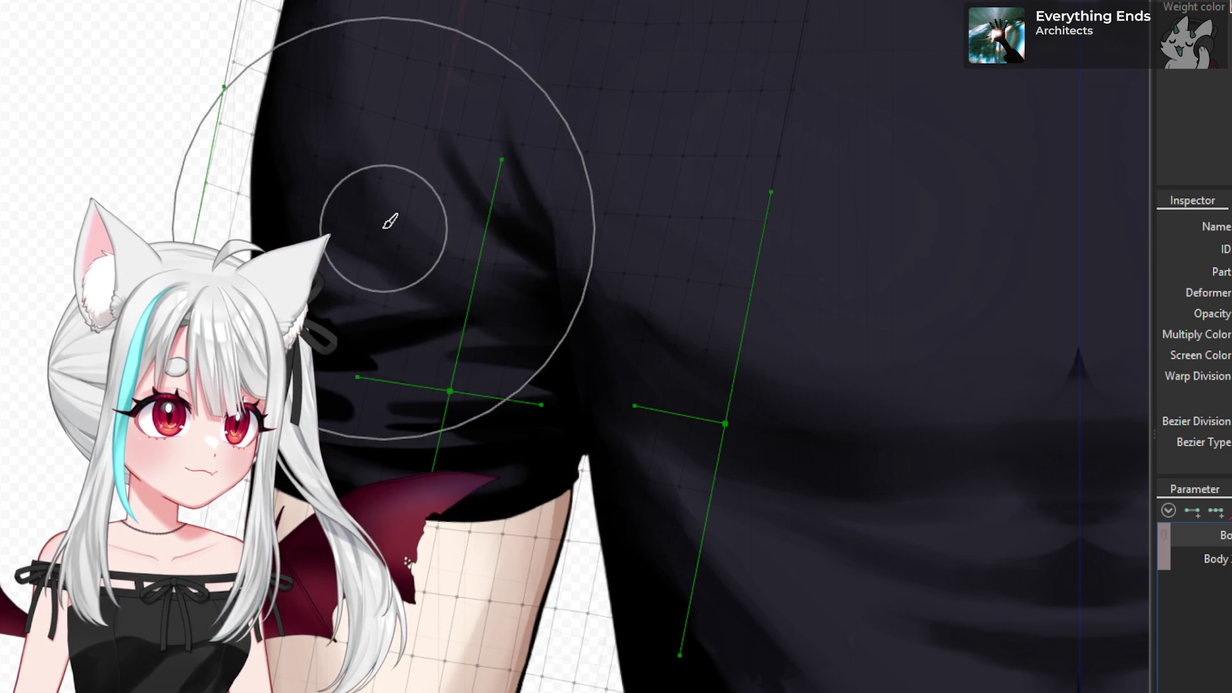
click(393, 250)
scroll(387, 246, down, 5)
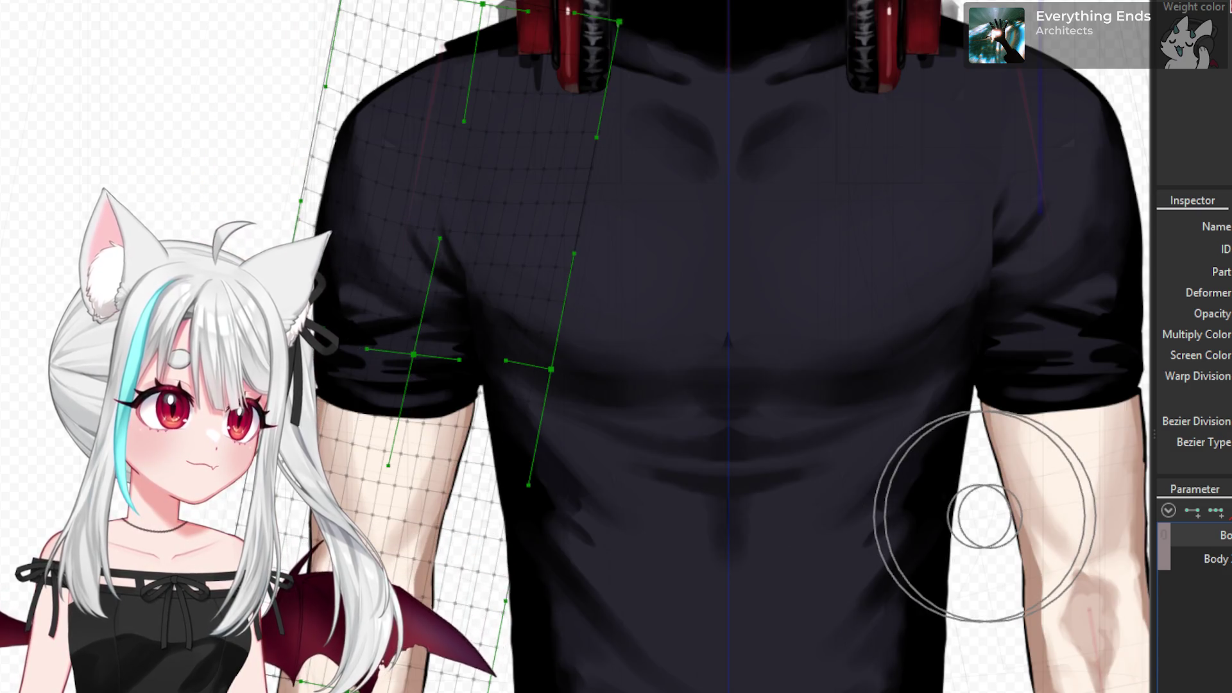
scroll(715, 347, up, 2)
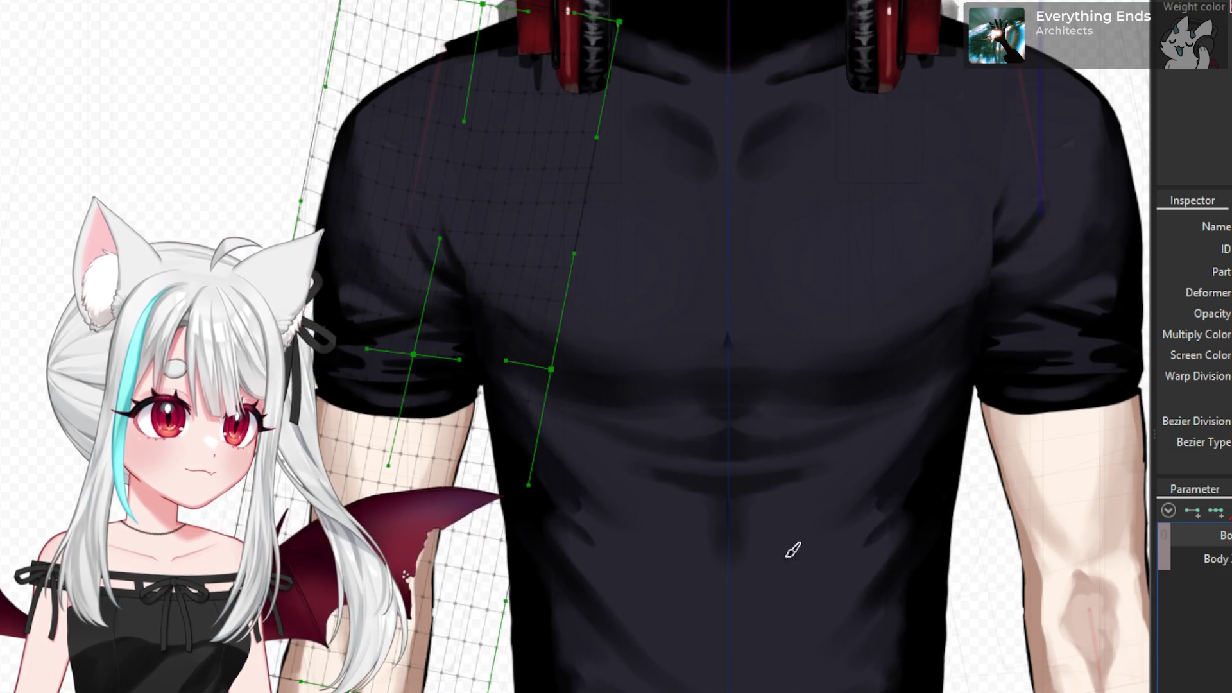
scroll(530, 490, up, 3)
click(385, 358)
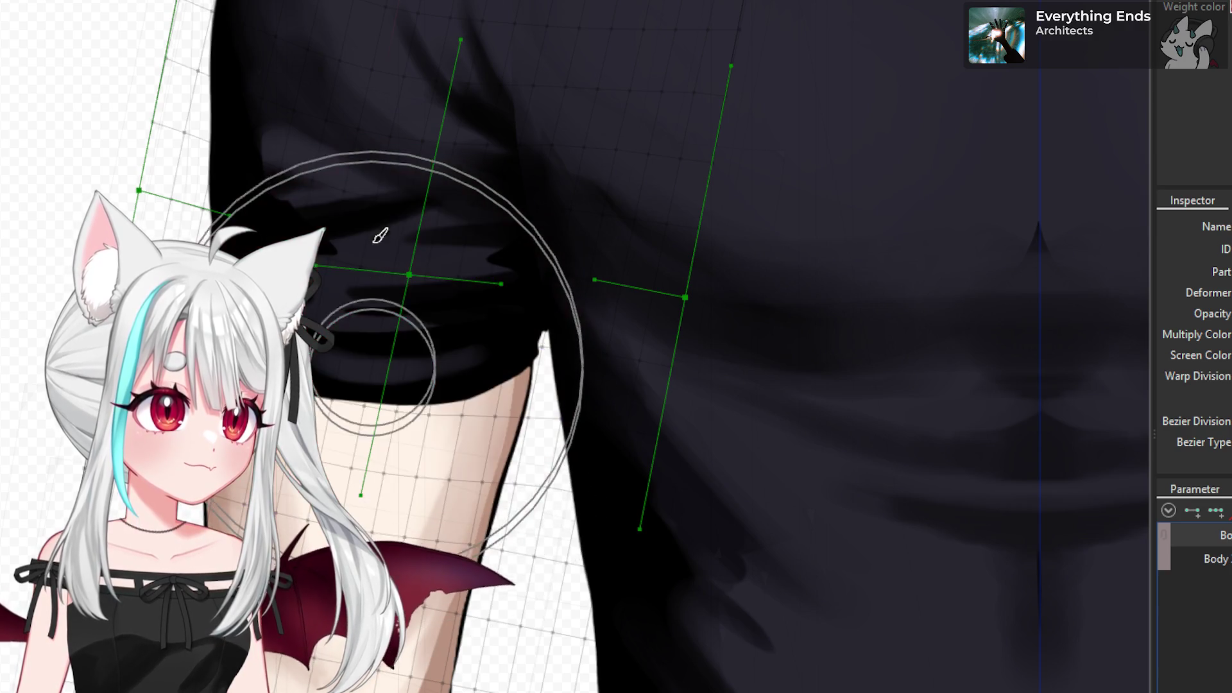
click(370, 225)
- Select the next part and paint weights below the collar, toward the headphone, and across the chest
scroll(336, 453, down, 2)
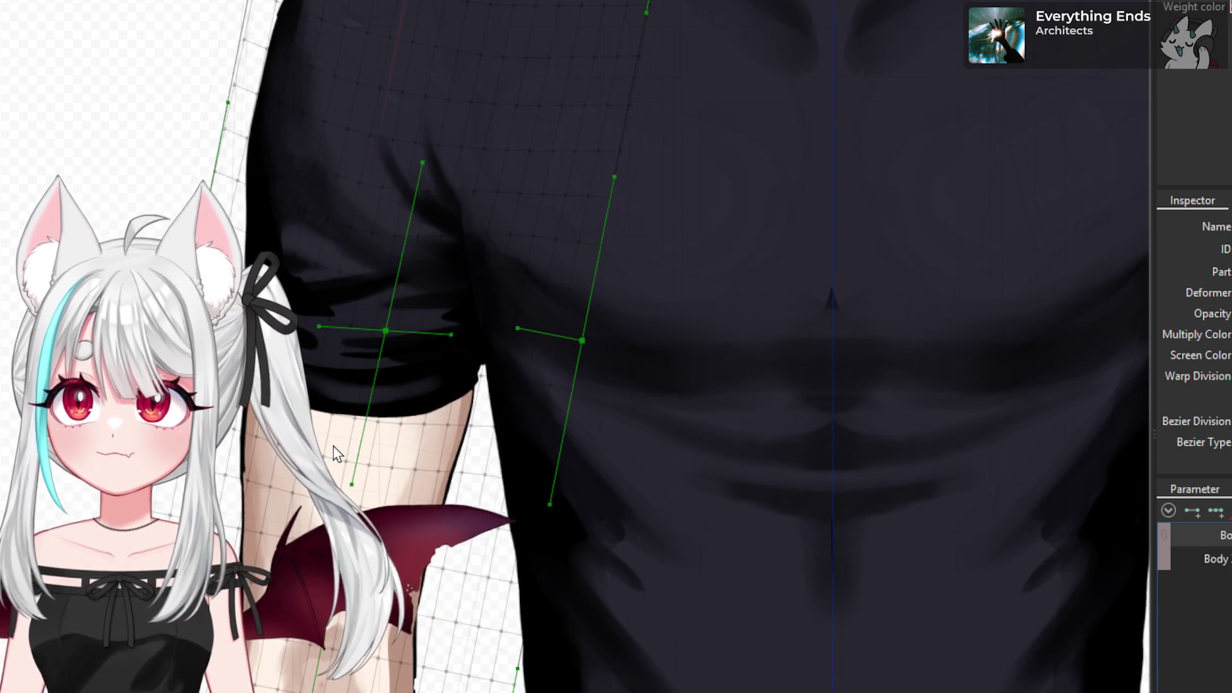
scroll(336, 453, down, 3)
scroll(651, 475, down, 1)
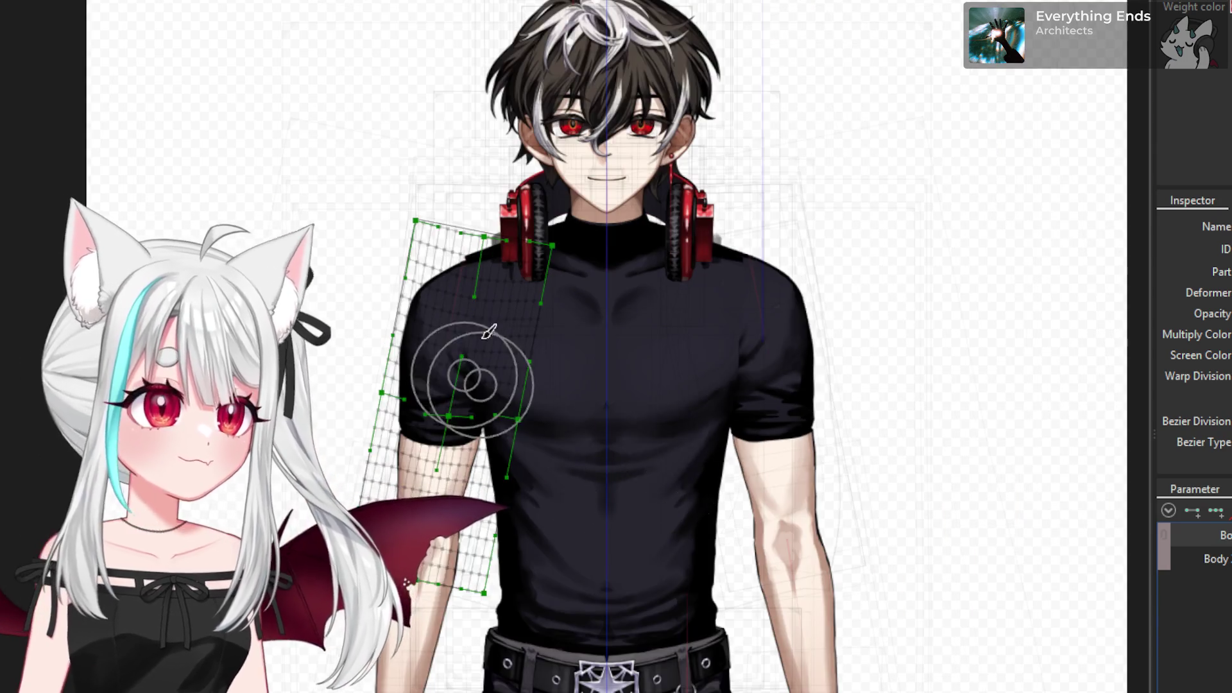
scroll(473, 357, up, 2)
scroll(706, 346, down, 2)
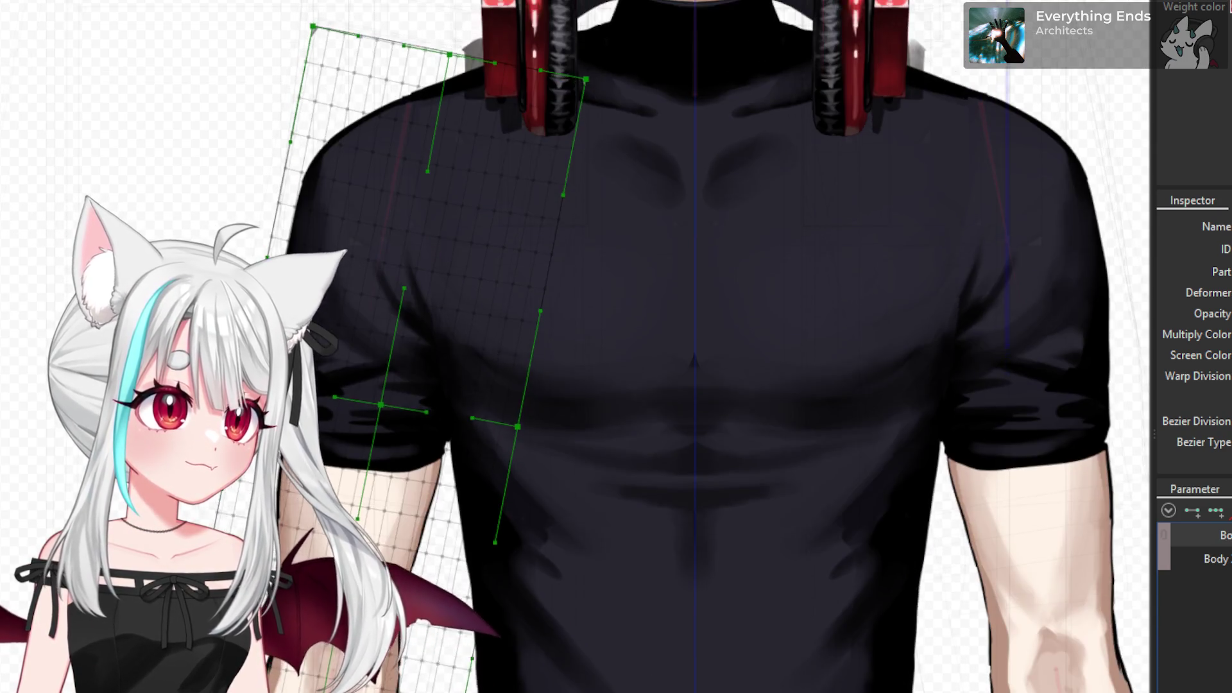
scroll(706, 346, up, 2)
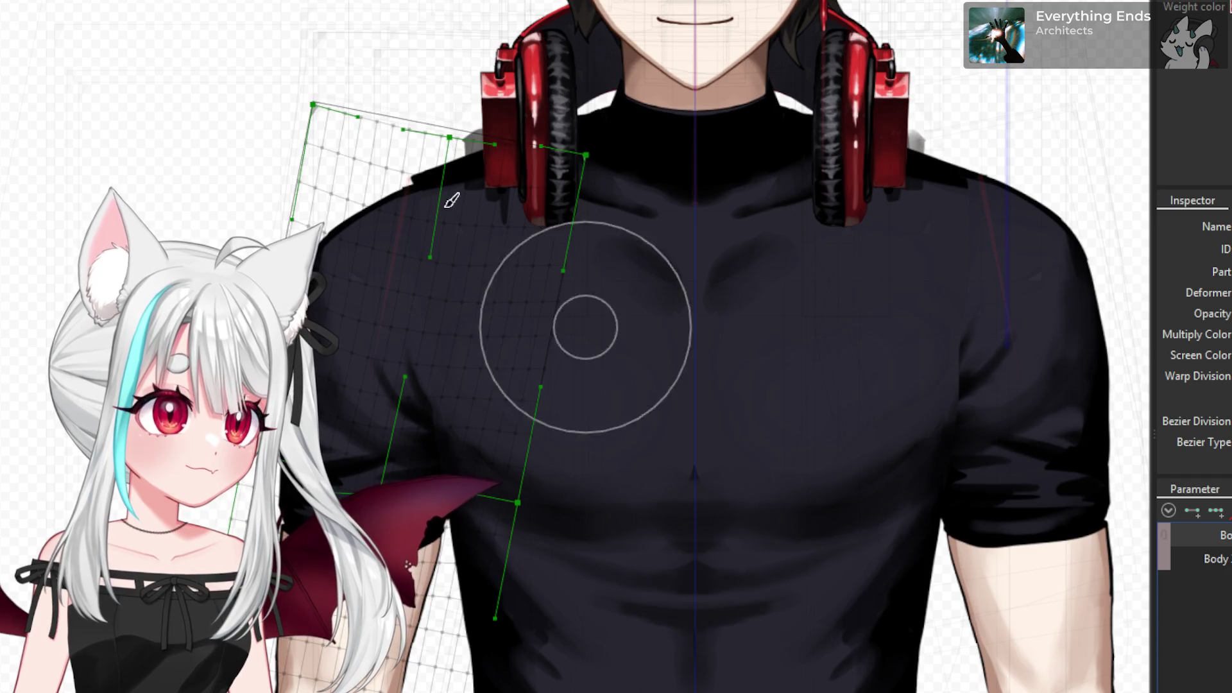
scroll(459, 208, up, 3)
scroll(371, 110, up, 2)
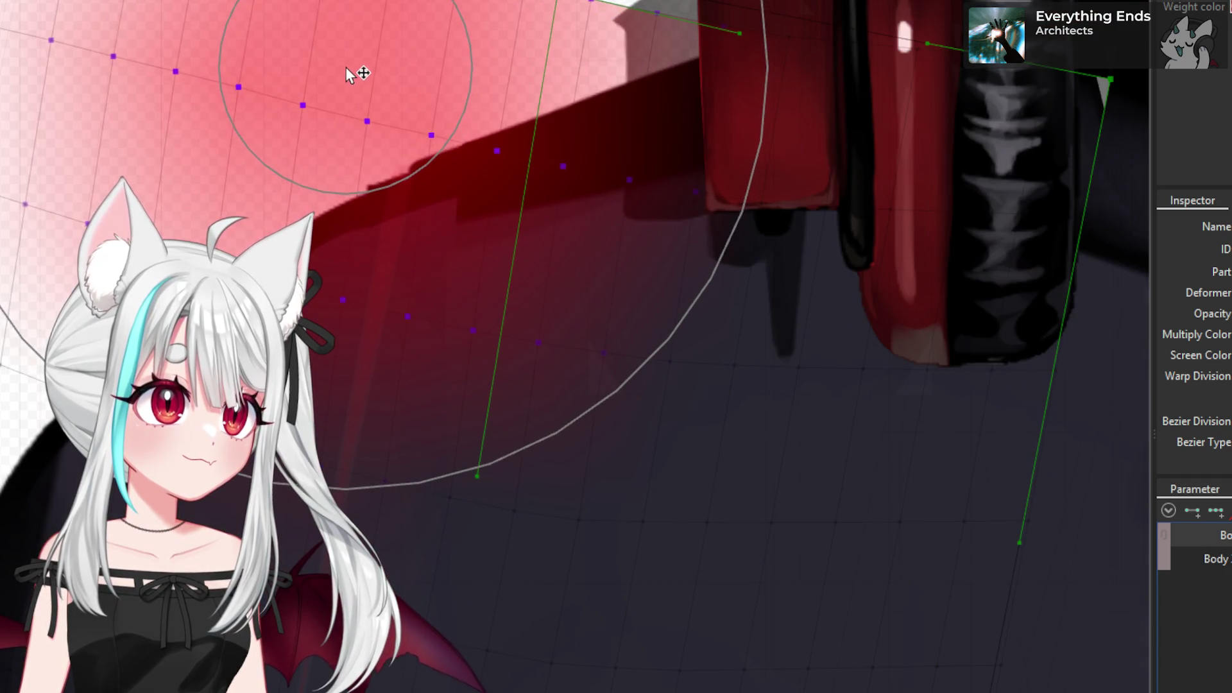
click(347, 73)
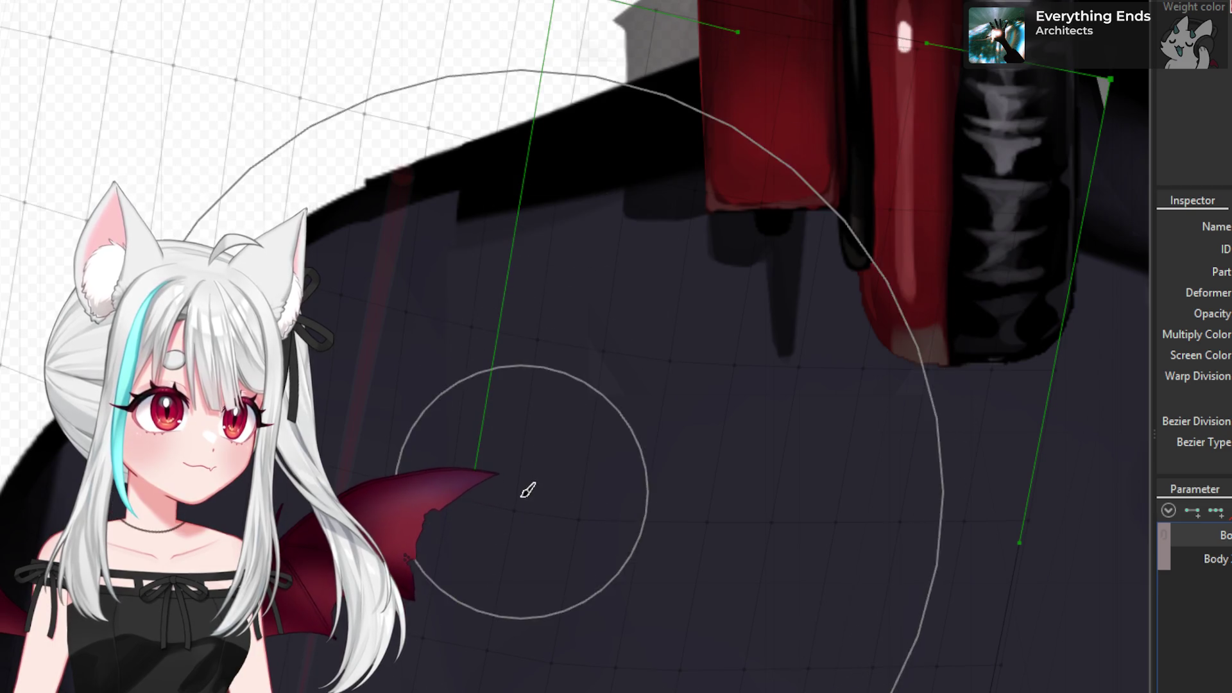
drag(527, 489, 516, 581)
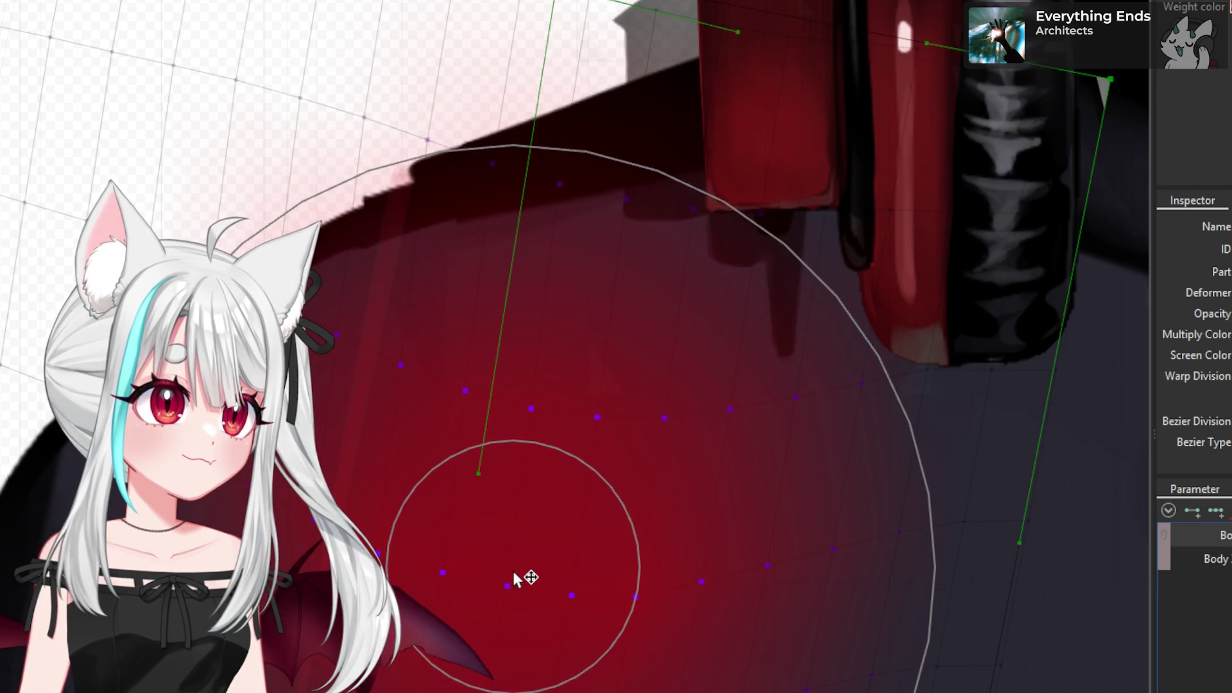
scroll(507, 474, down, 3)
scroll(446, 256, up, 3)
scroll(423, 232, up, 2)
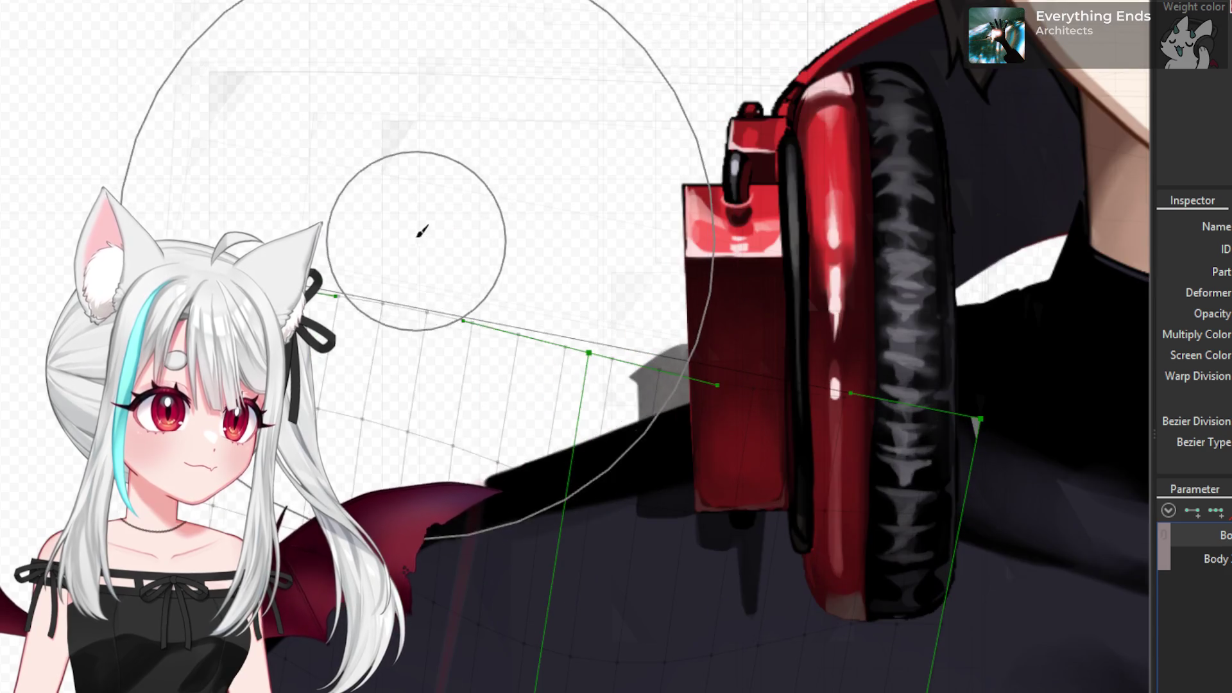
drag(423, 232, 407, 215)
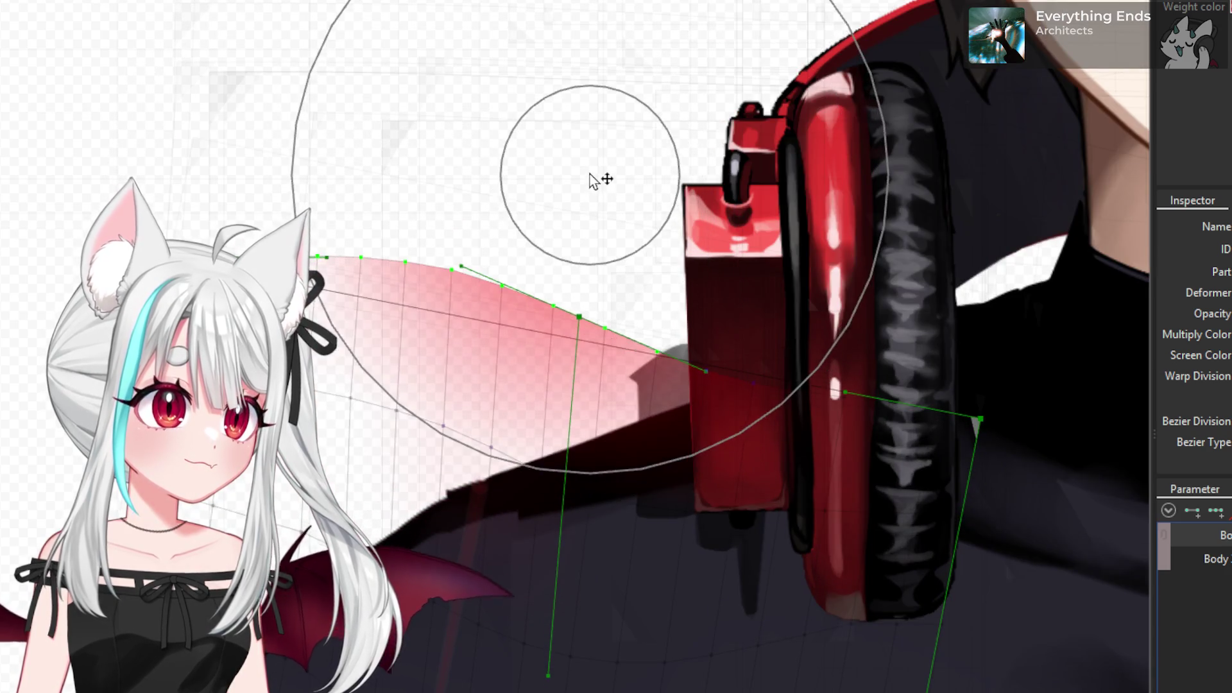
drag(590, 177, 625, 666)
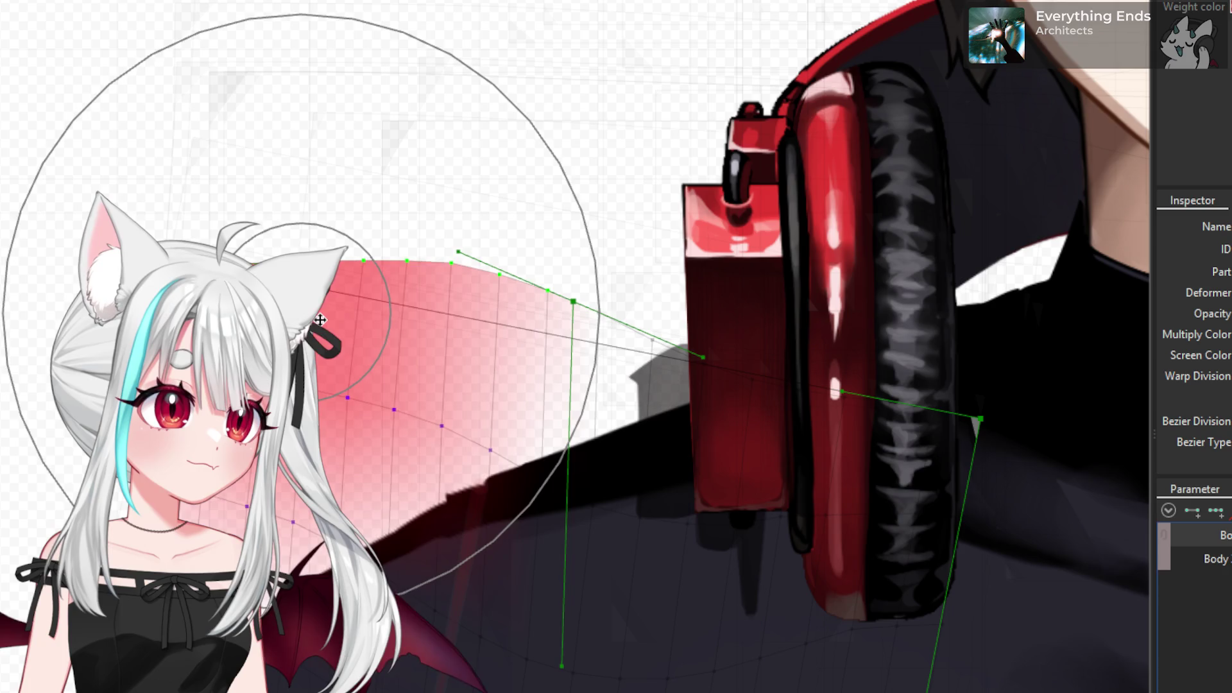
- Drag the Body parameter slider to preview how the shoulder deforms
scroll(320, 337, down, 5)
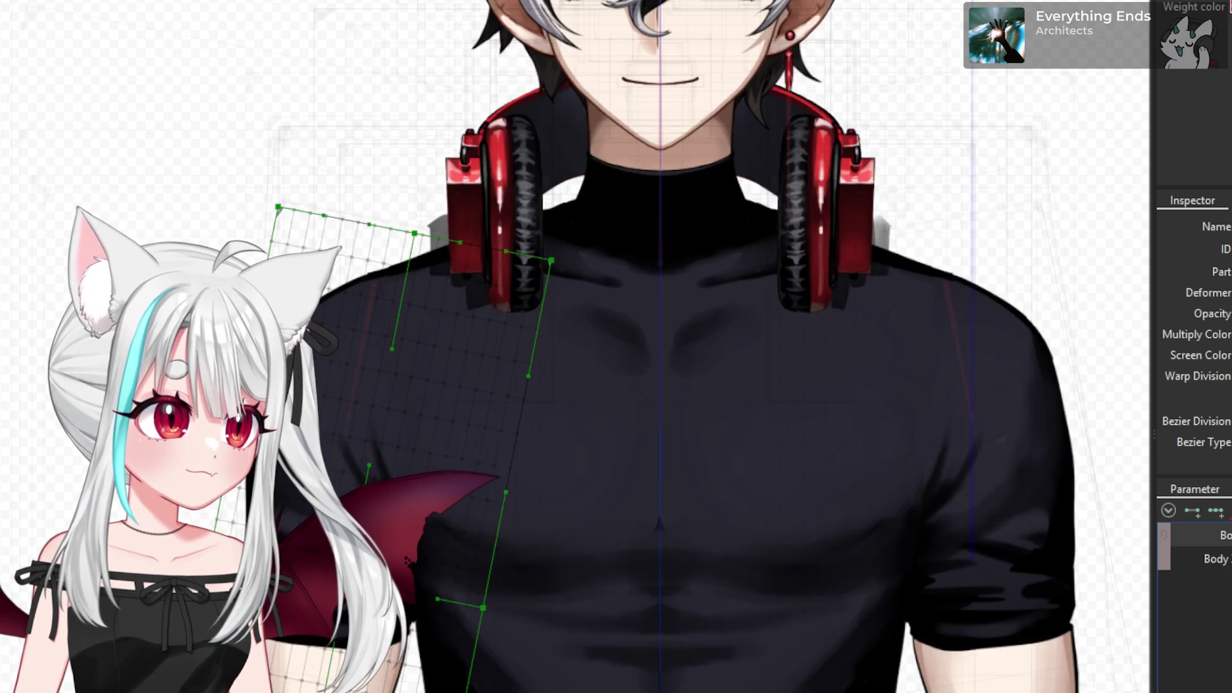
mouse_move(1214, 557)
mouse_down()
mouse_move(1231, 557)
mouse_move(1231, 573)
mouse_move(1191, 610)
mouse_up()
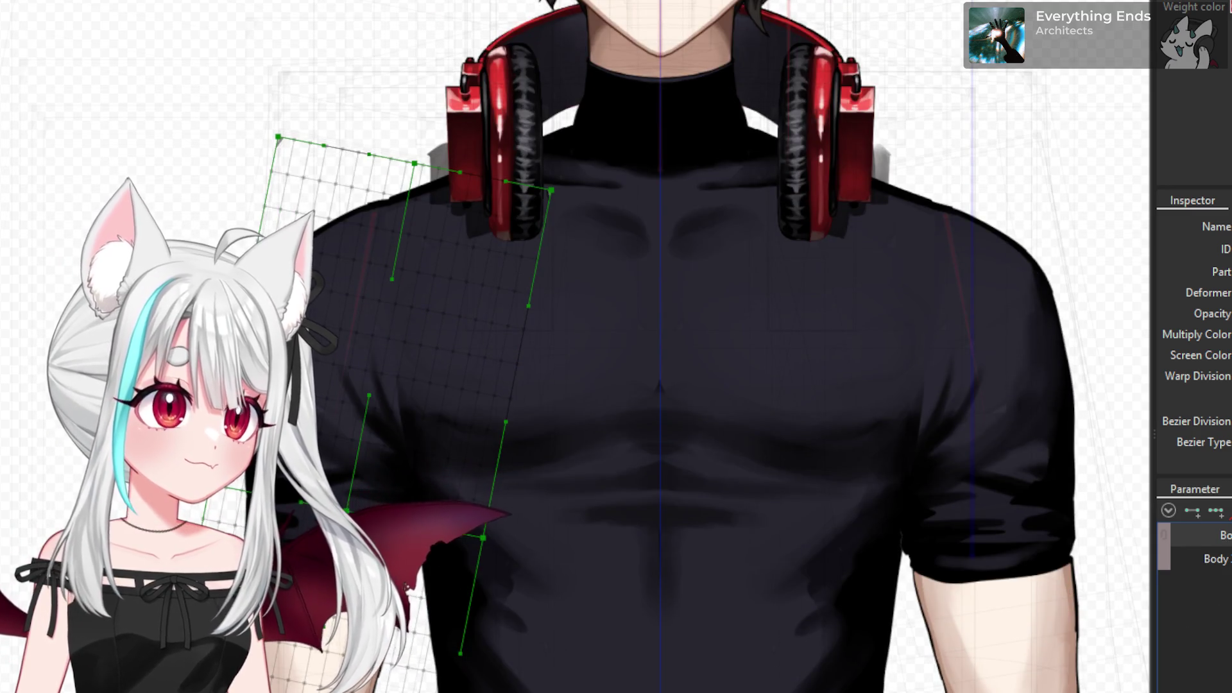
scroll(385, 257, up, 2)
scroll(360, 276, up, 2)
scroll(339, 293, up, 2)
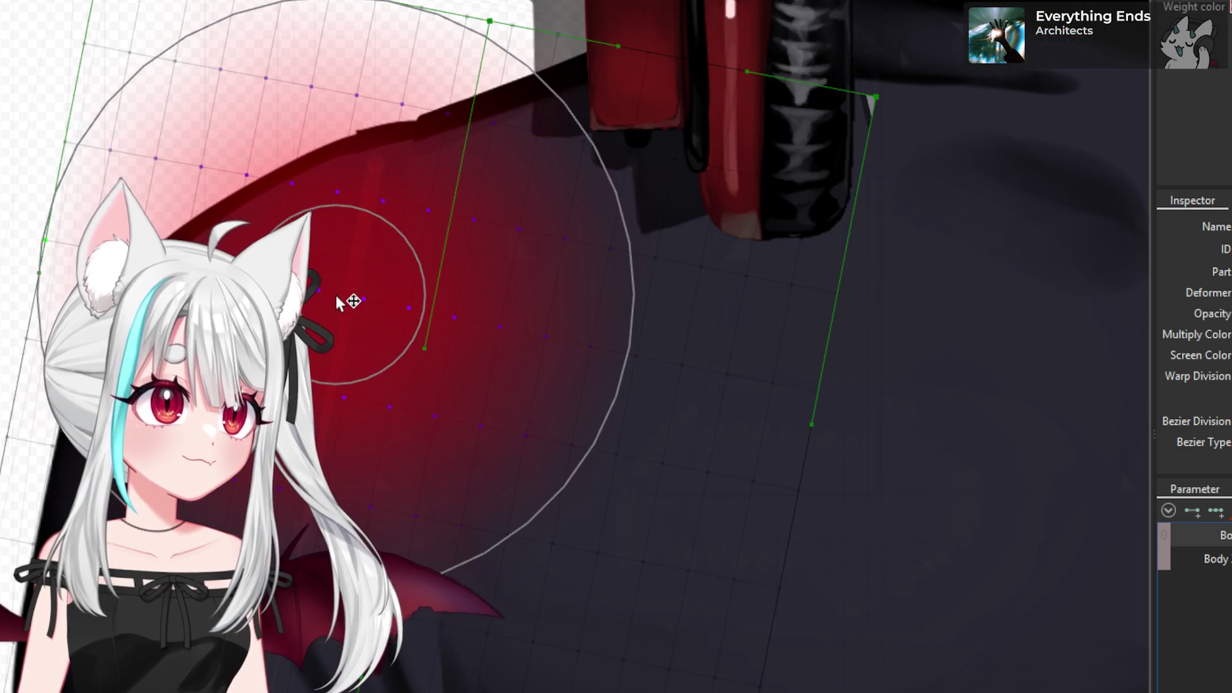
scroll(337, 299, down, 2)
scroll(353, 340, down, 2)
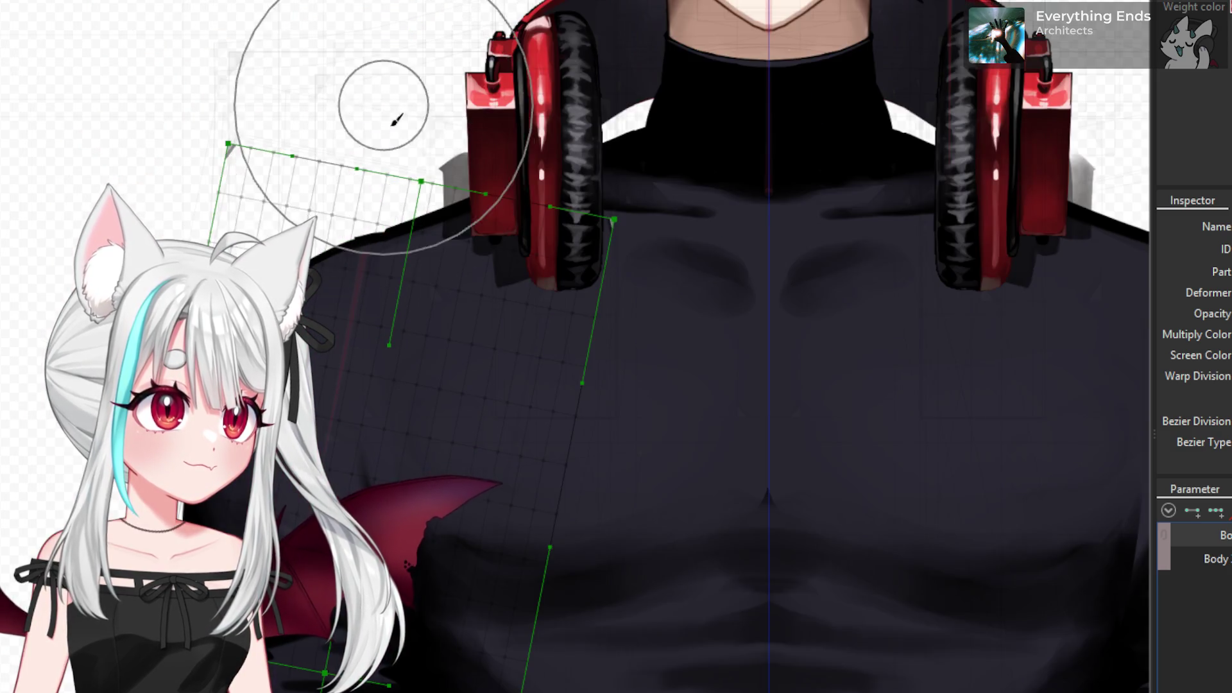
scroll(395, 120, up, 2)
scroll(394, 74, up, 2)
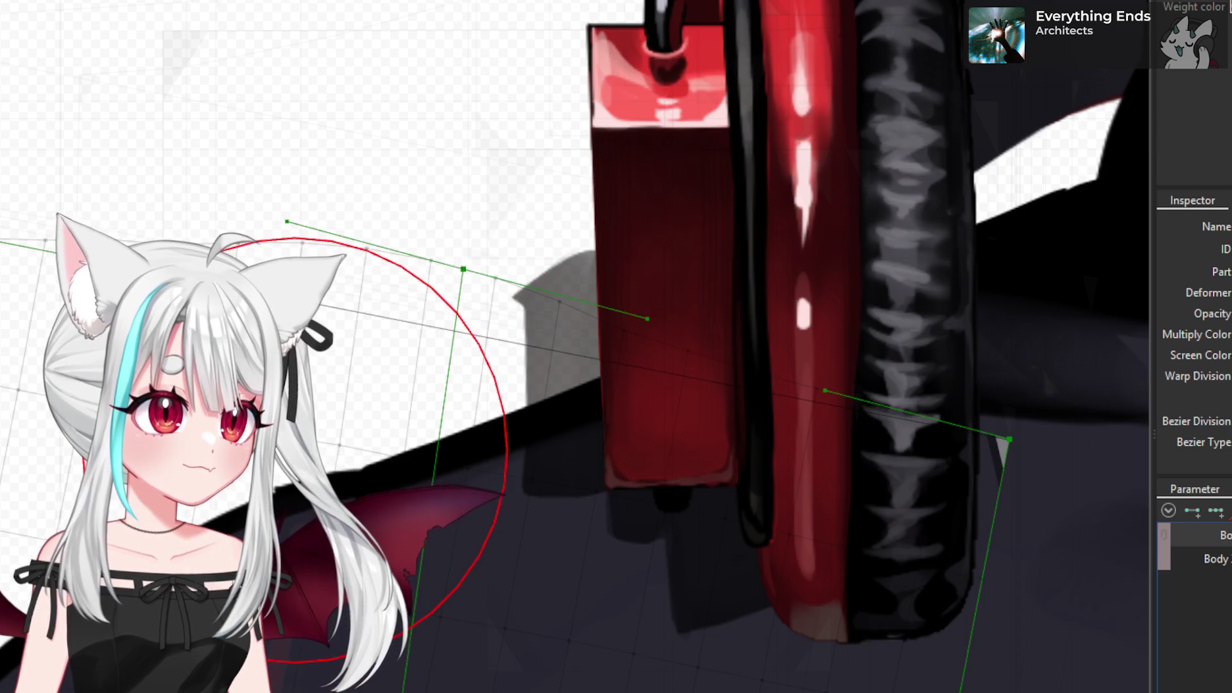
scroll(332, 630, up, 2)
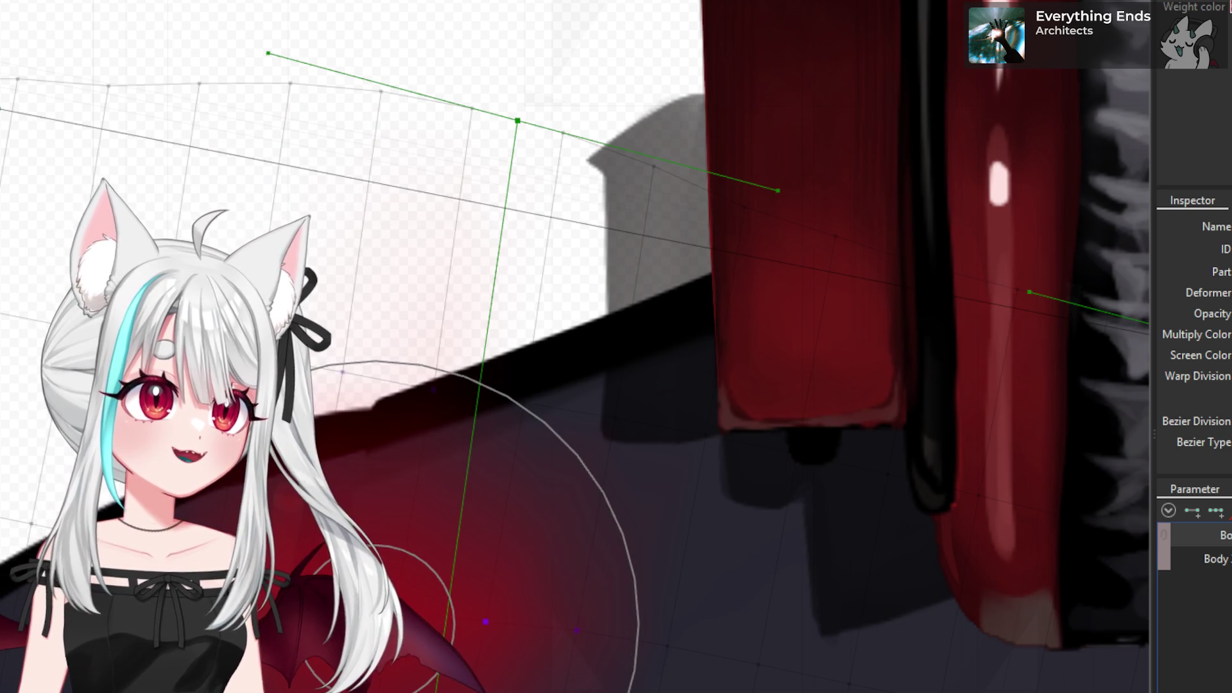
scroll(395, 319, down, 2)
scroll(395, 319, down, 3)
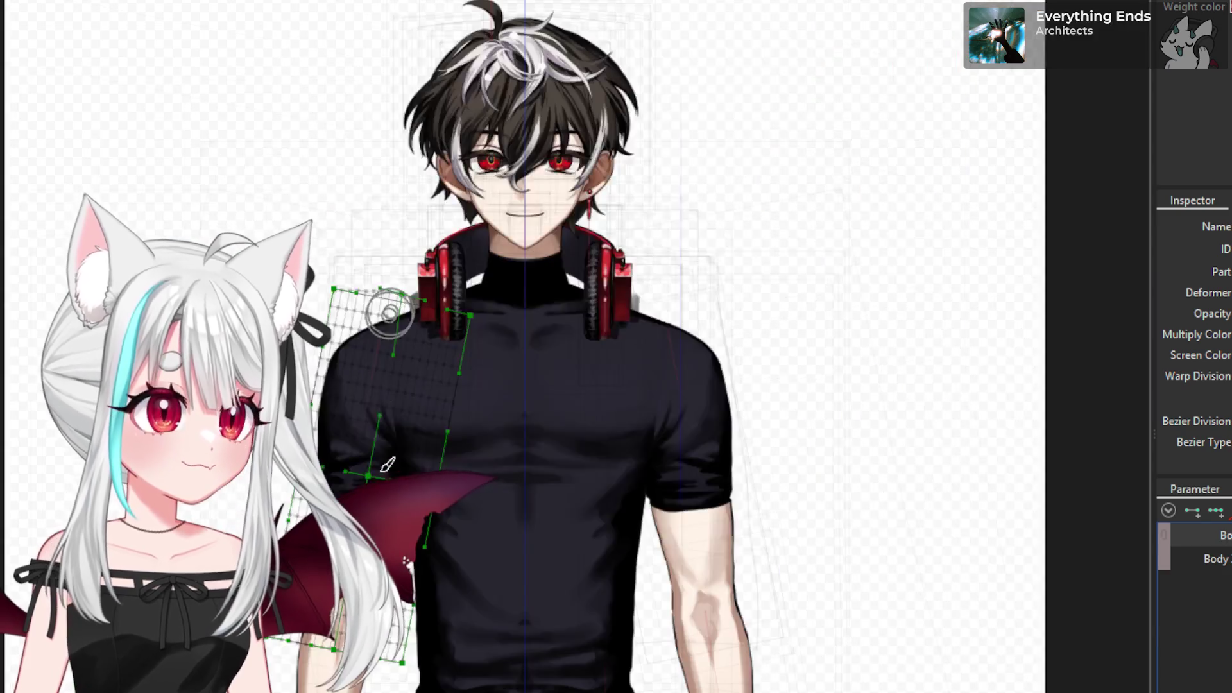
scroll(379, 379, up, 2)
scroll(558, 517, up, 3)
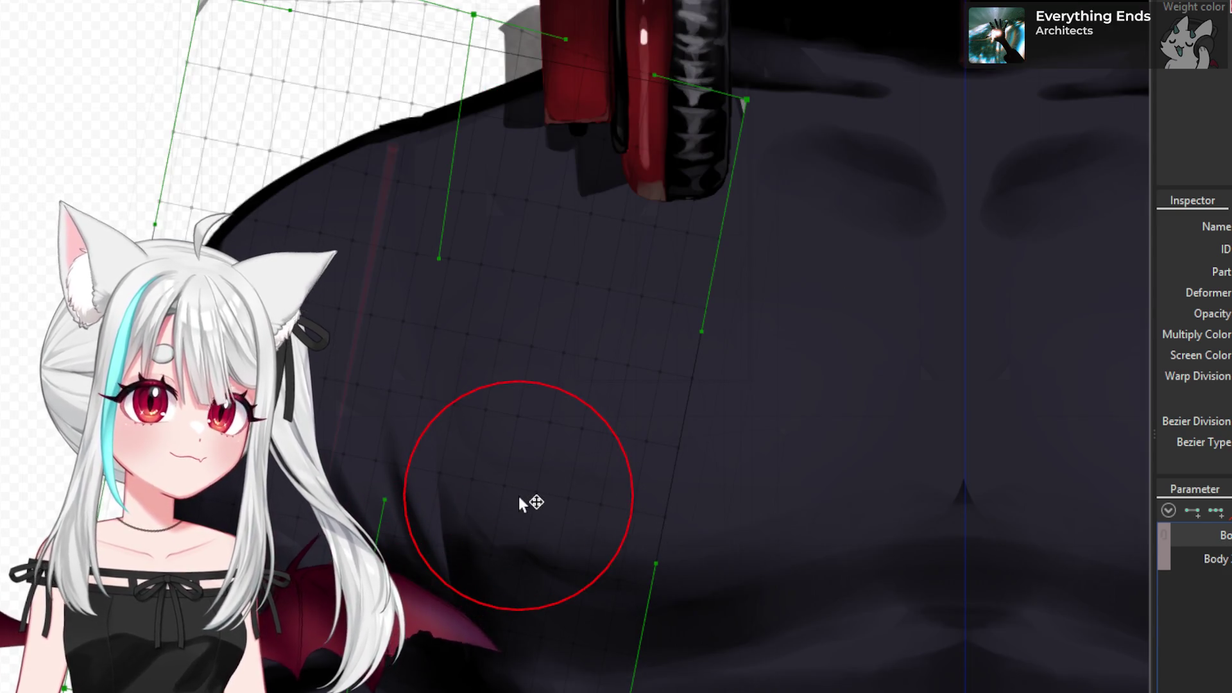
- Enlarge the weight-painting brush and look over the shoulder area
drag(519, 495, 648, 613)
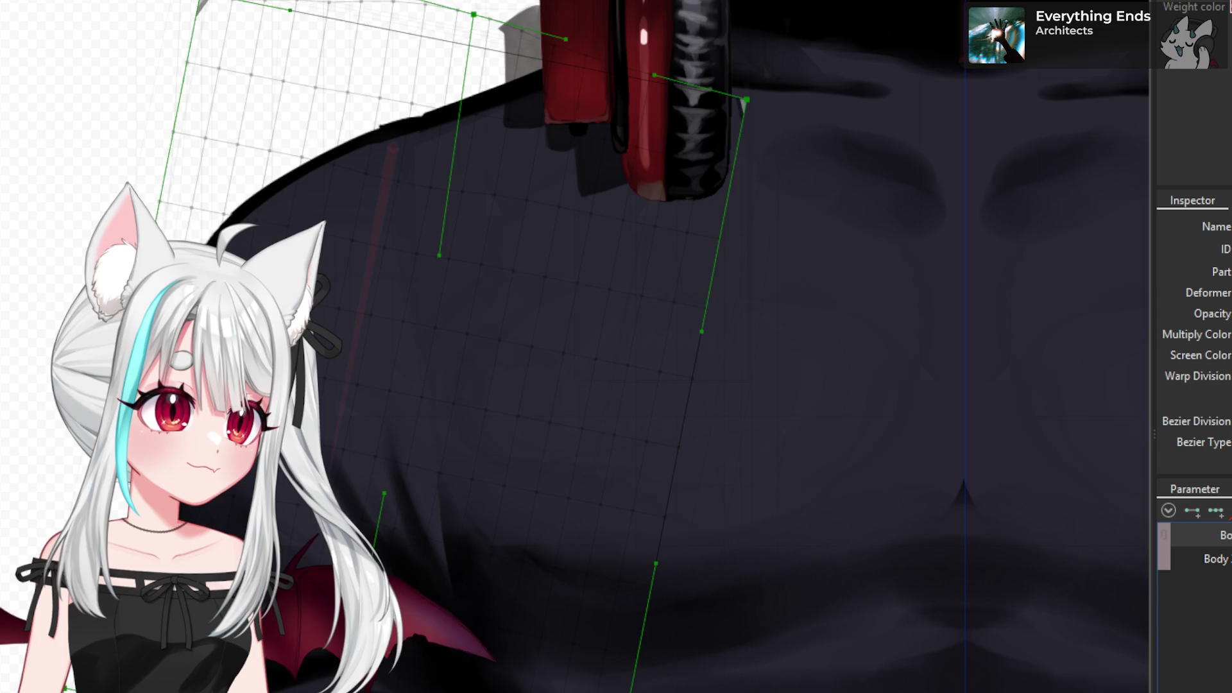
scroll(349, 443, down, 2)
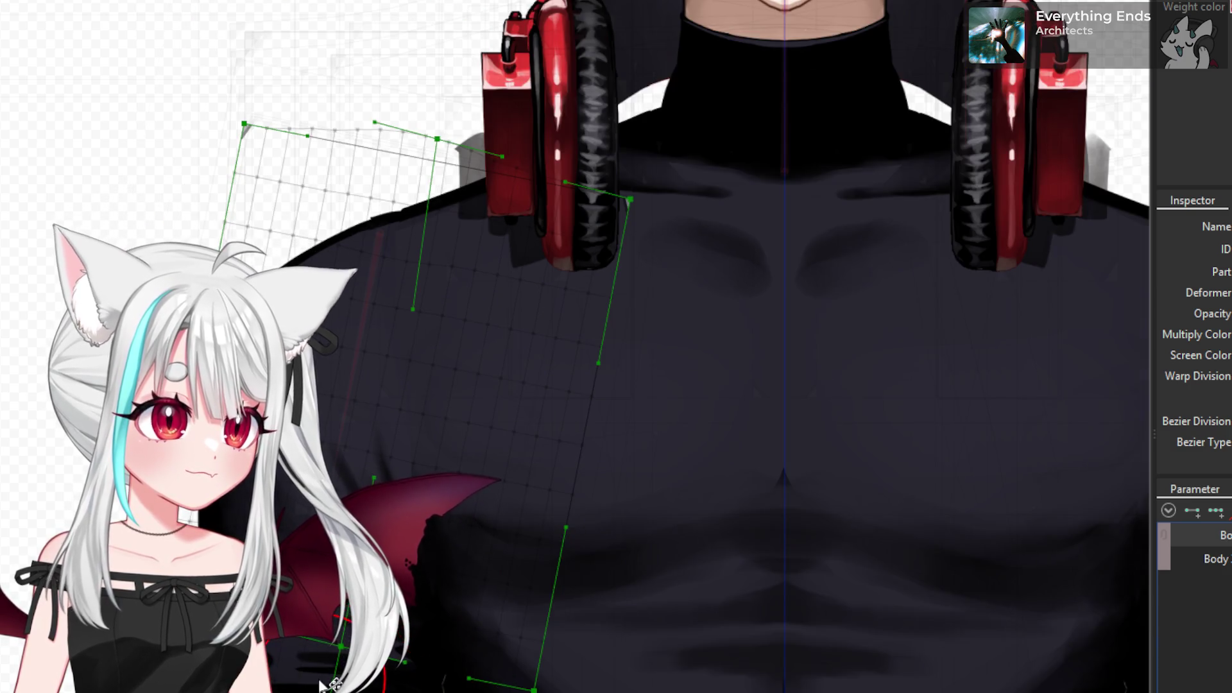
scroll(317, 674, up, 3)
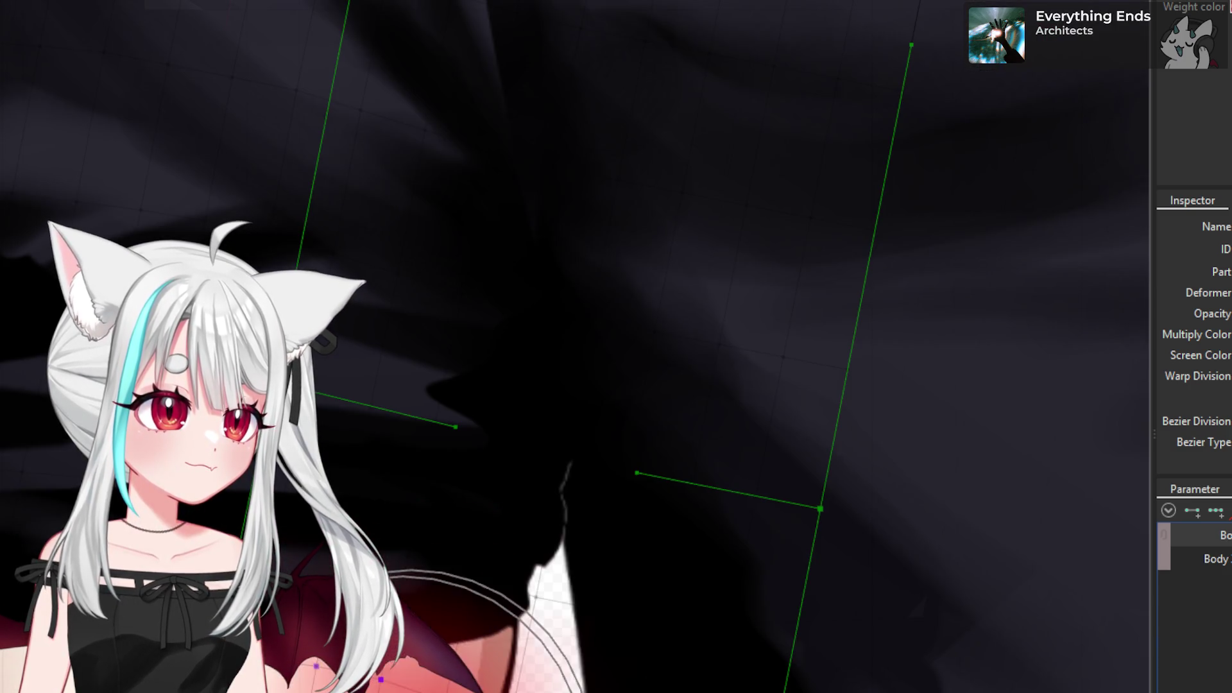
scroll(244, 686, down, 2)
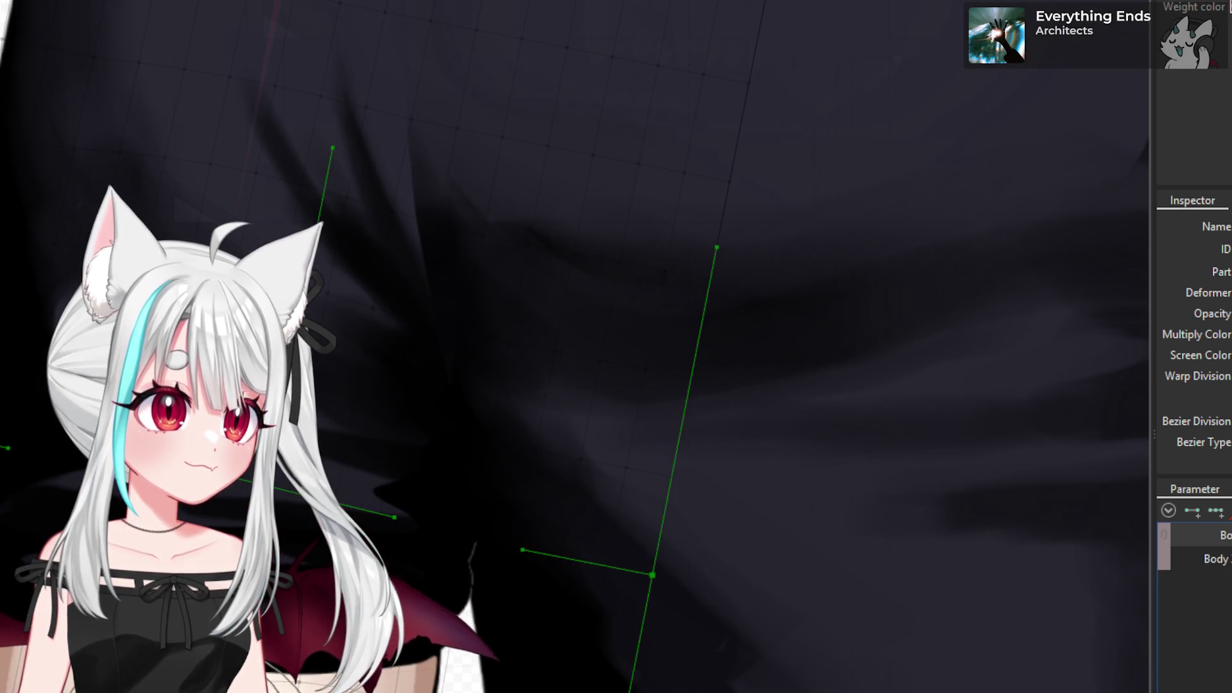
scroll(383, 218, down, 5)
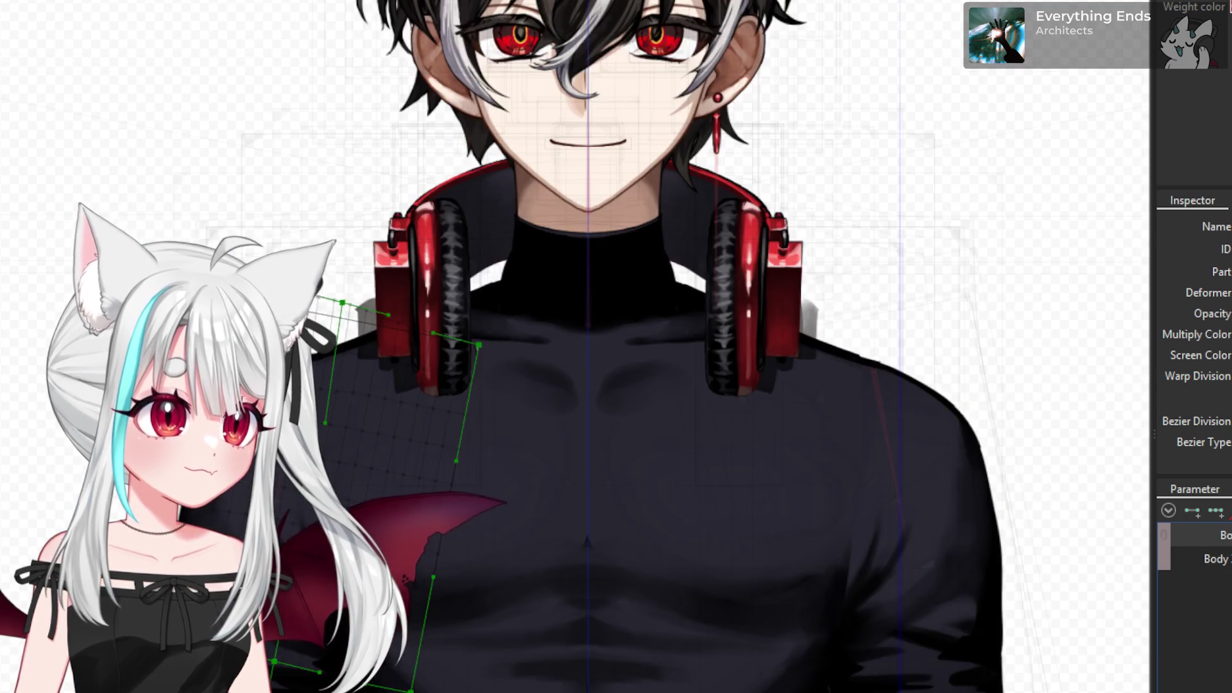
scroll(588, 561, down, 2)
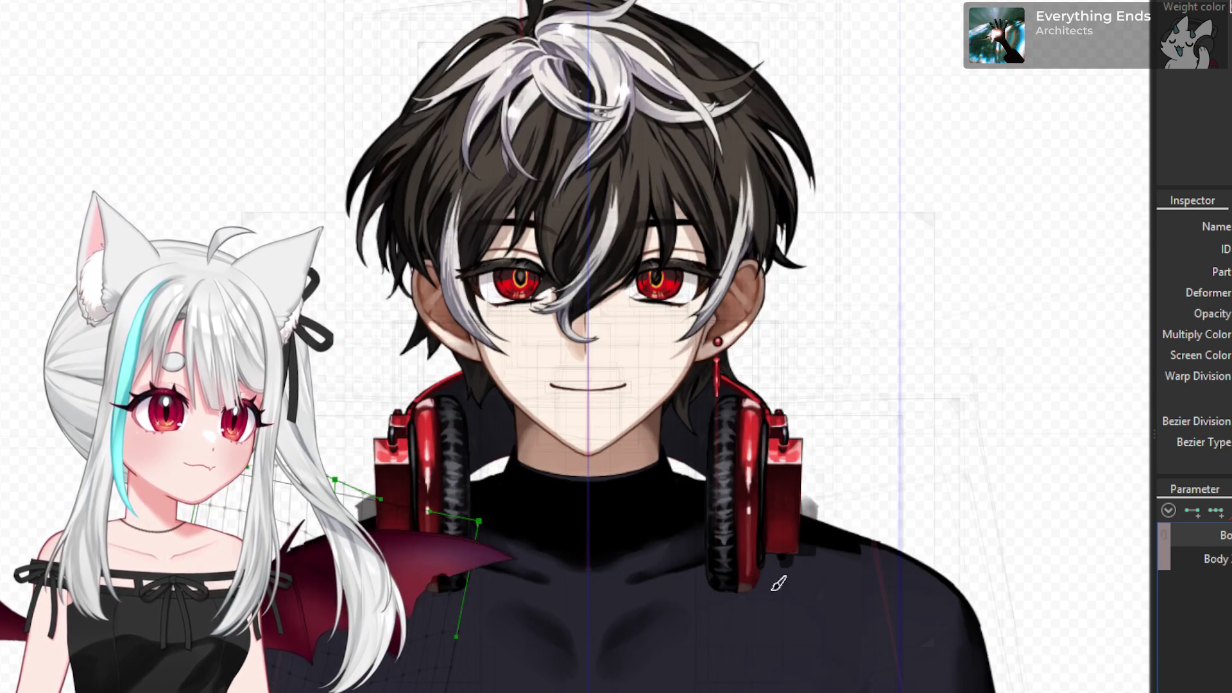
scroll(588, 561, down, 2)
scroll(589, 561, down, 3)
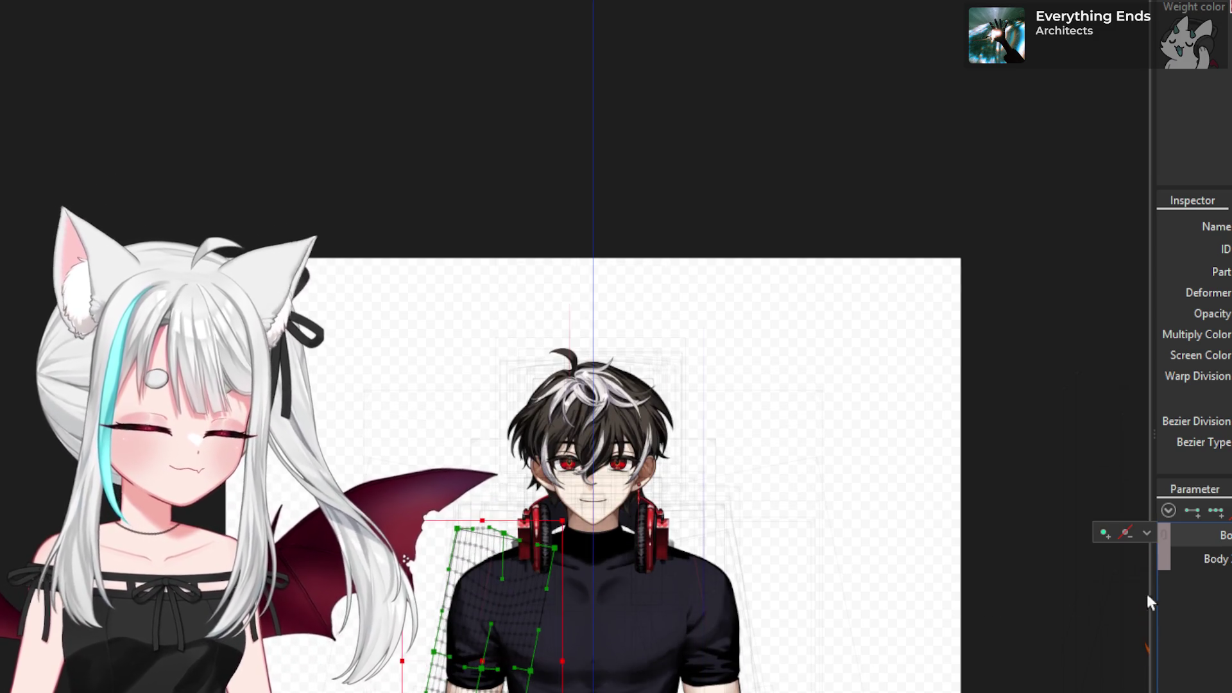
scroll(642, 577, up, 3)
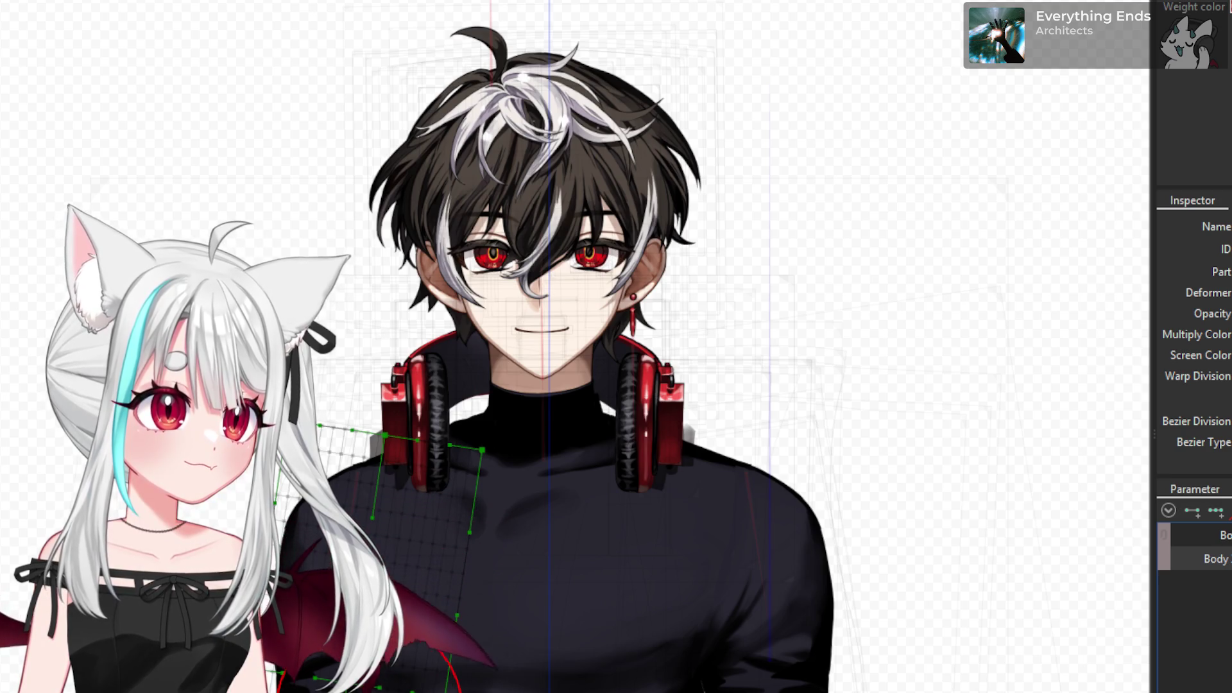
- Try a weight stroke near the shoulder, undo it, and fit the whole model with Ctrl+0
scroll(429, 580, up, 3)
scroll(428, 581, up, 3)
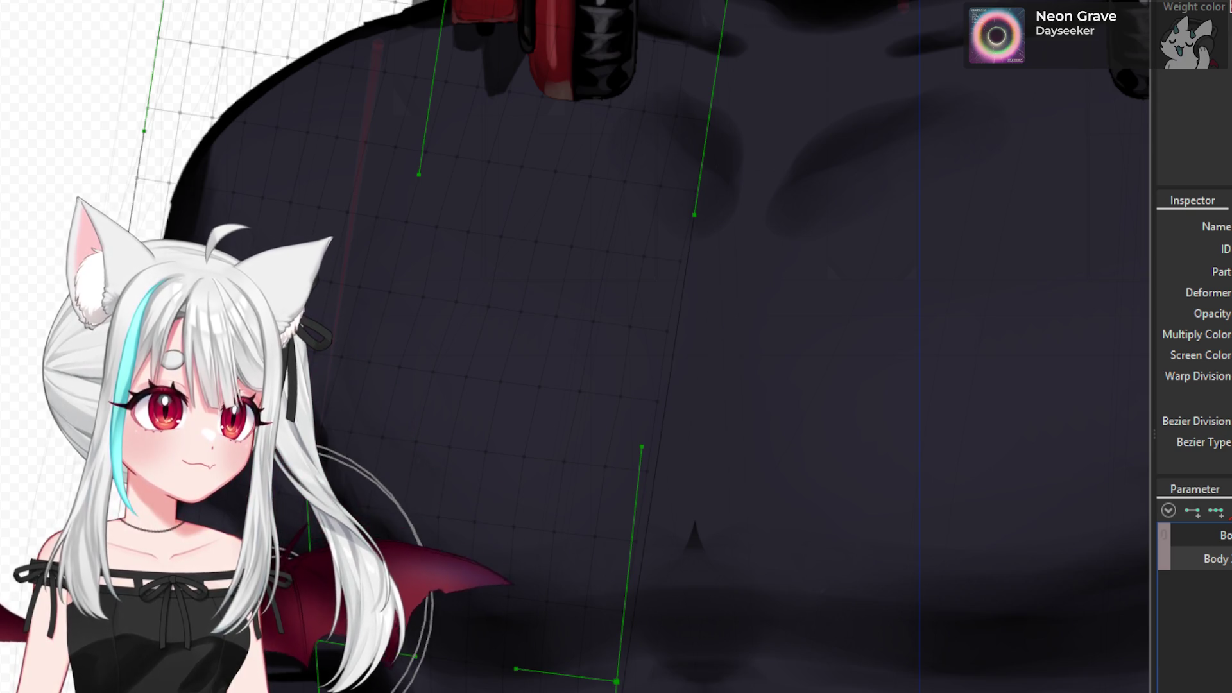
scroll(290, 526, down, 3)
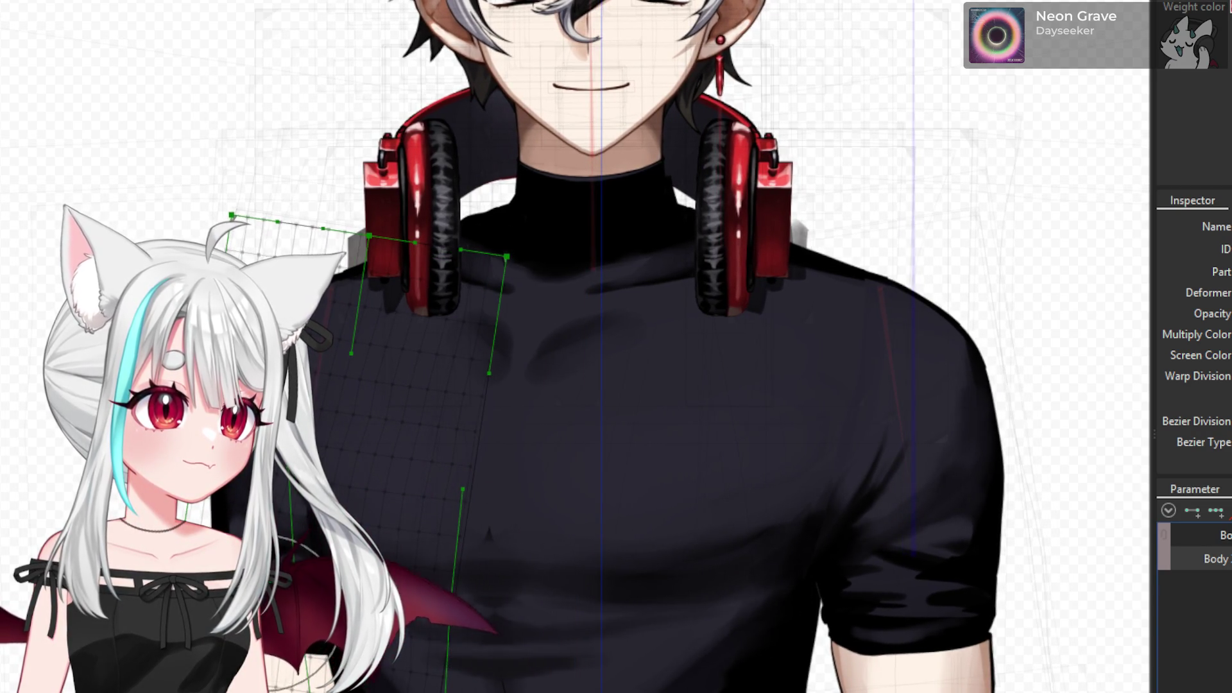
scroll(283, 615, up, 5)
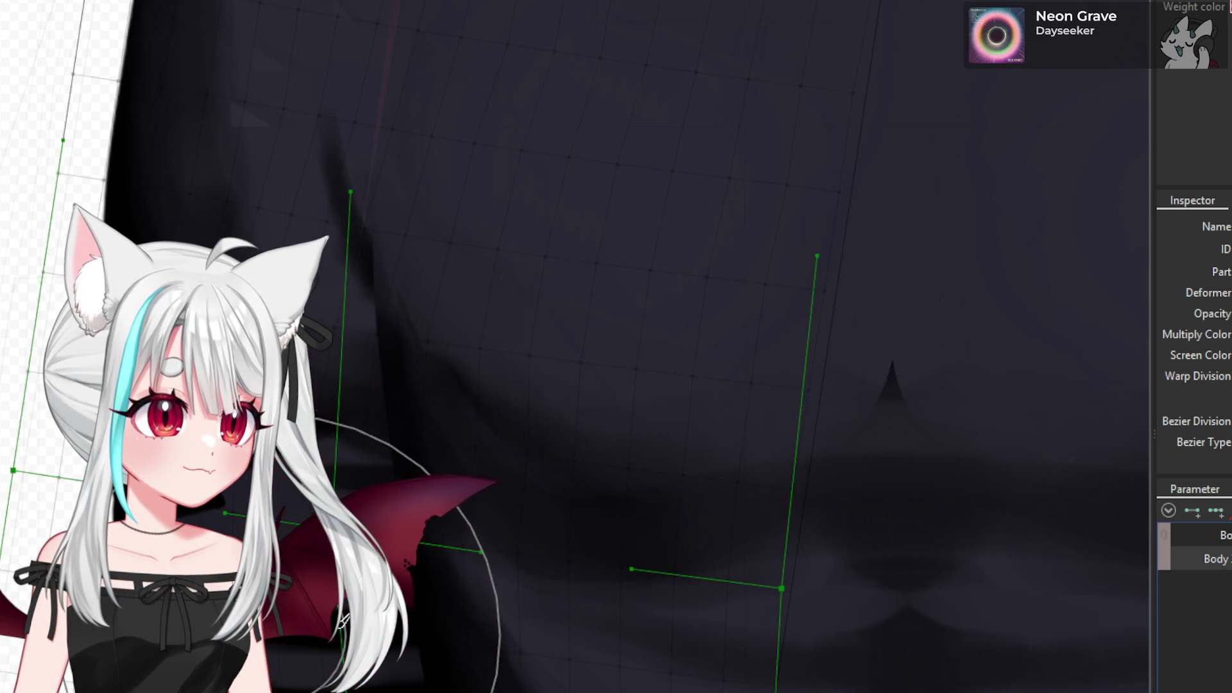
scroll(329, 639, down, 5)
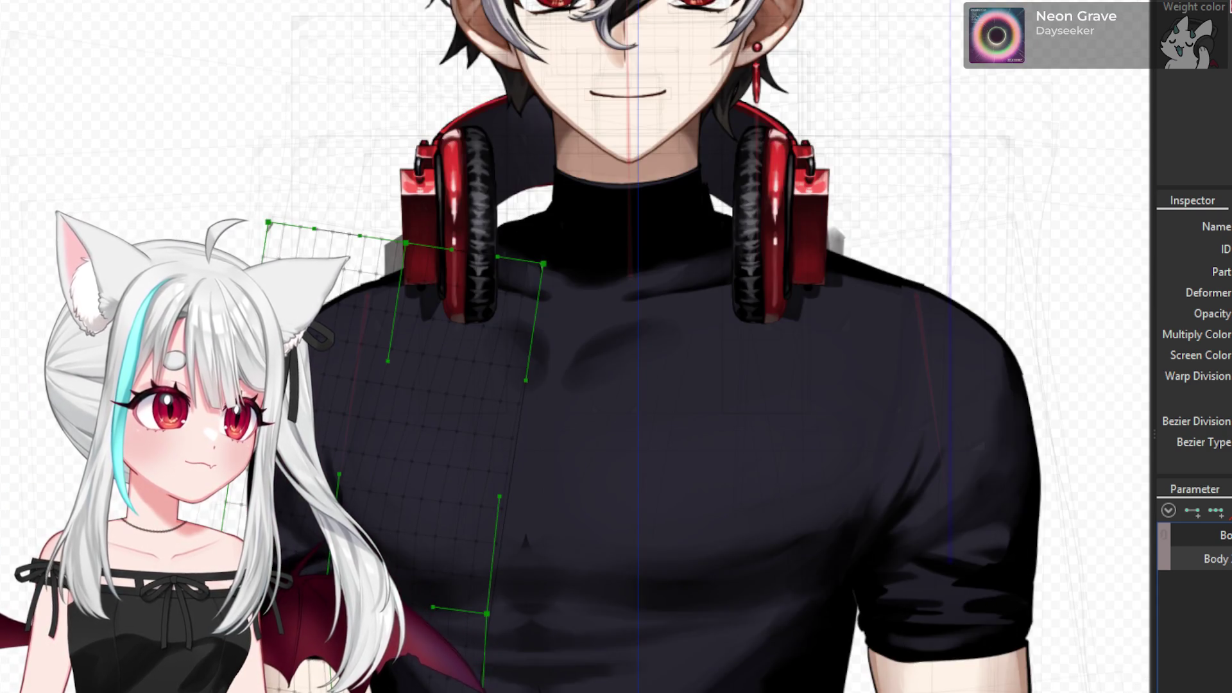
scroll(472, 591, up, 1)
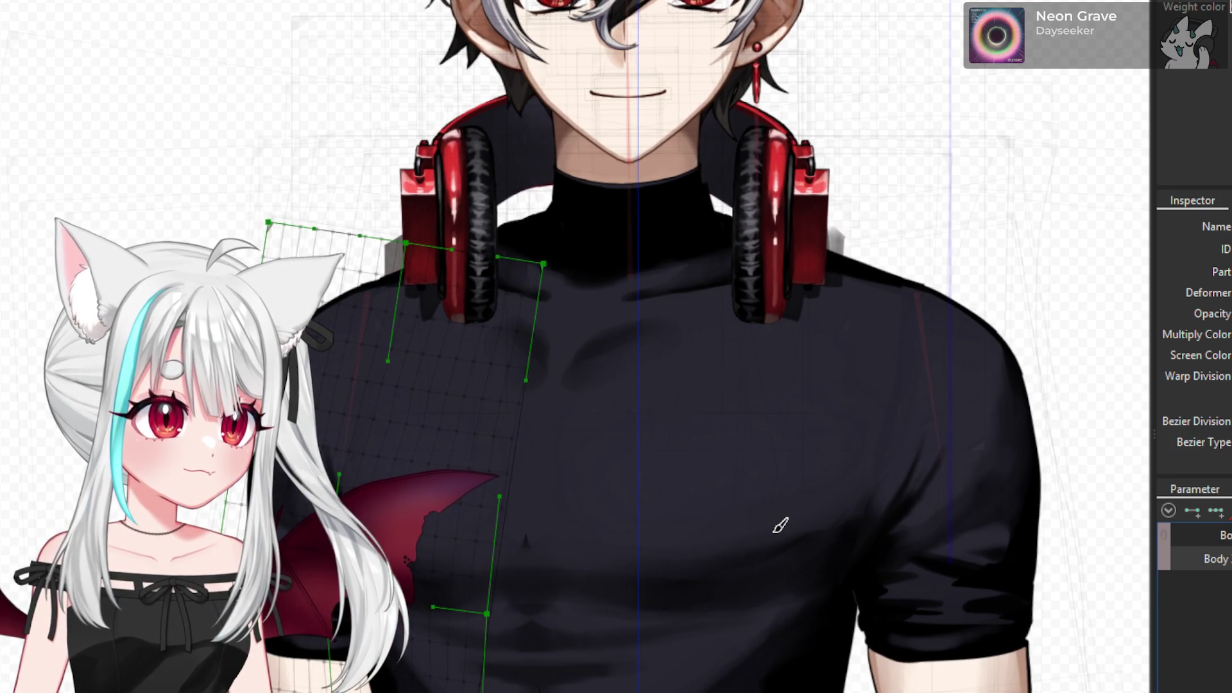
scroll(361, 467, down, 3)
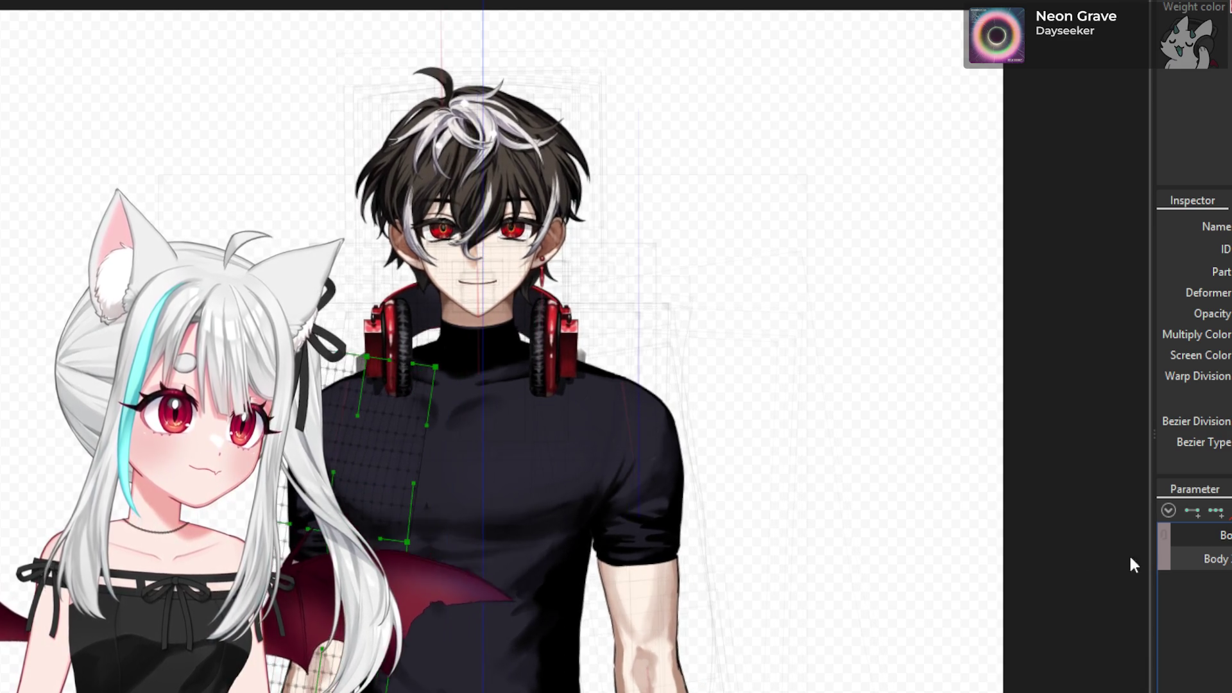
scroll(361, 460, up, 5)
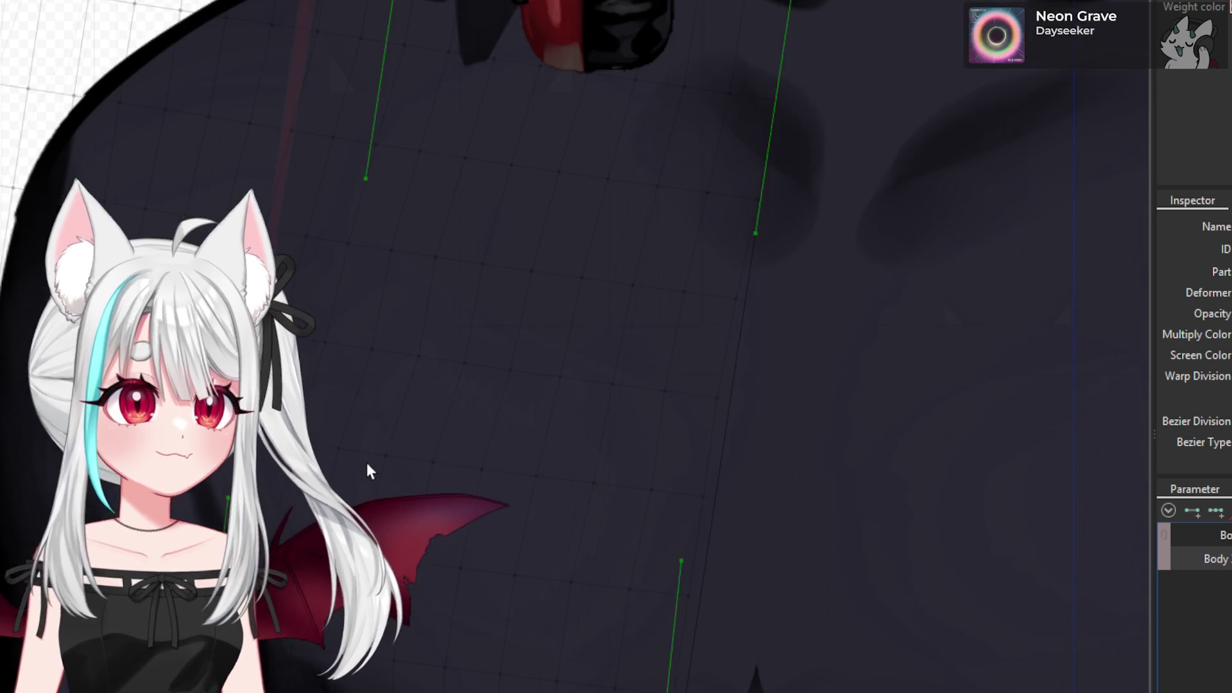
scroll(368, 469, up, 3)
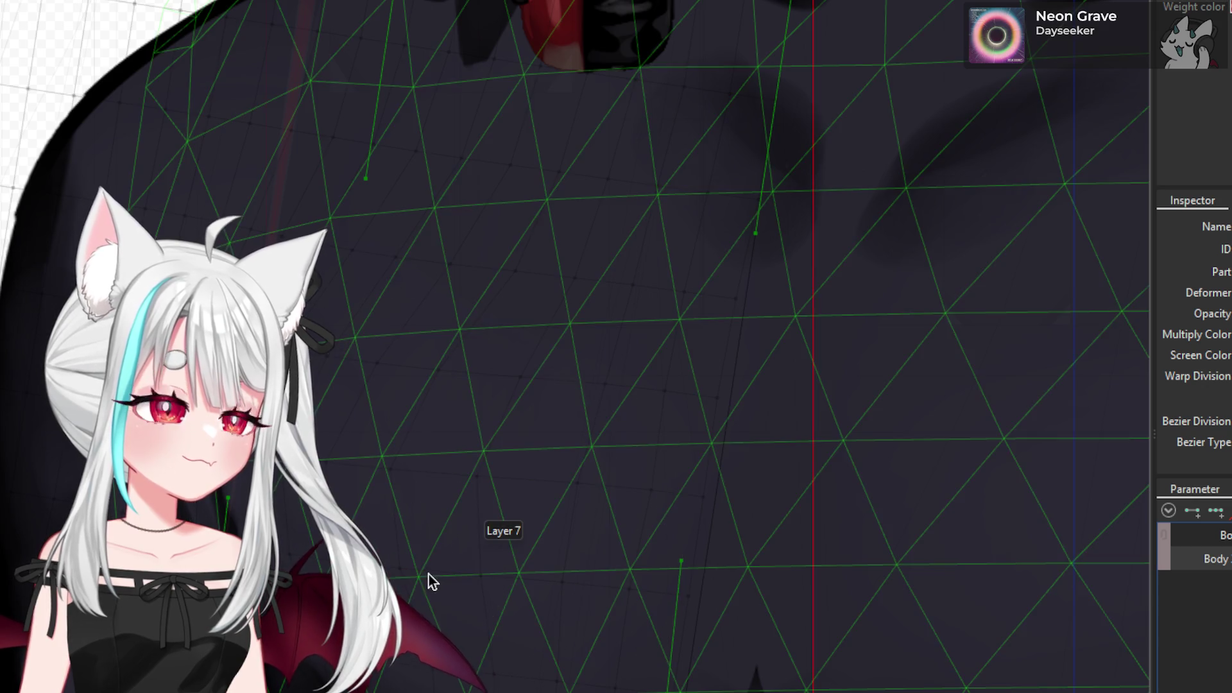
drag(390, 639, 389, 649)
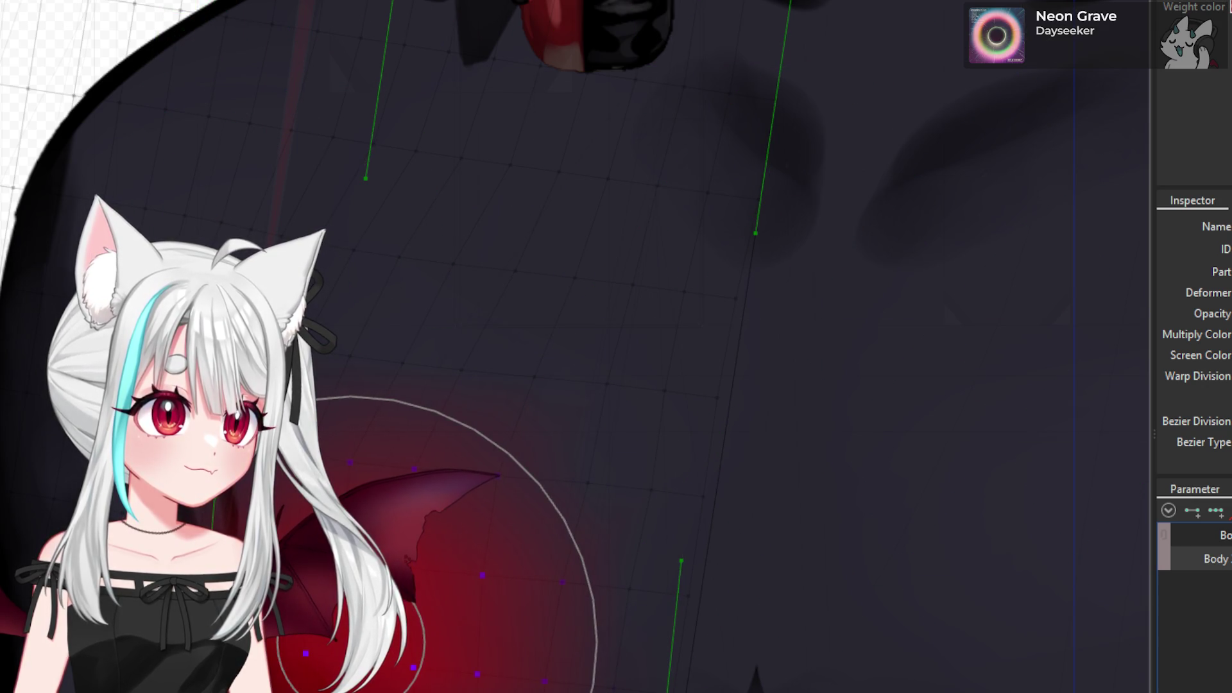
key(ctrl+z)
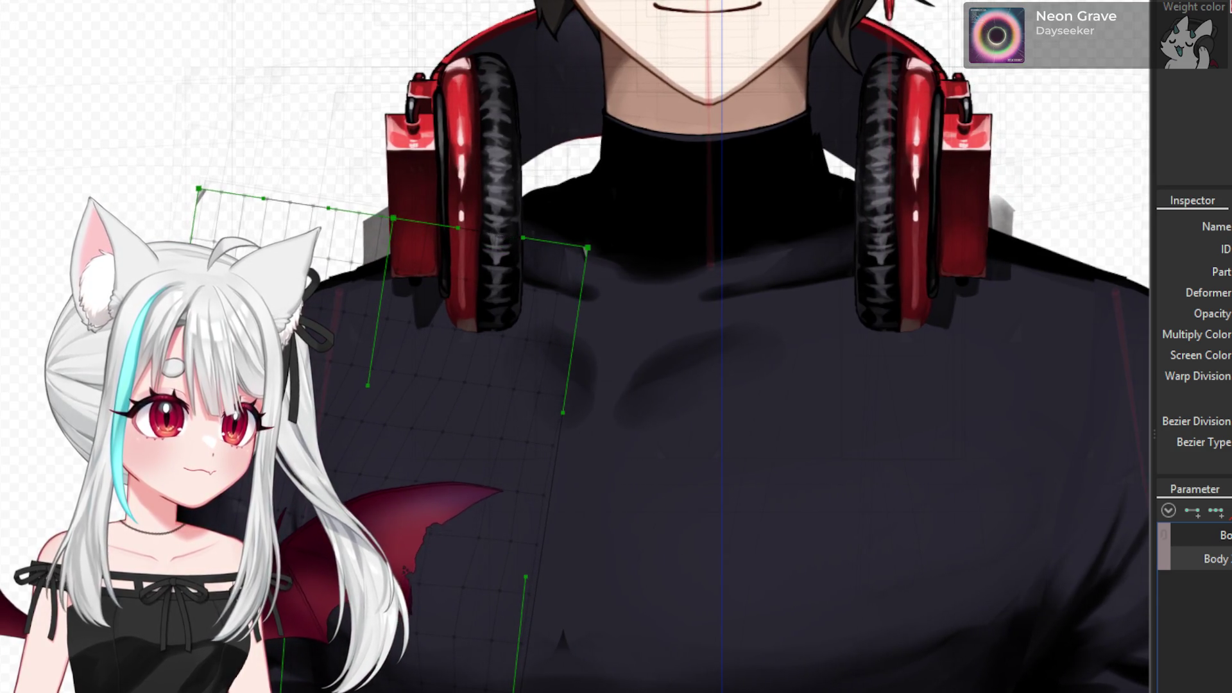
key(ctrl+0)
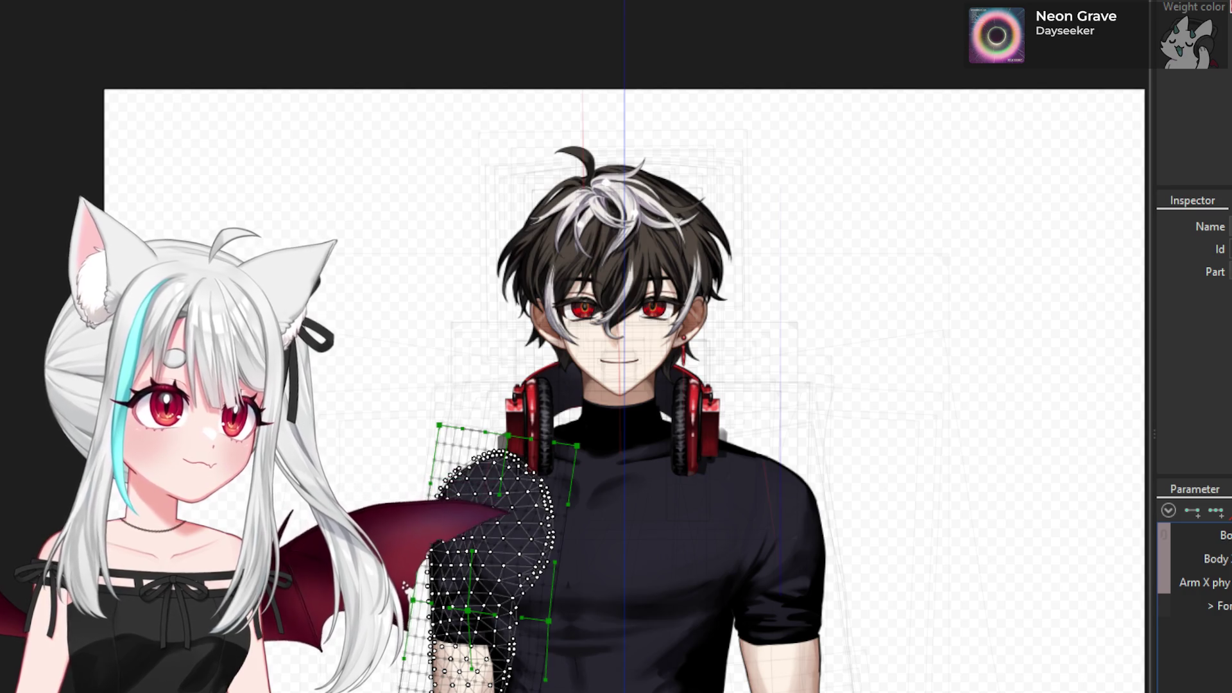
scroll(507, 597, up, 5)
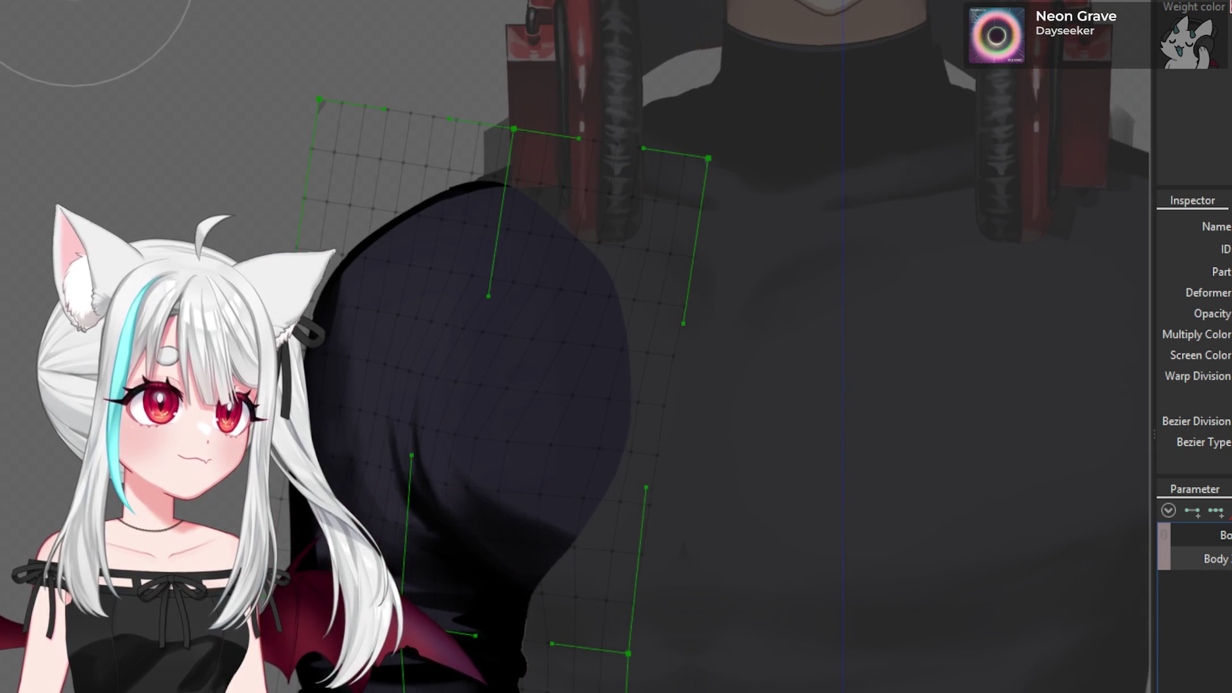
- Deselect with Escape, switch to the weight brush (B), and paint the shirt's upper shoulder
key(Escape)
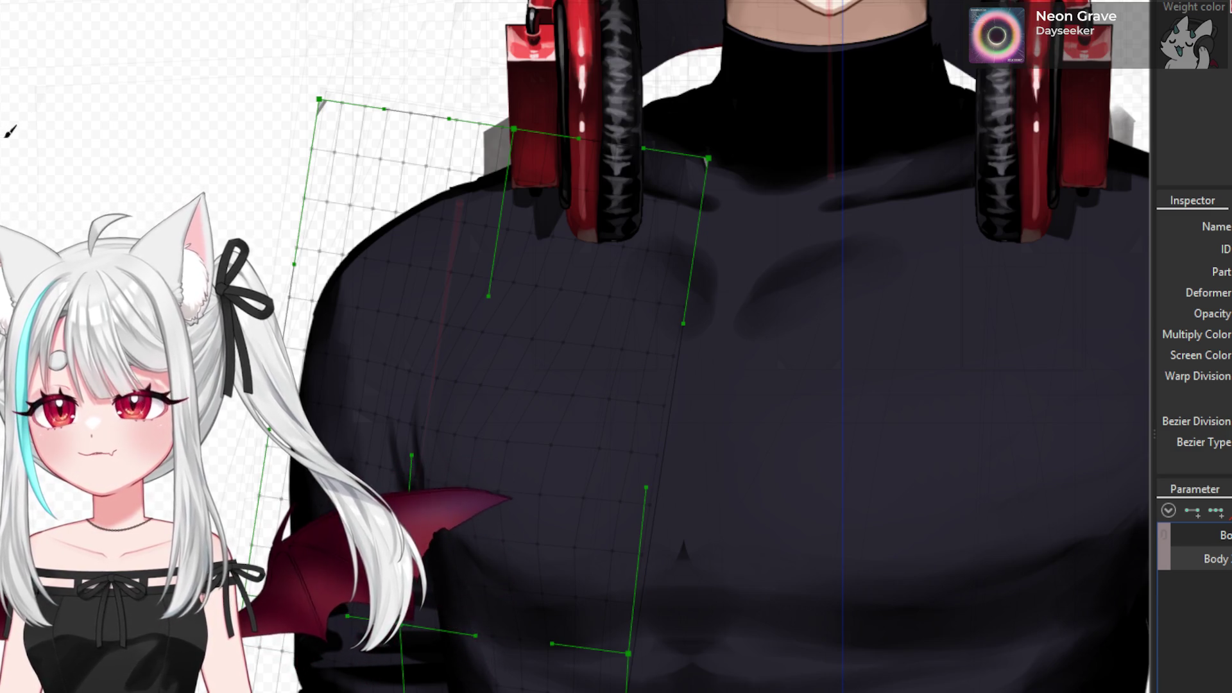
scroll(548, 272, down, 3)
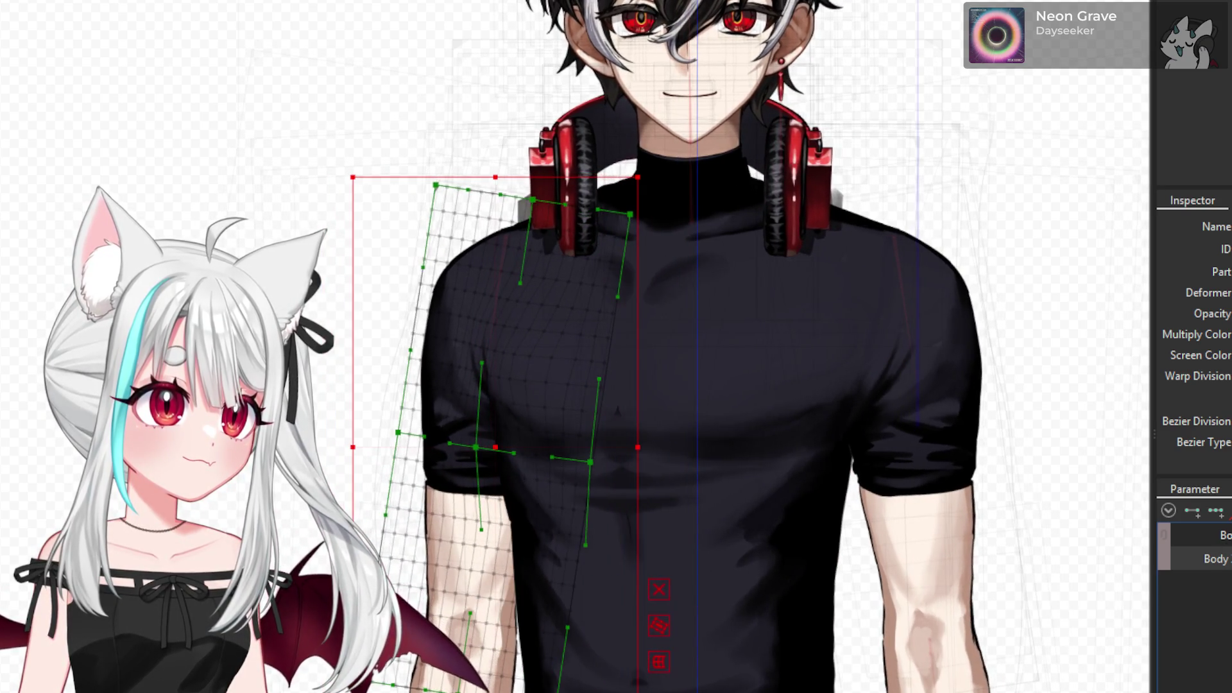
key(b)
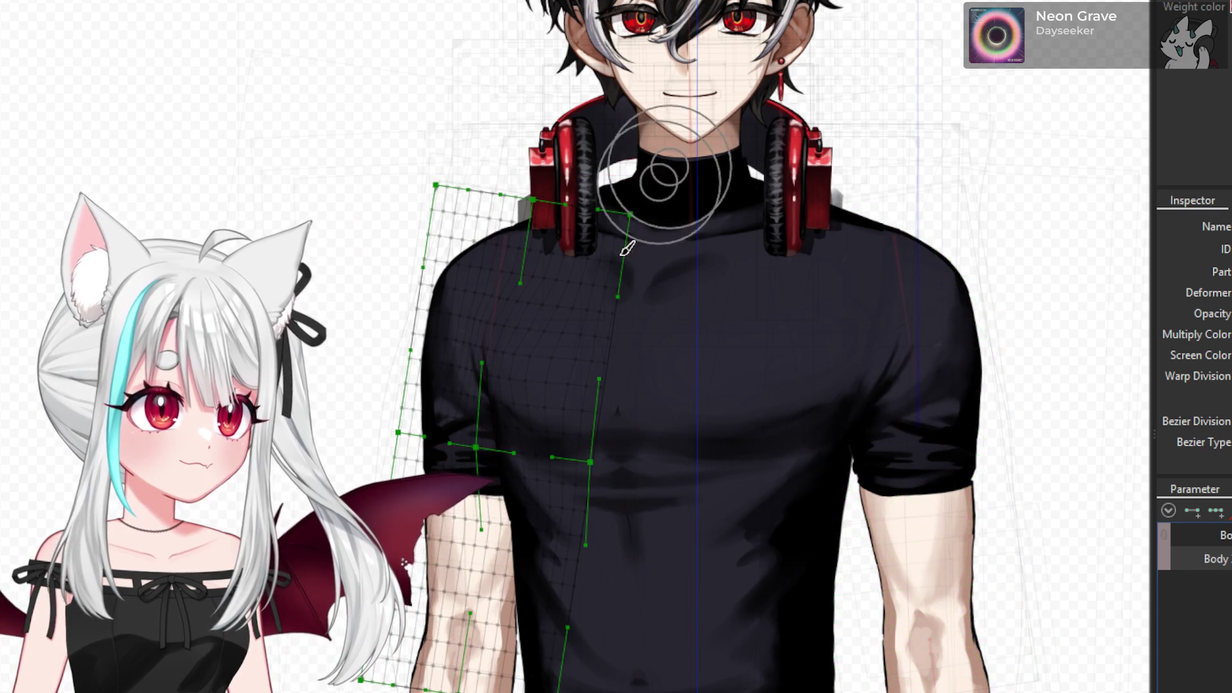
scroll(458, 370, up, 3)
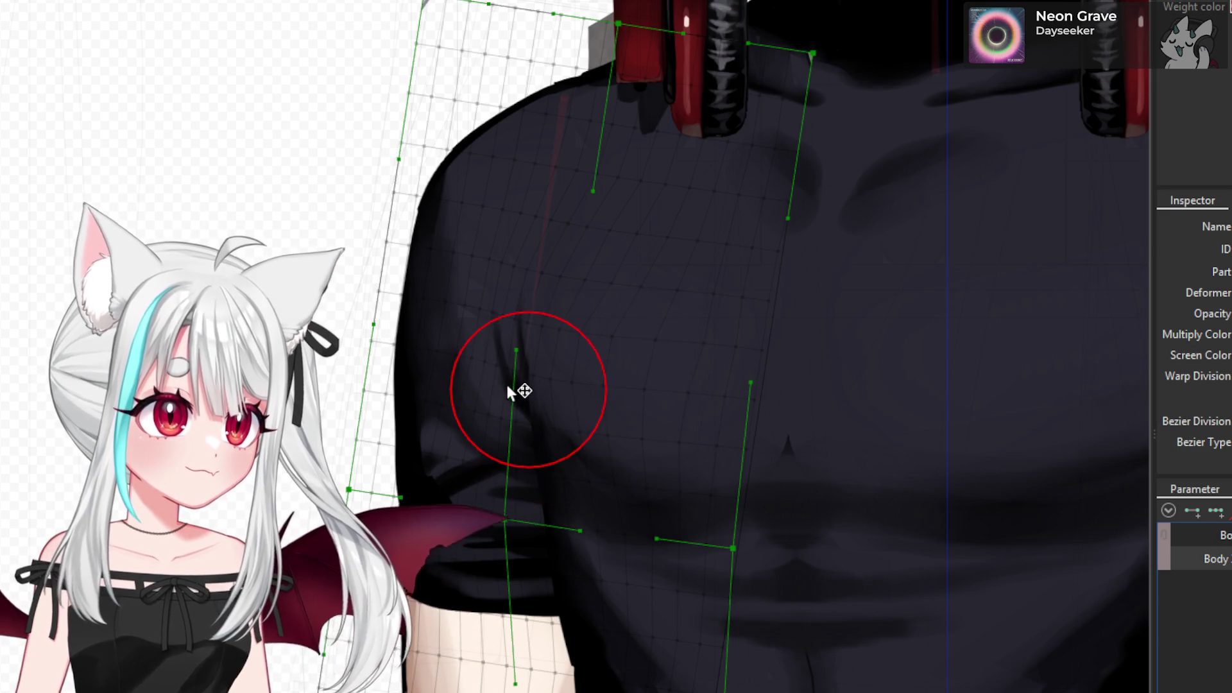
scroll(488, 384, up, 3)
drag(419, 411, 395, 417)
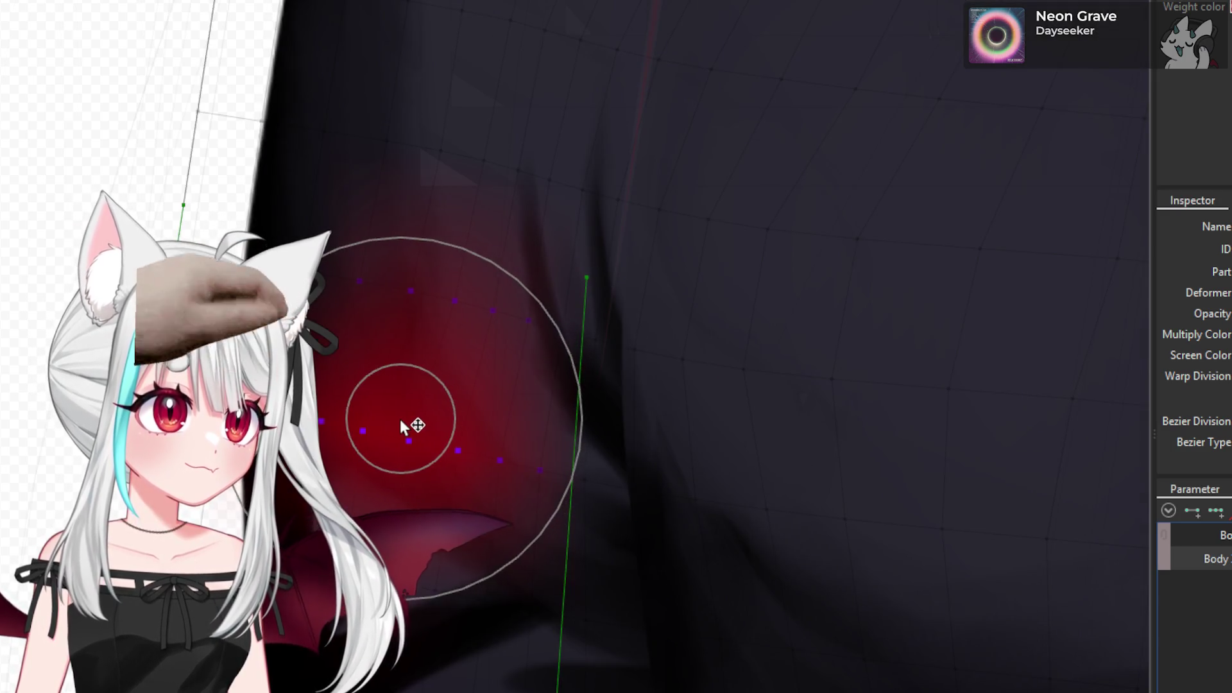
- Paint weights on the outer shoulder, the crease below it and the sleeve seam, undoing two strokes
scroll(442, 347, down, 2)
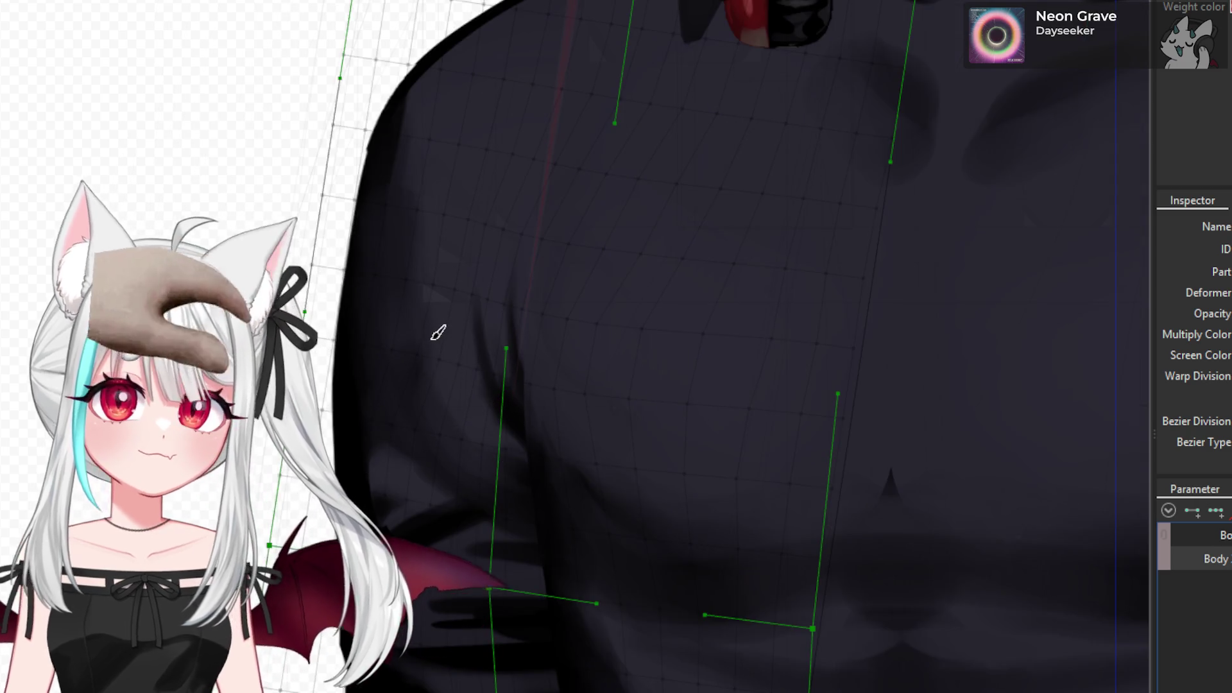
scroll(438, 333, down, 2)
scroll(572, 426, up, 1)
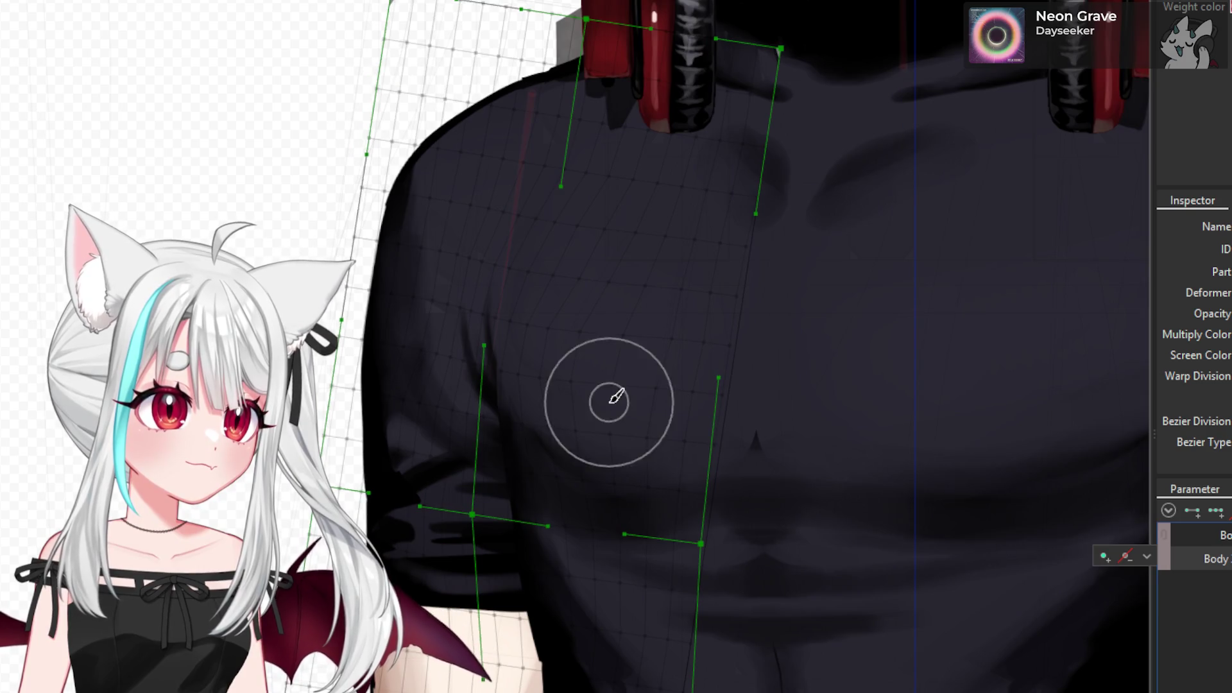
scroll(481, 312, up, 2)
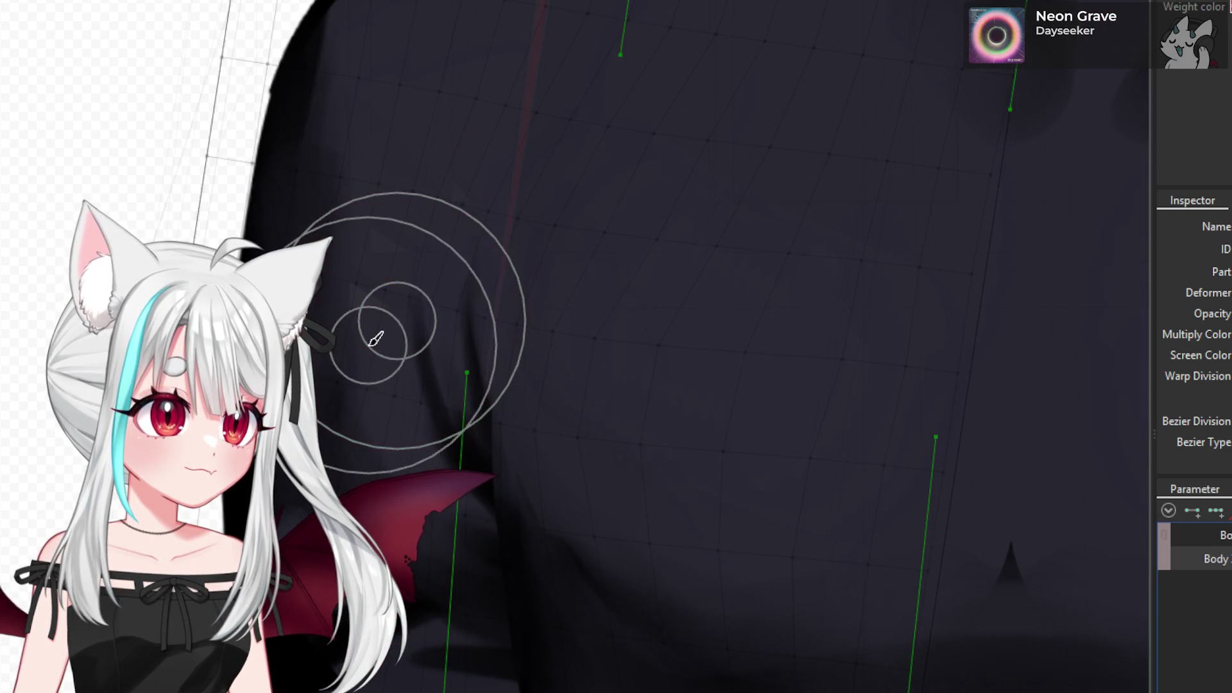
drag(376, 338, 353, 348)
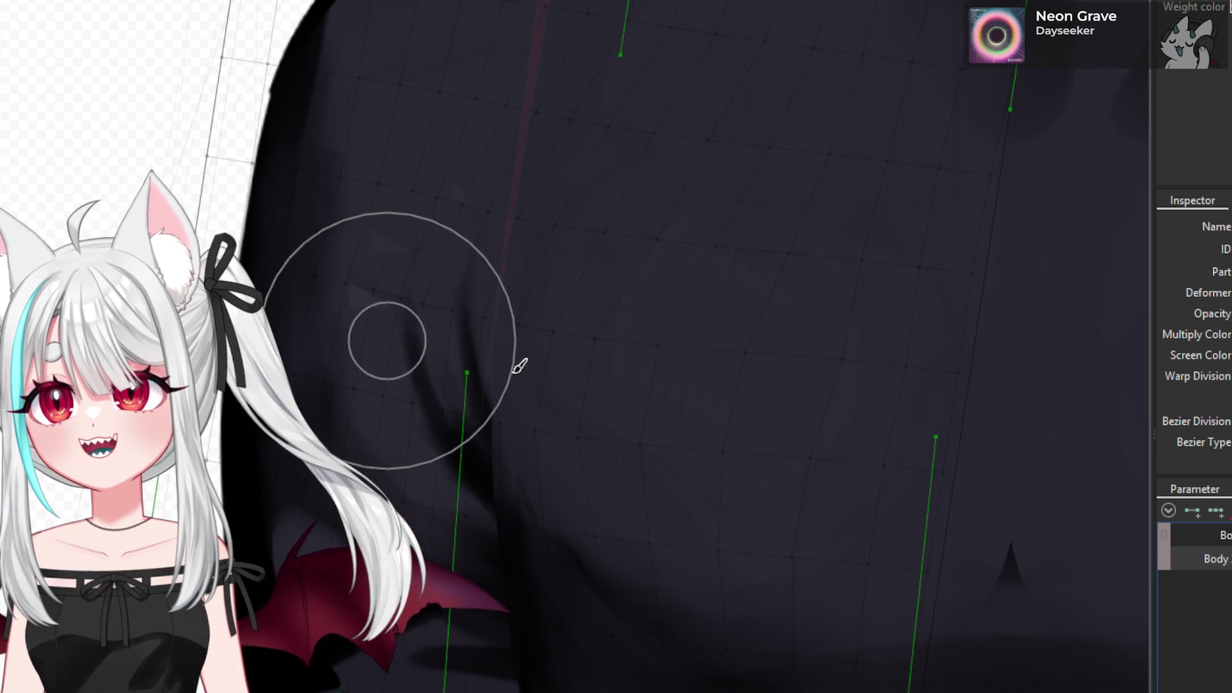
scroll(621, 379, down, 3)
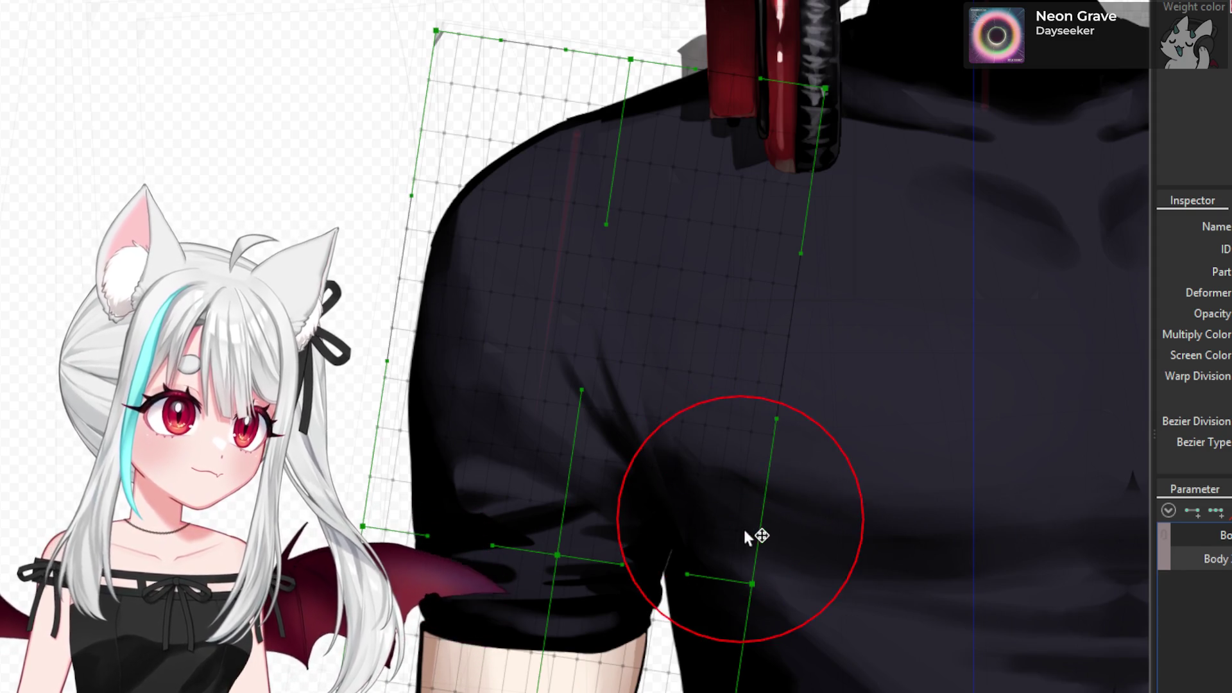
scroll(655, 436, up, 3)
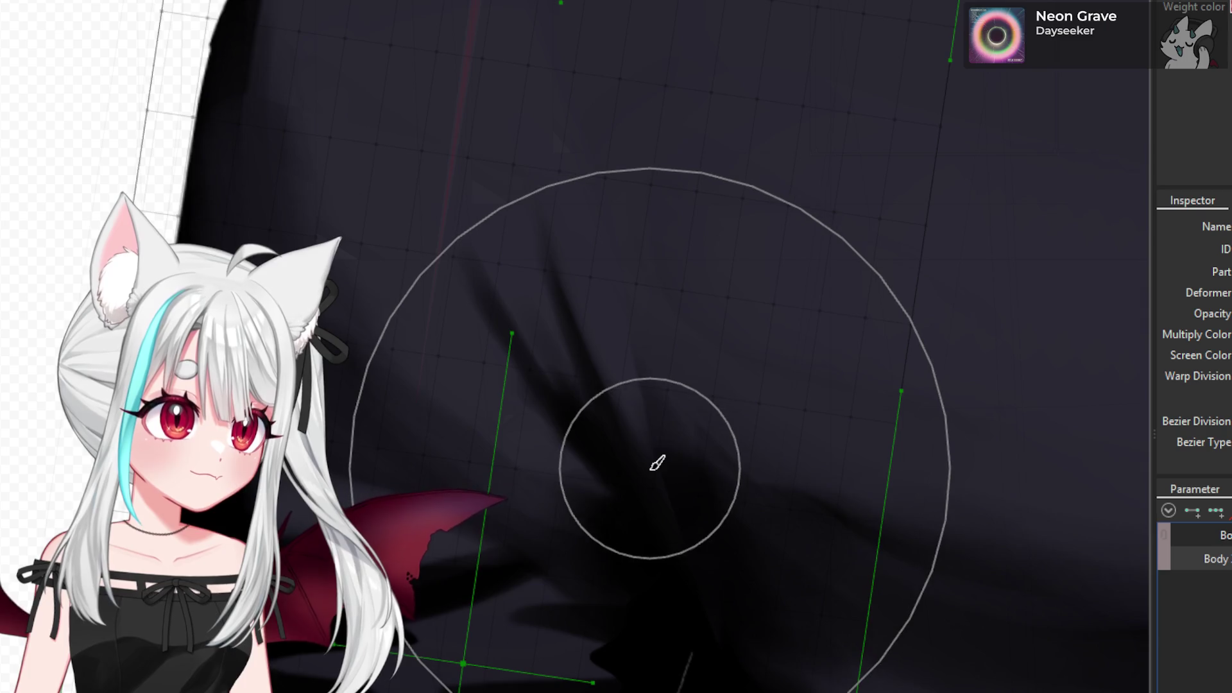
drag(655, 463, 668, 476)
scroll(675, 482, down, 2)
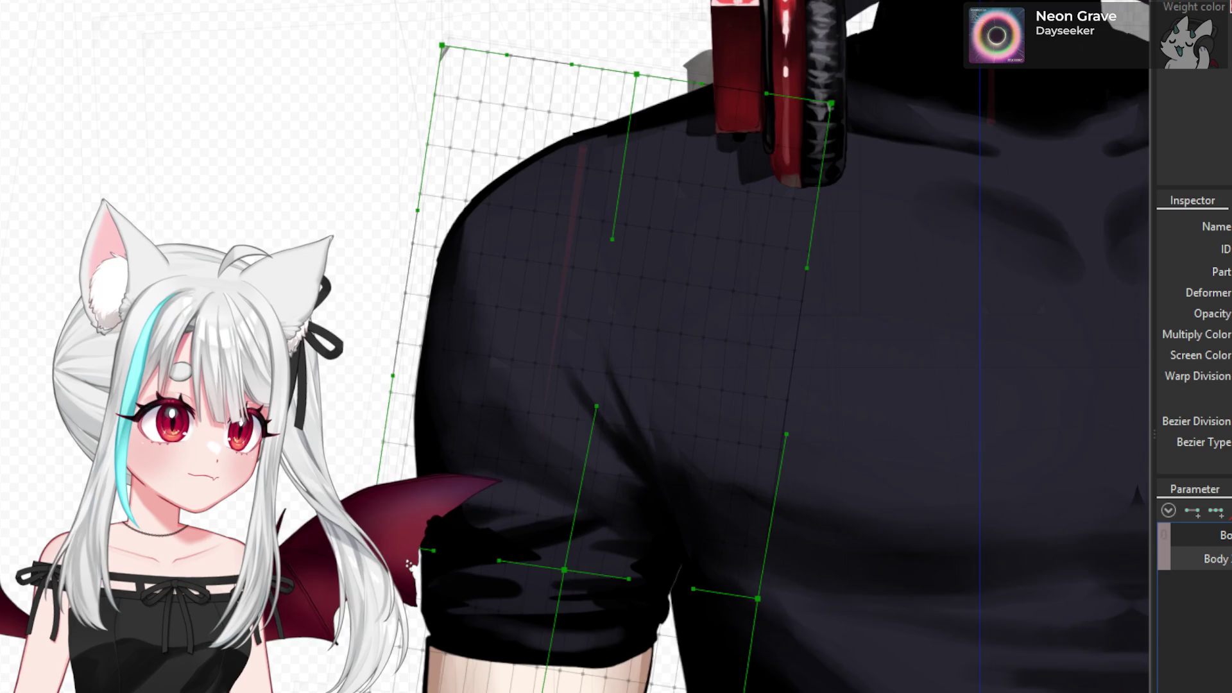
scroll(668, 399, up, 2)
drag(787, 445, 799, 457)
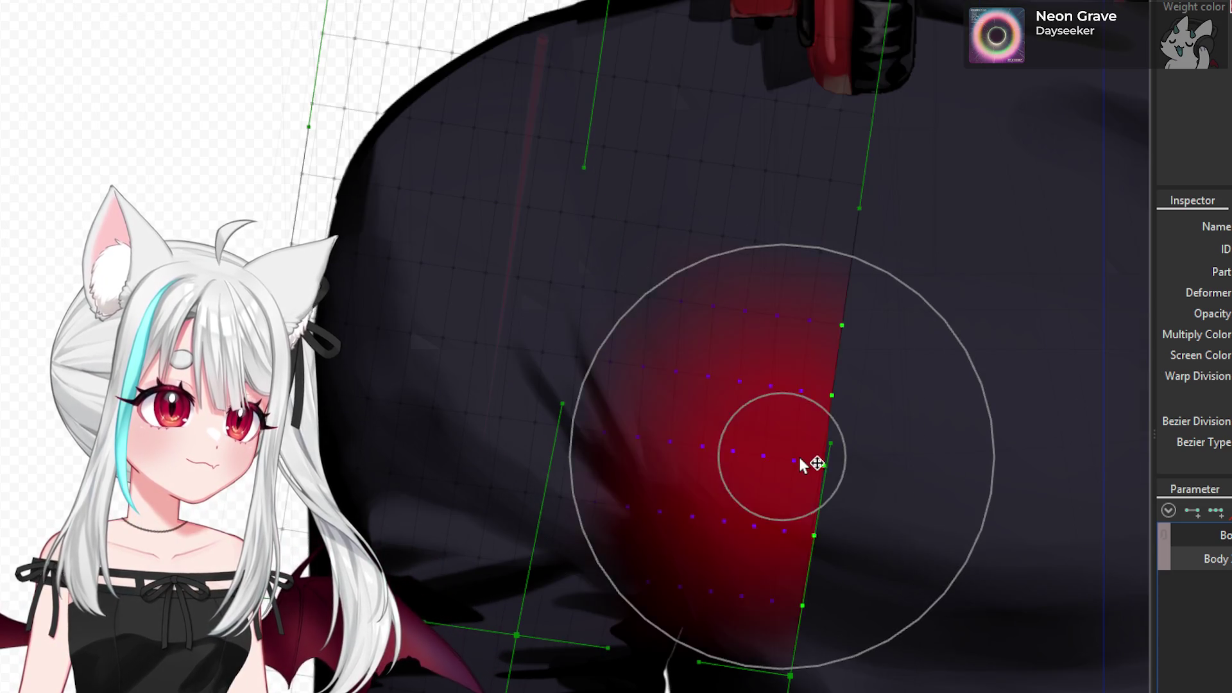
key(ctrl+z)
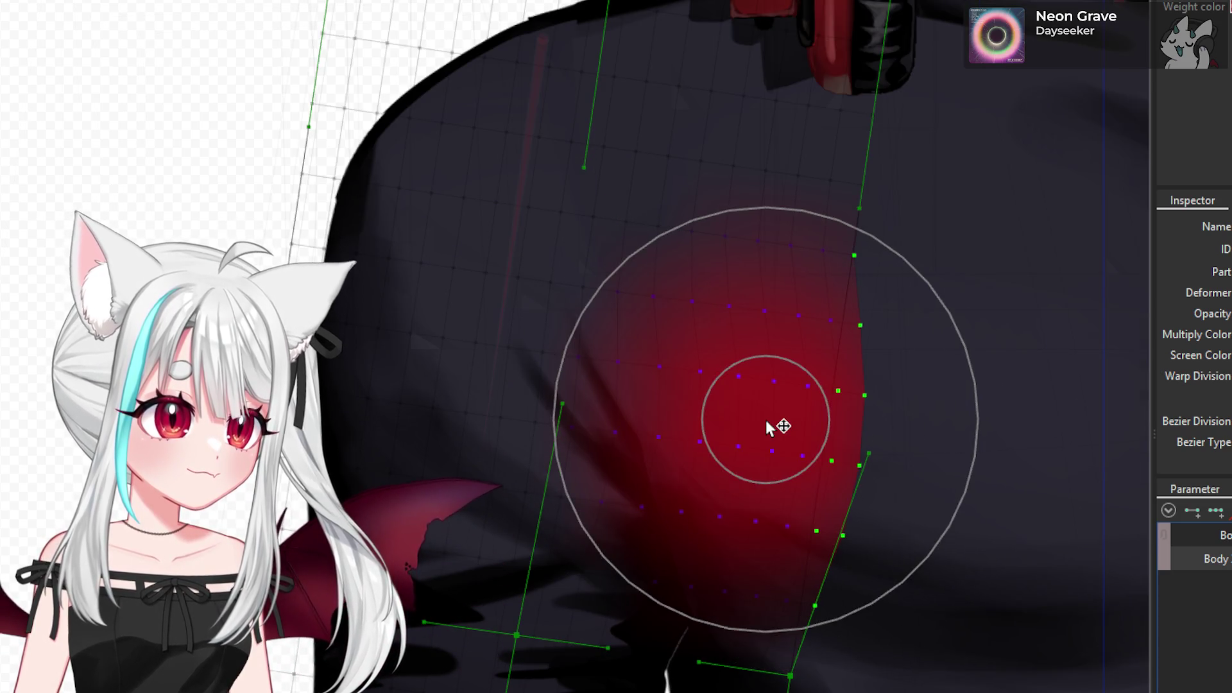
key(ctrl+z)
scroll(783, 419, down, 3)
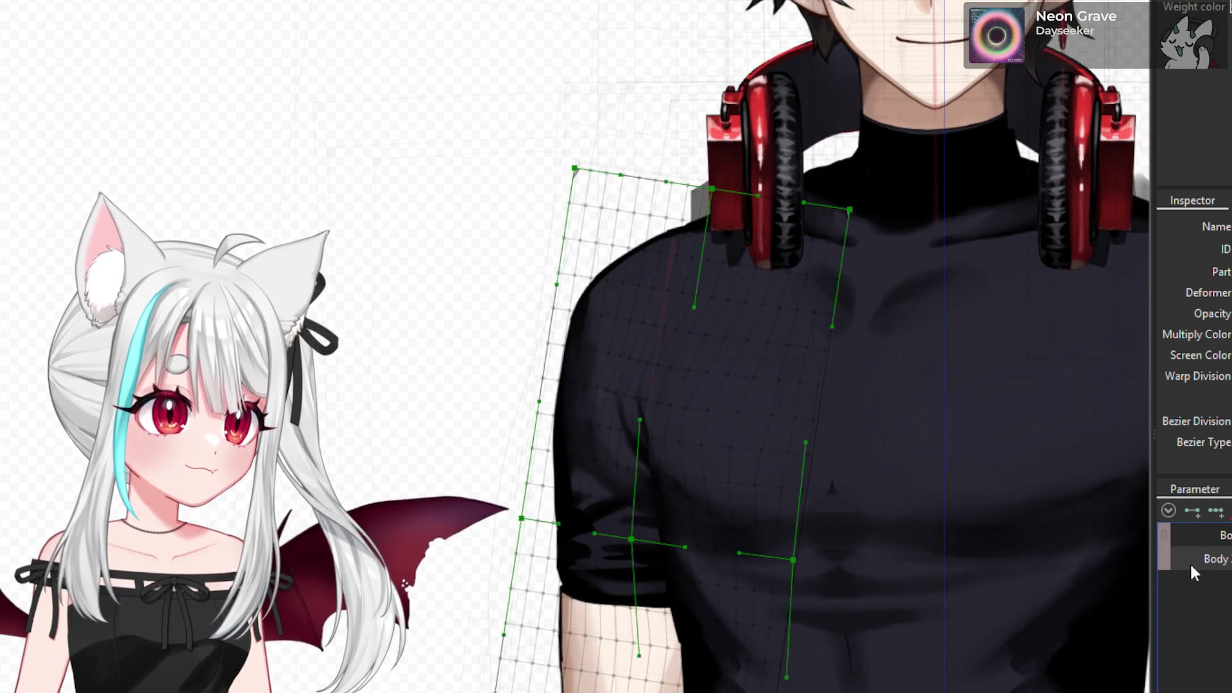
scroll(665, 494, down, 2)
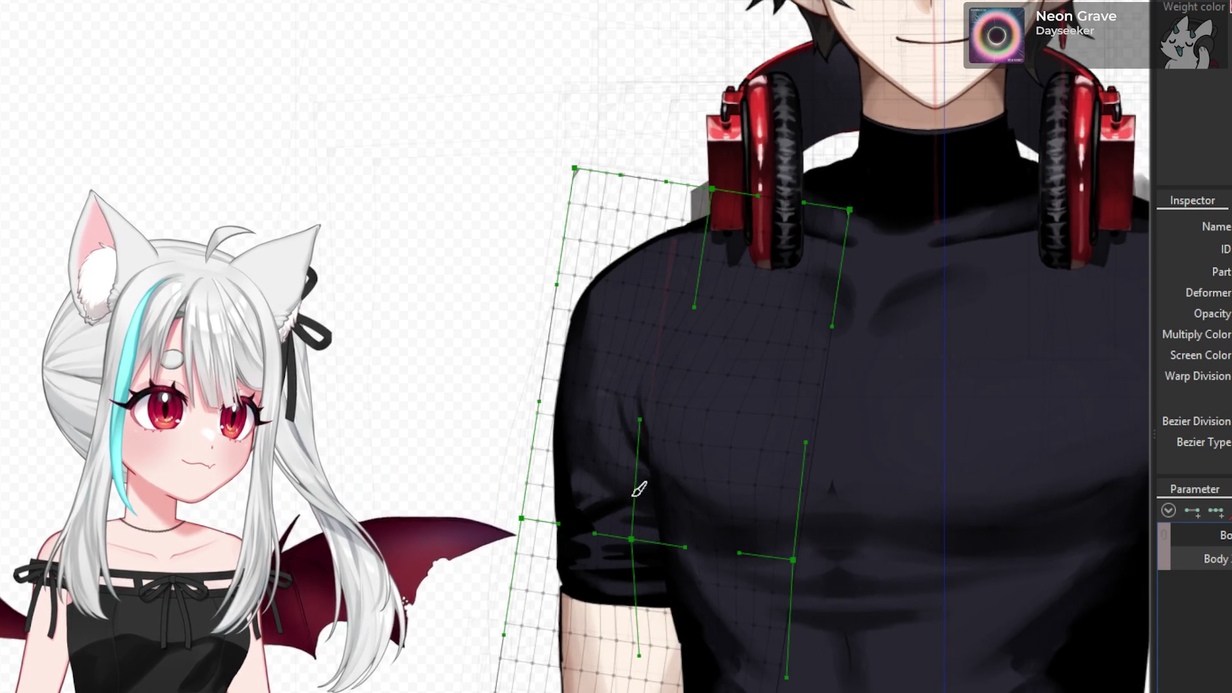
scroll(774, 486, down, 3)
scroll(774, 486, up, 3)
scroll(481, 335, down, 1)
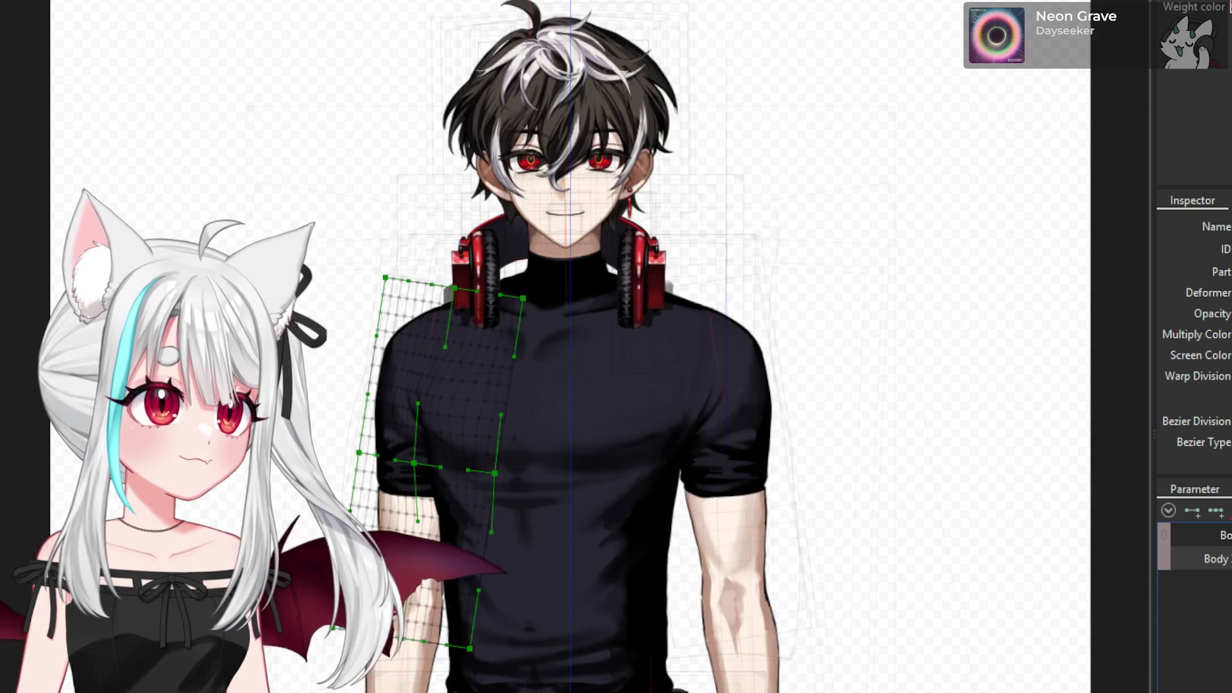
- Select the other arm's shoulder mesh and create a 4×20 warp deformer over it, accepting the warning
click(404, 581)
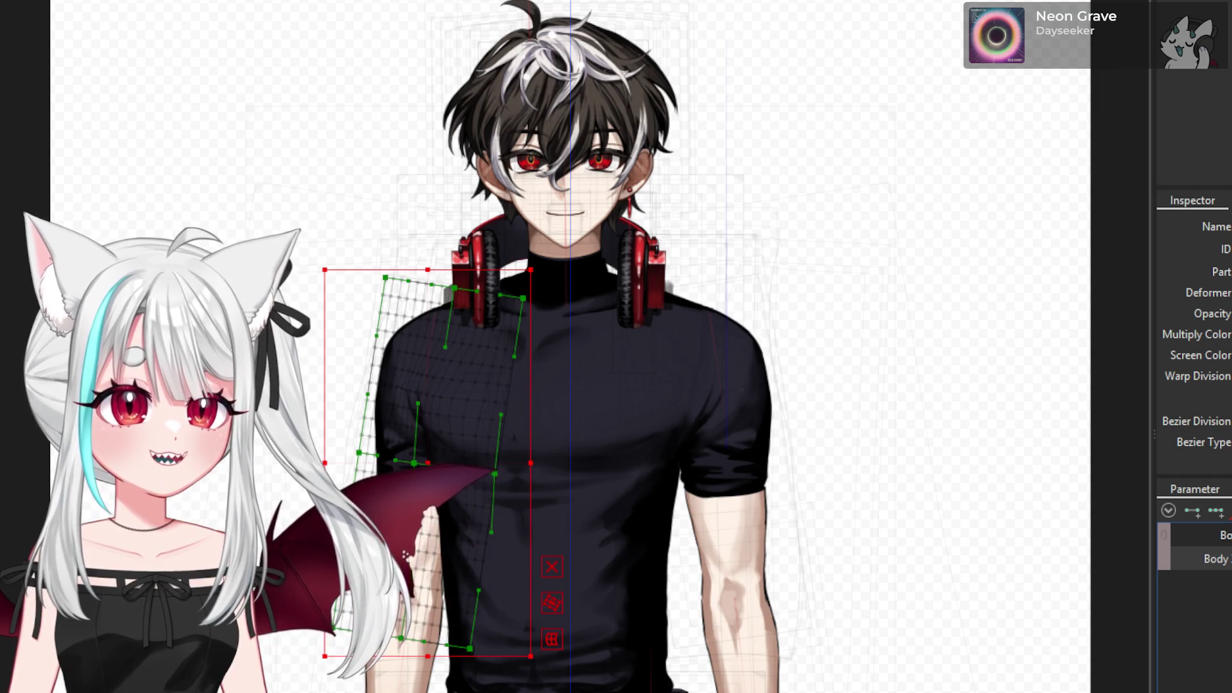
click(712, 417)
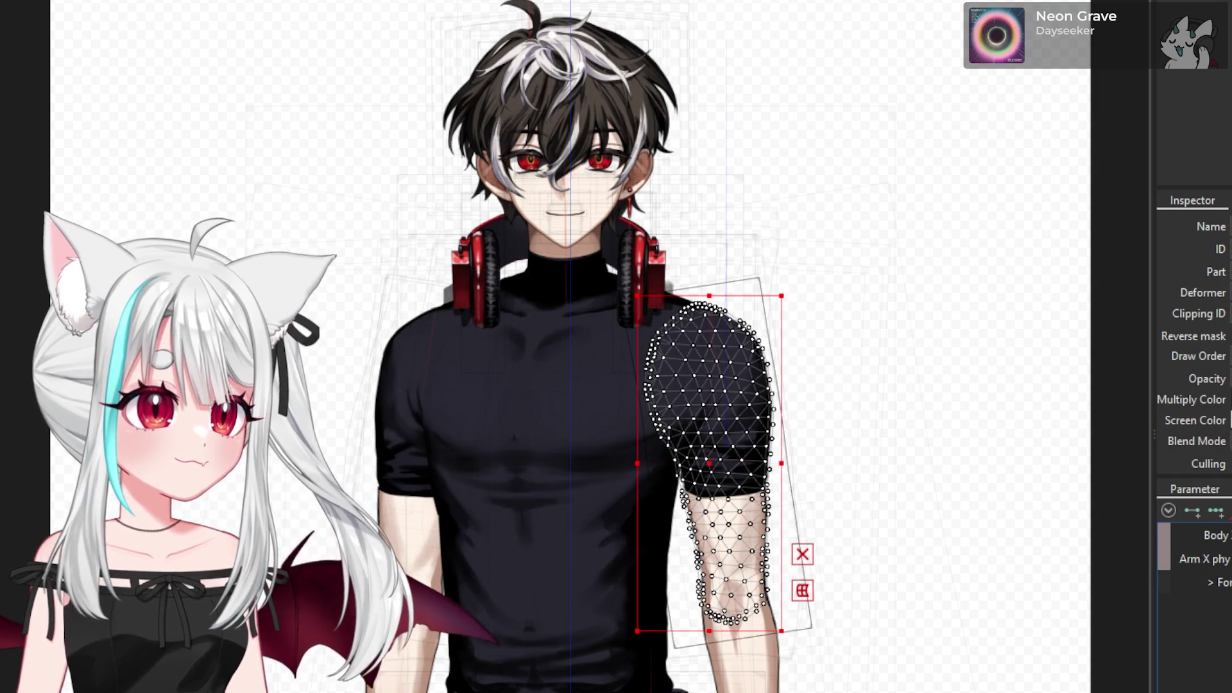
click(712, 417)
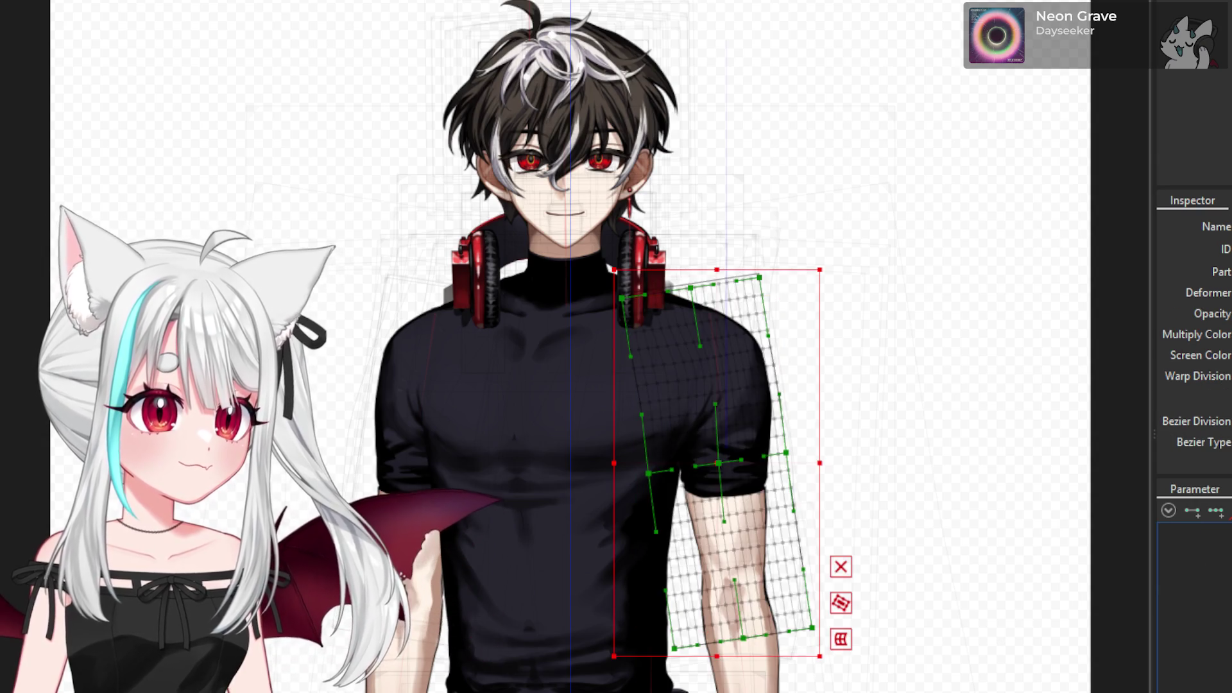
click(712, 417)
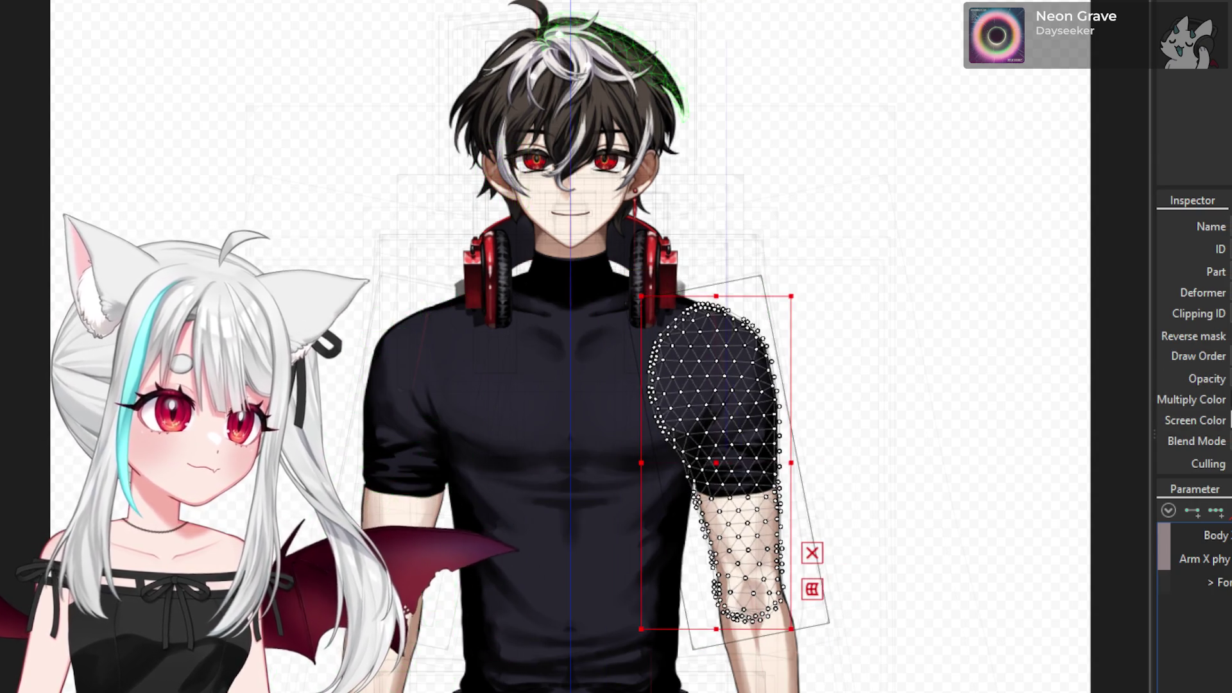
click(590, 509)
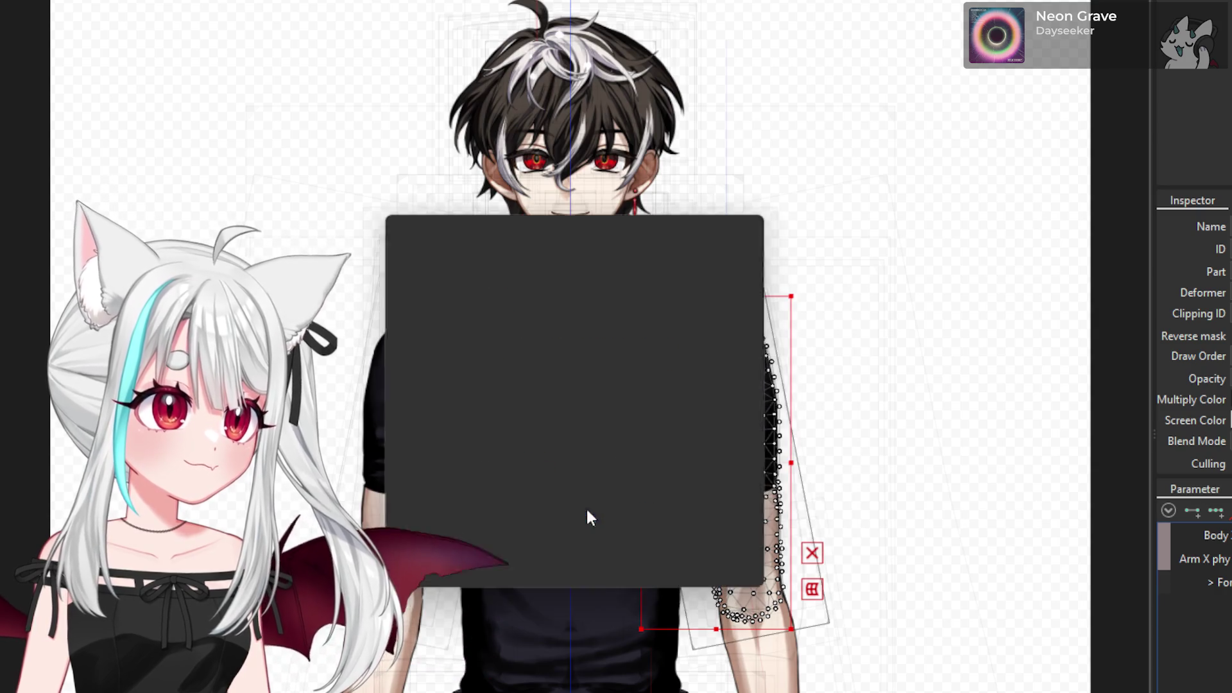
click(583, 560)
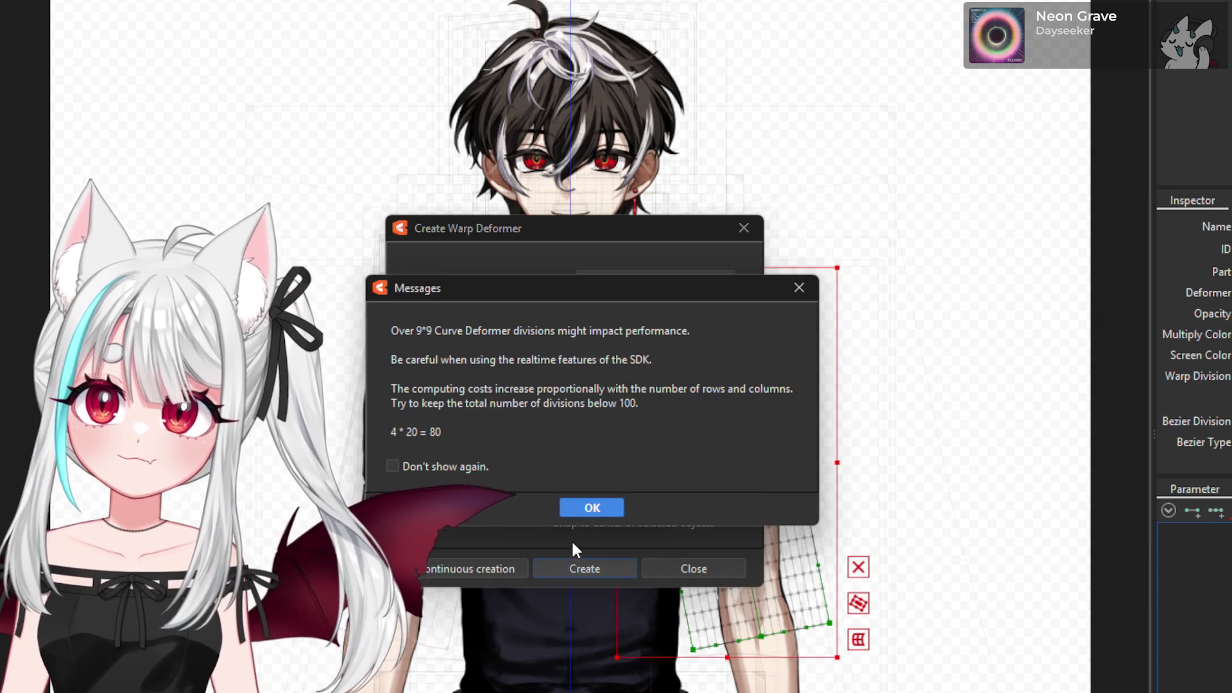
click(591, 506)
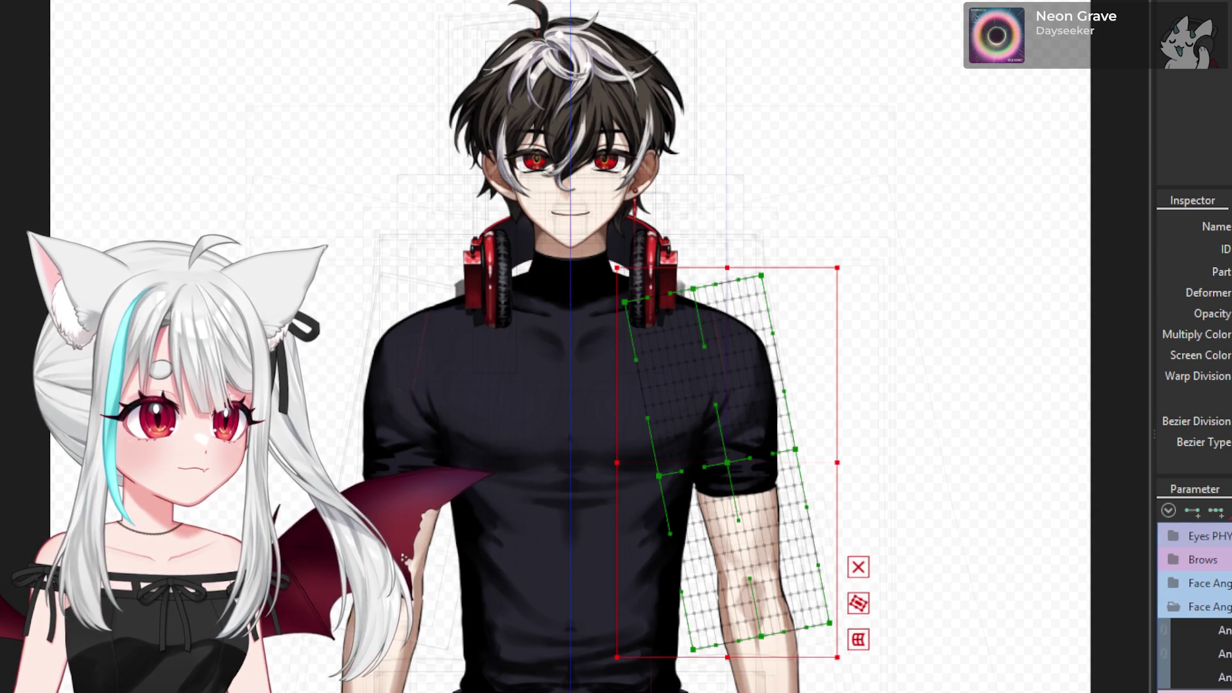
- Enlarge the Deform Brush radius and nudge the right shoulder warp points slightly down
scroll(1193, 607, down, 5)
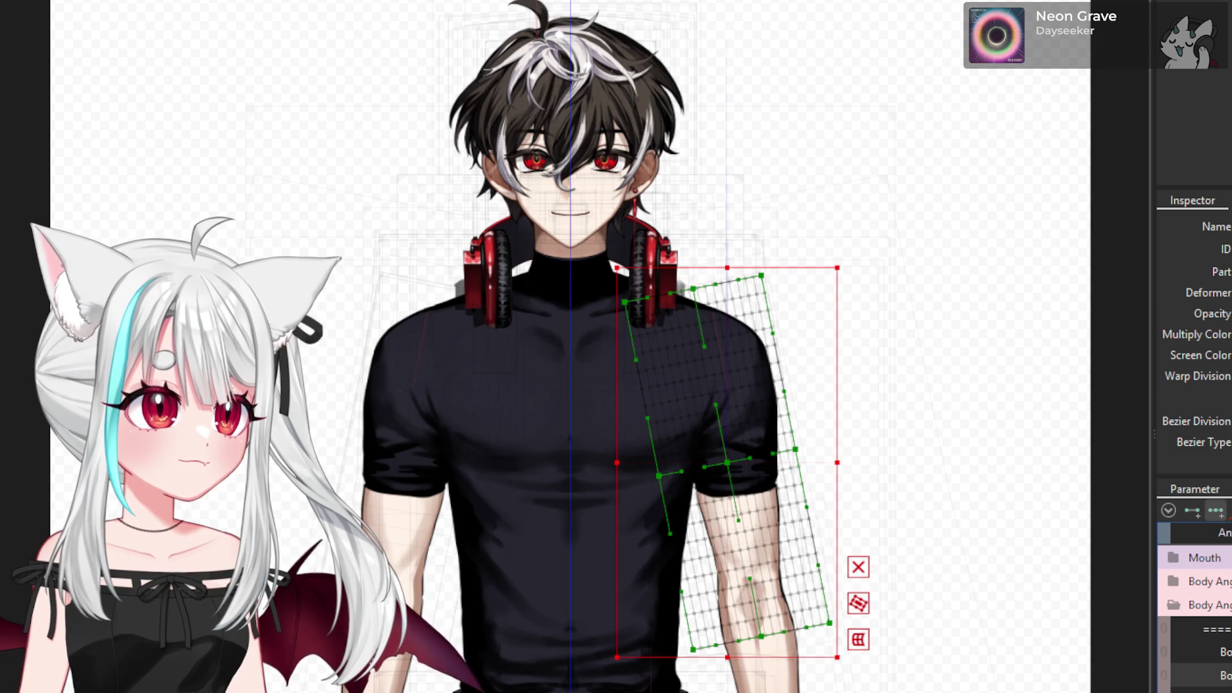
scroll(616, 347, up, 3)
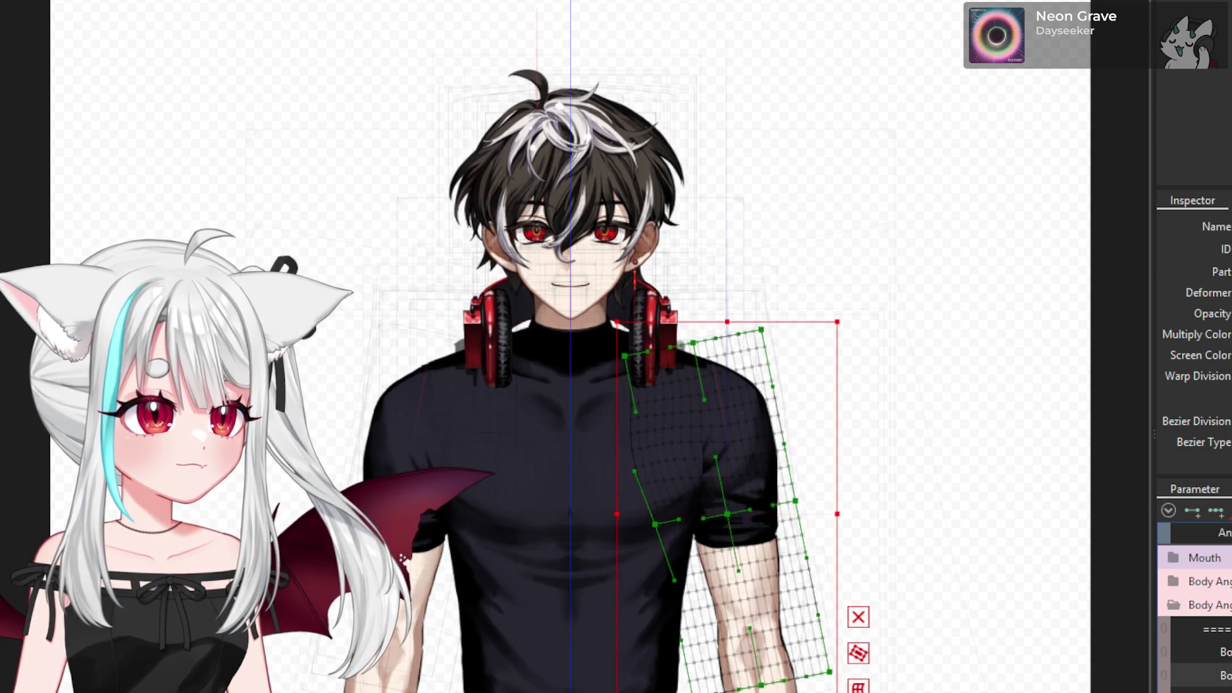
scroll(1194, 607, down, 3)
scroll(604, 347, down, 3)
scroll(603, 347, up, 3)
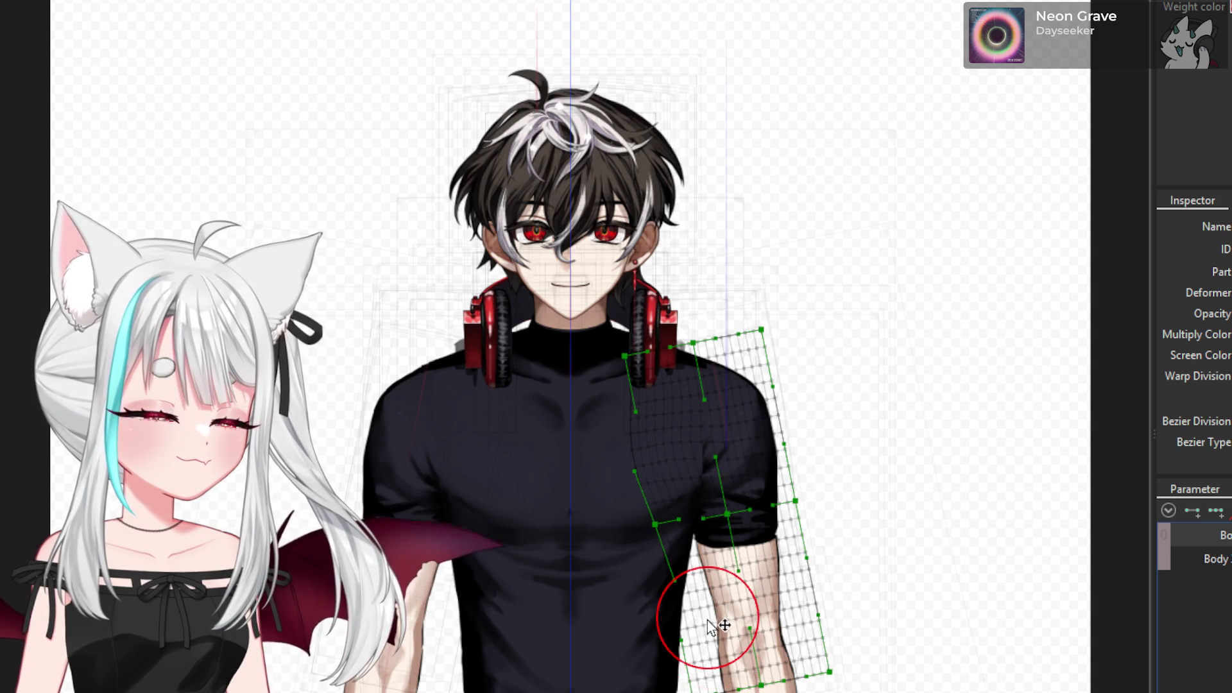
scroll(834, 545, up, 3)
scroll(1040, 302, down, 2)
scroll(776, 289, up, 3)
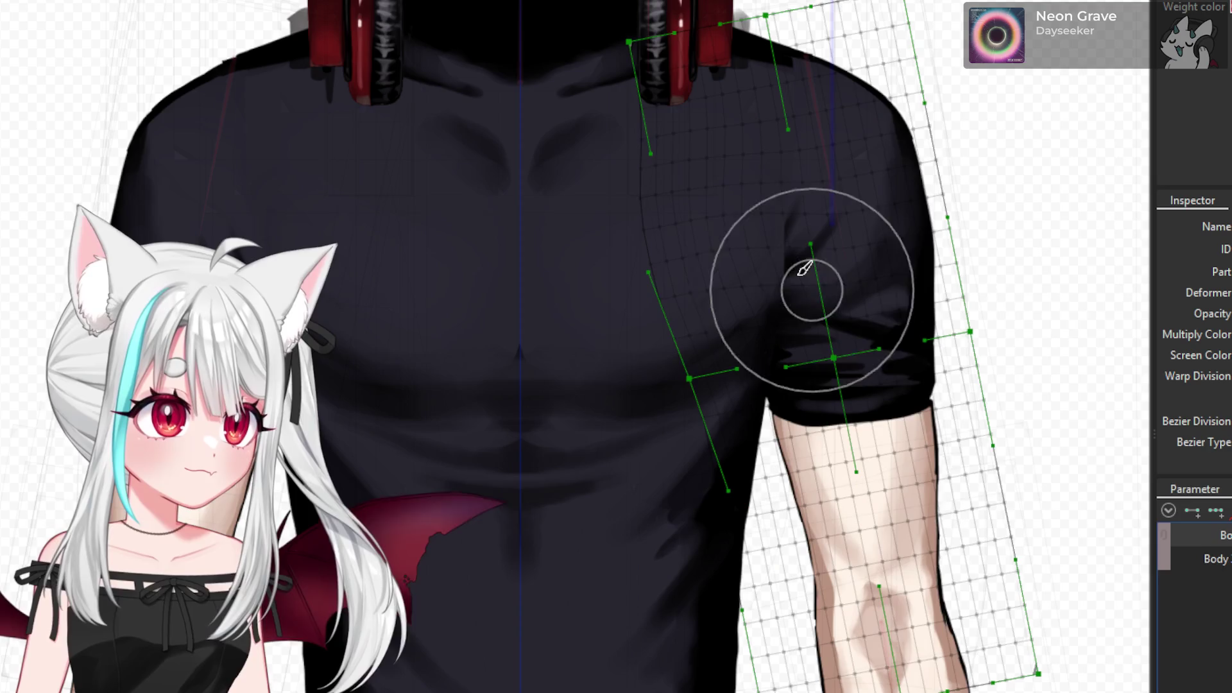
mouse_move(854, 282)
mouse_down()
mouse_move(774, 265)
mouse_move(795, 295)
mouse_move(749, 282)
mouse_up()
drag(806, 206, 798, 236)
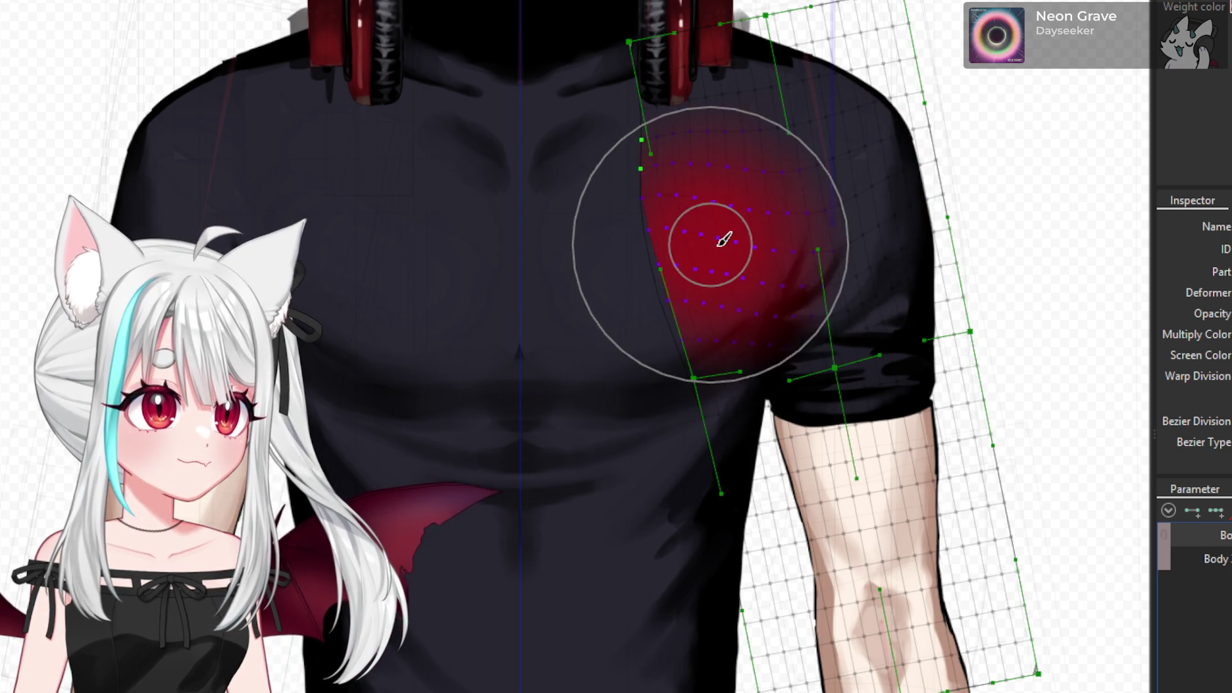
drag(723, 240, 723, 253)
- Pull the shoulder warp points further downward
scroll(743, 282, up, 2)
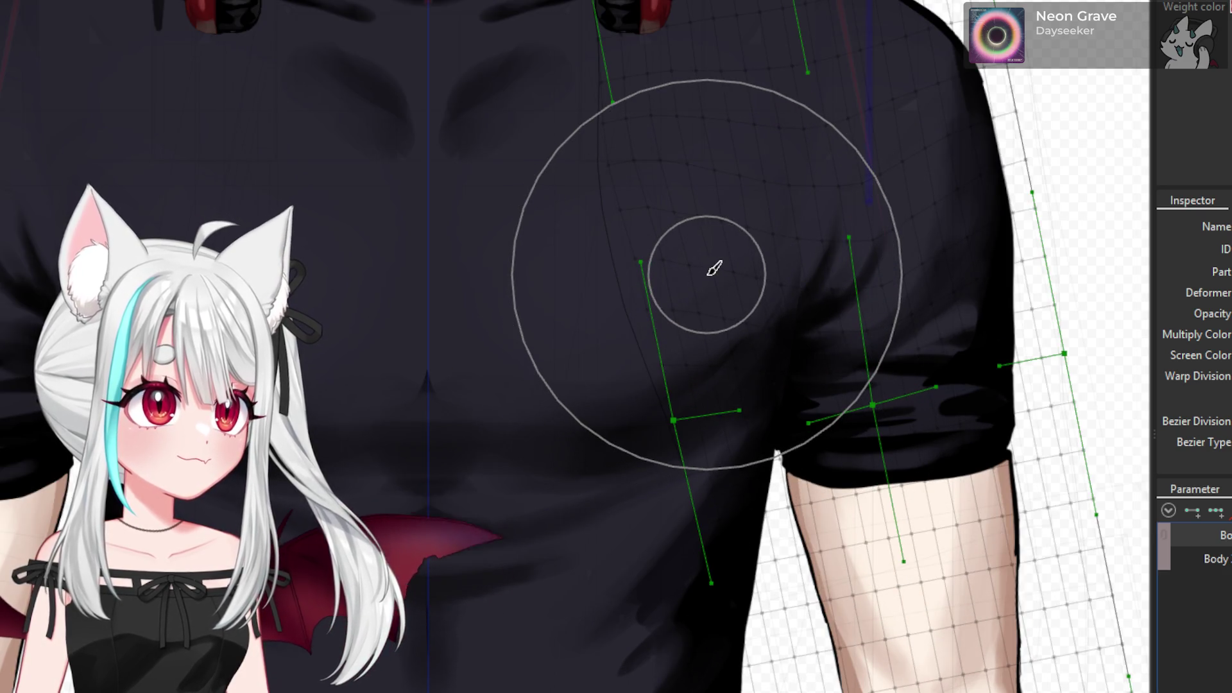
scroll(786, 388, down, 2)
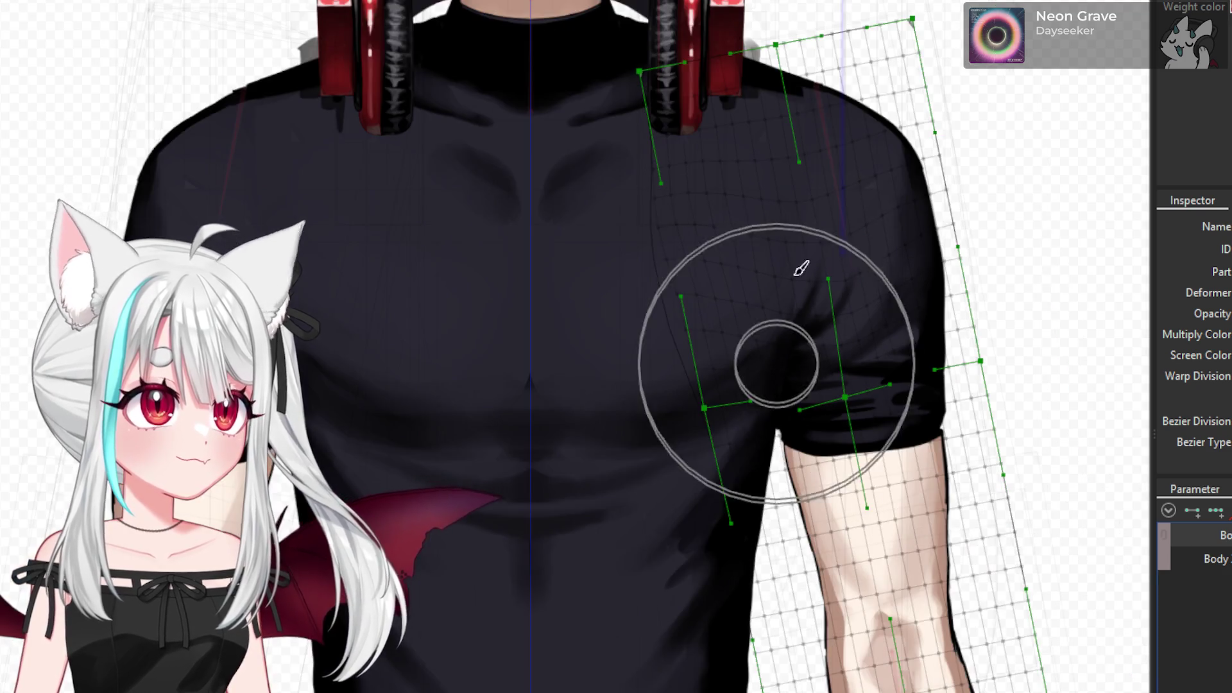
scroll(814, 143, up, 2)
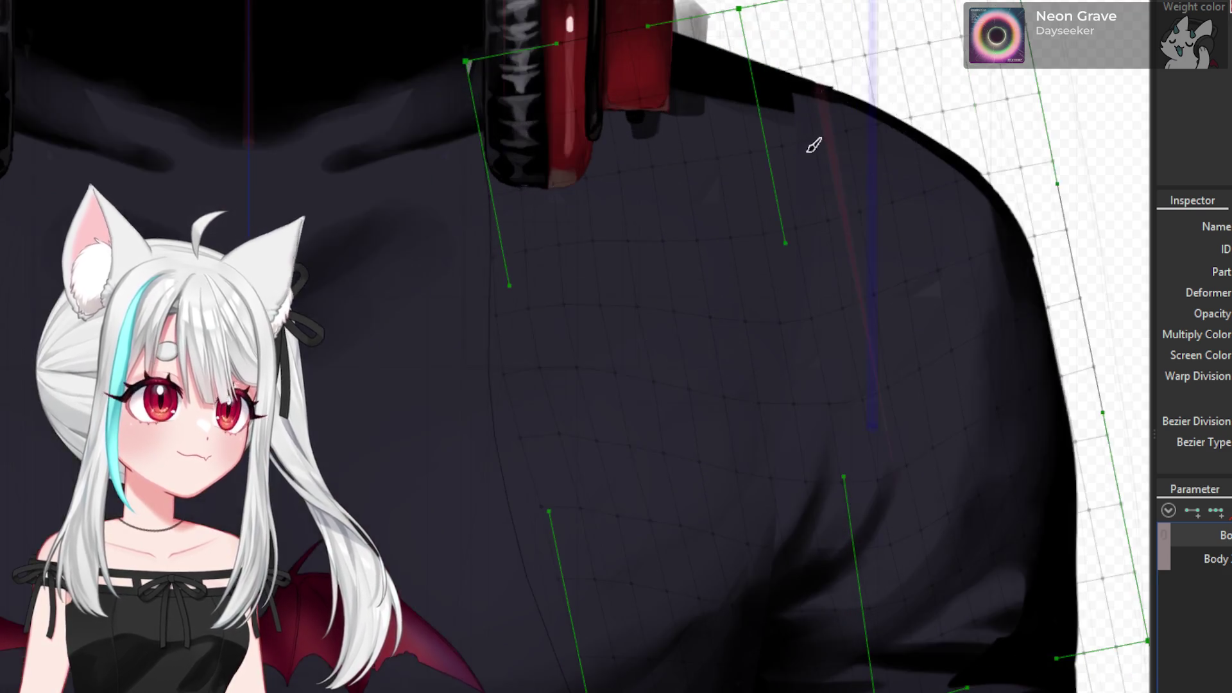
click(781, 285)
drag(781, 287, 782, 316)
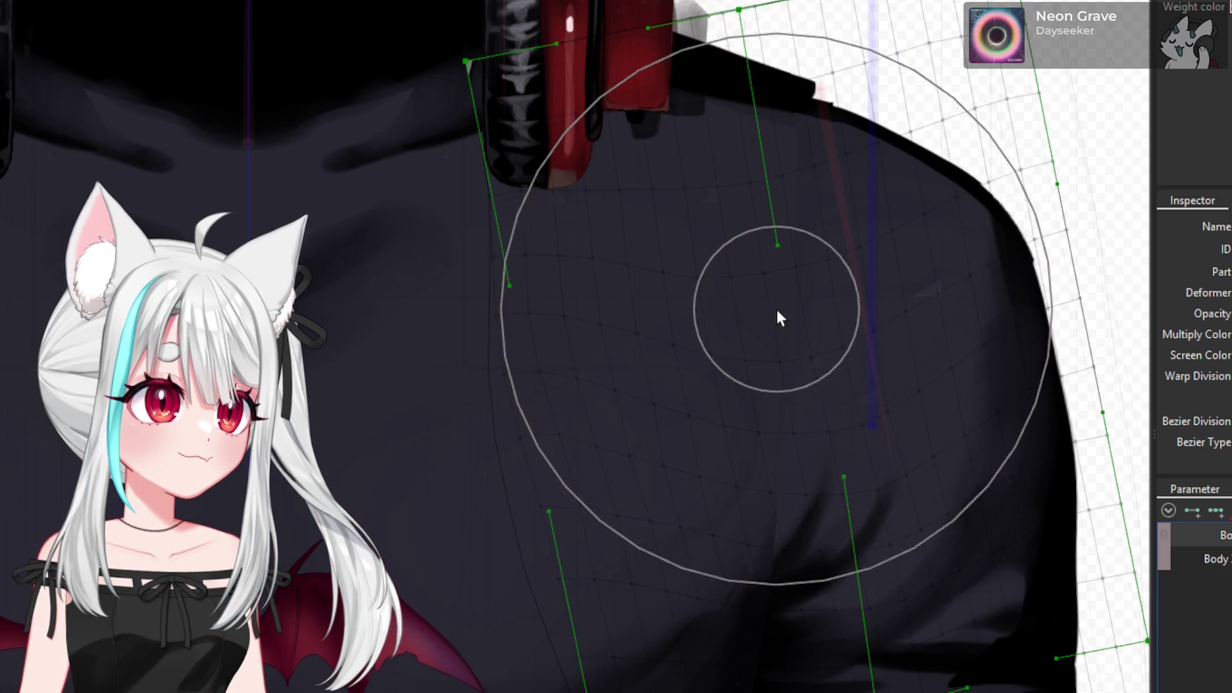
scroll(777, 314, down, 3)
- Lift the shoulder warp's top edge and raise its outer corner, easing the upper points back down
drag(824, 228, 776, 235)
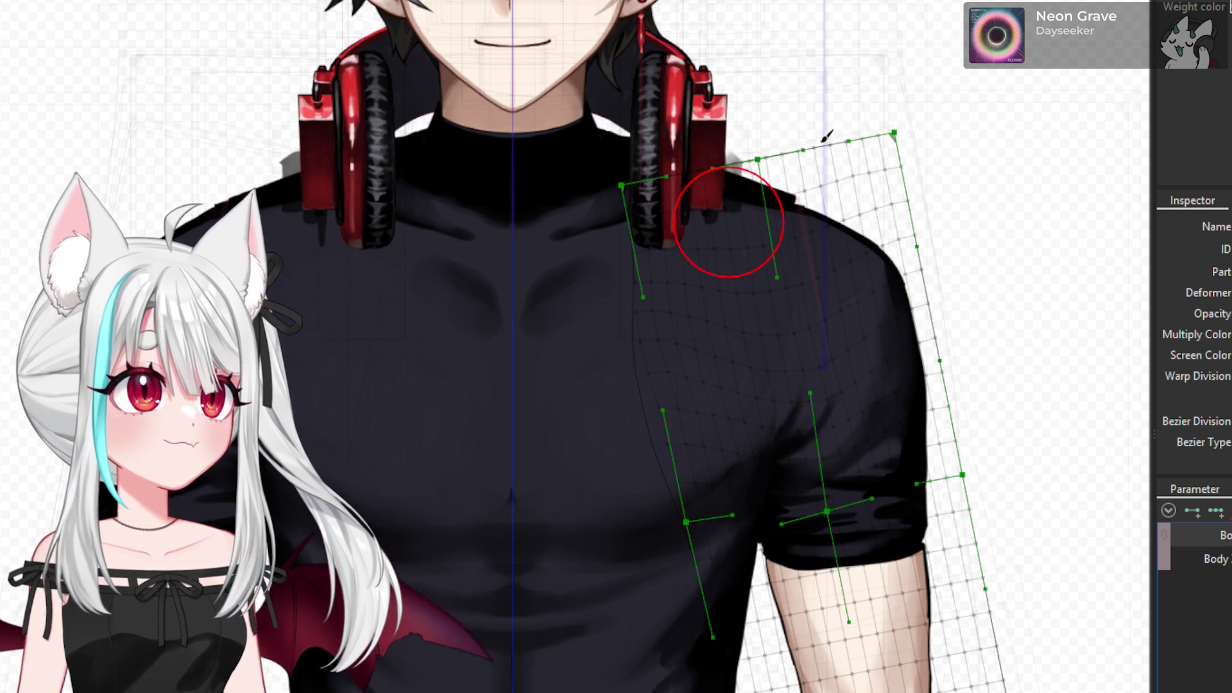
scroll(728, 221, up, 2)
drag(792, 181, 787, 122)
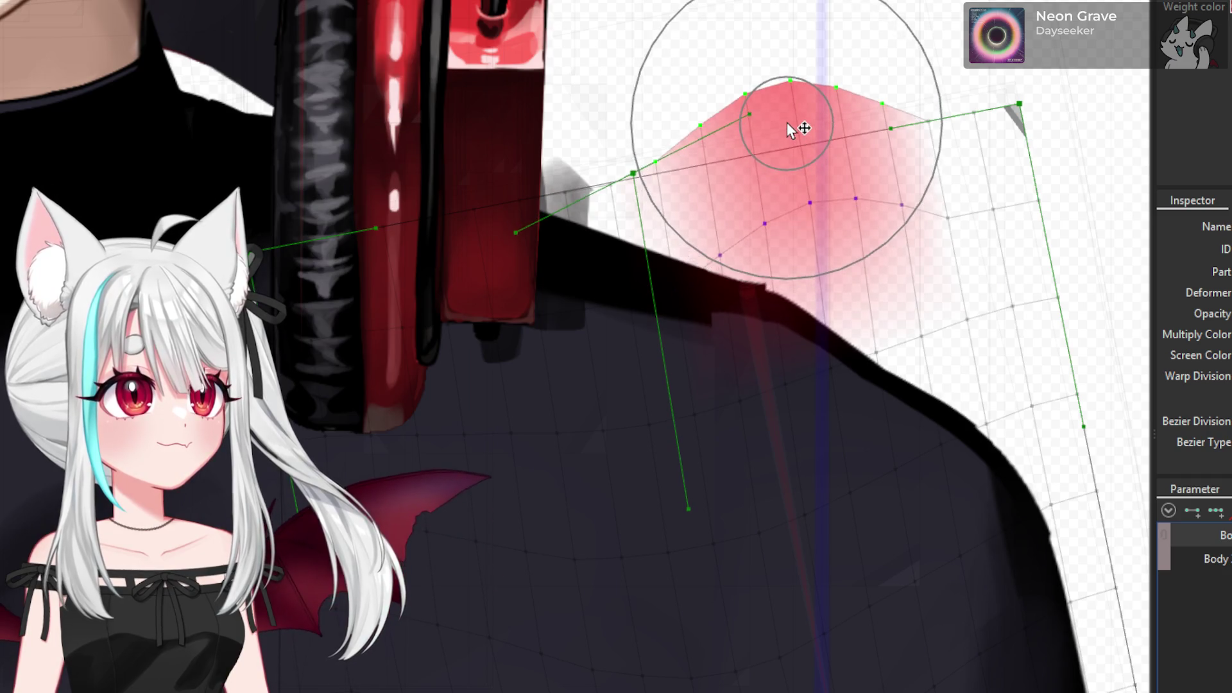
drag(965, 164, 970, 136)
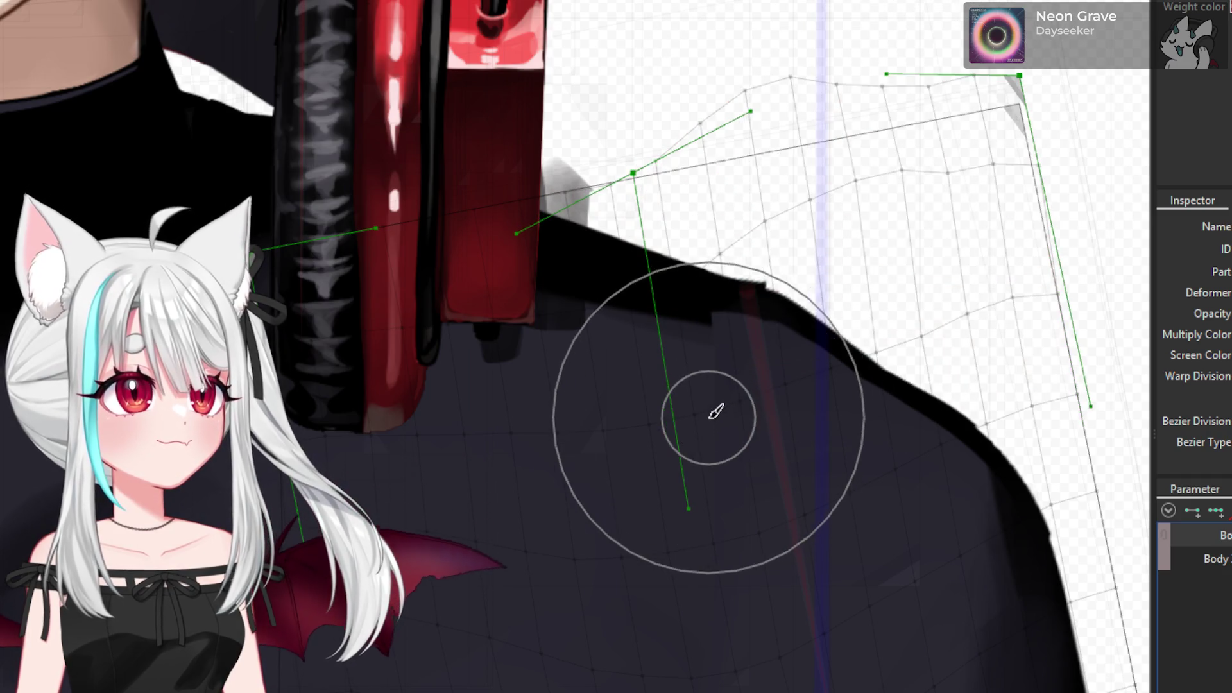
drag(710, 416, 710, 464)
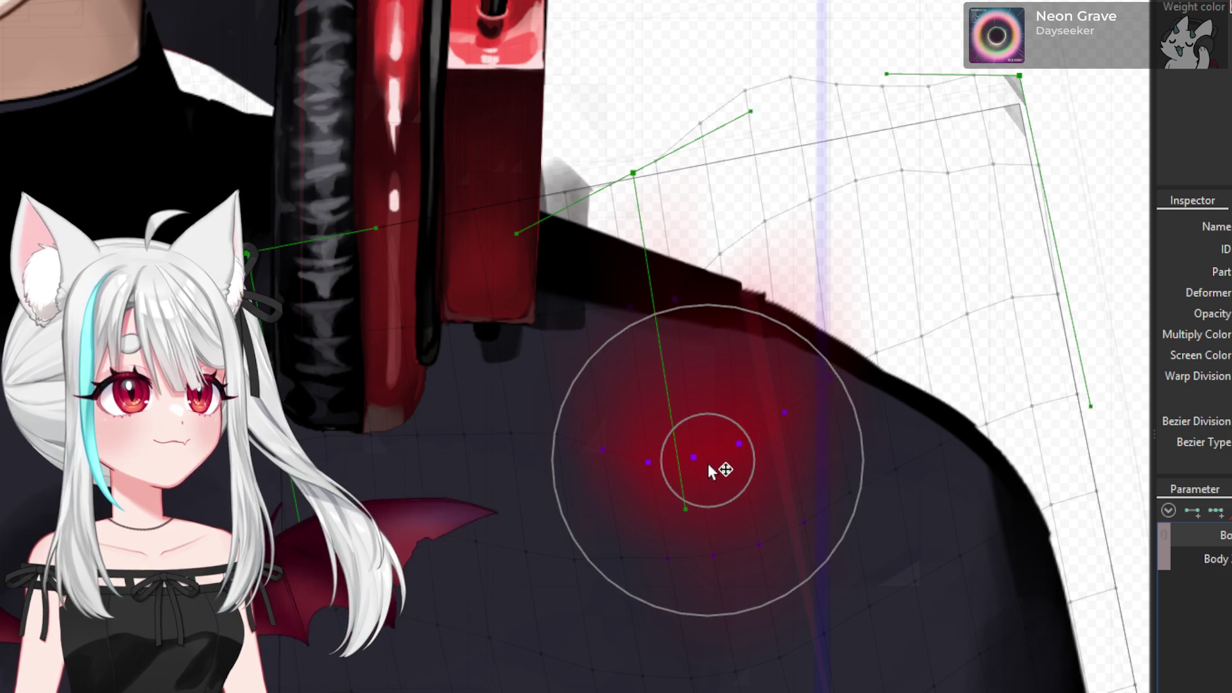
- Resize the brush and tweak the warp points along the shoulder outline
mouse_move(707, 464)
mouse_down()
mouse_move(864, 403)
mouse_move(904, 403)
mouse_up()
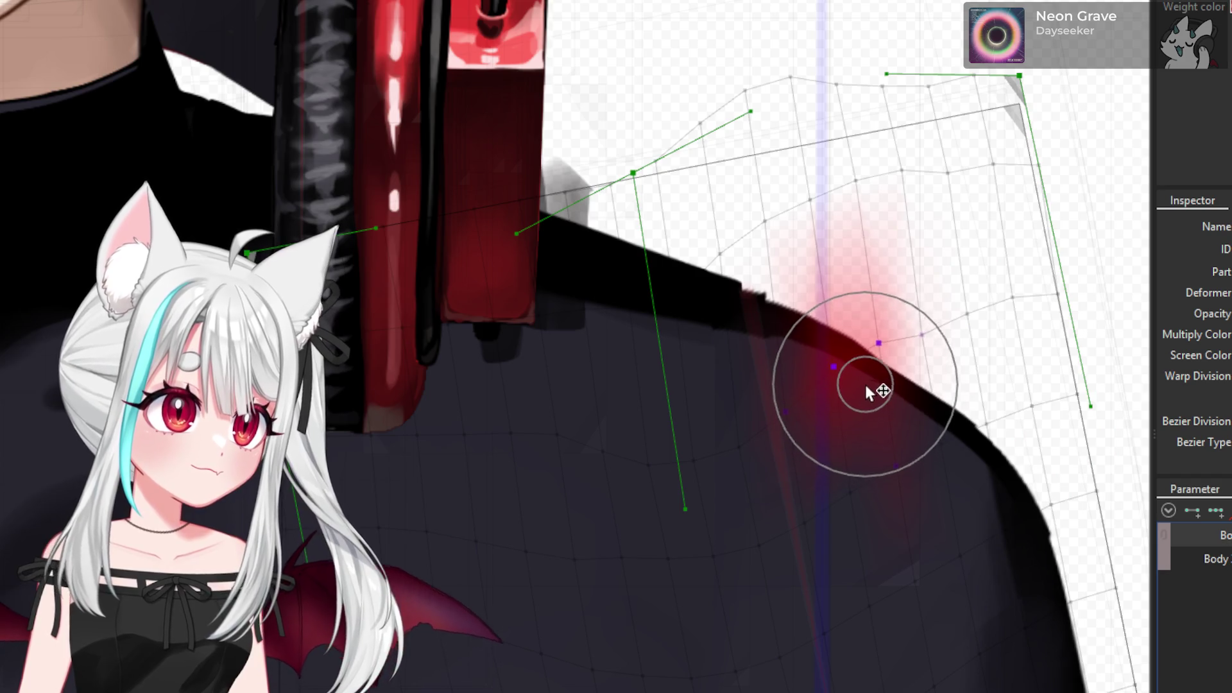
click(906, 400)
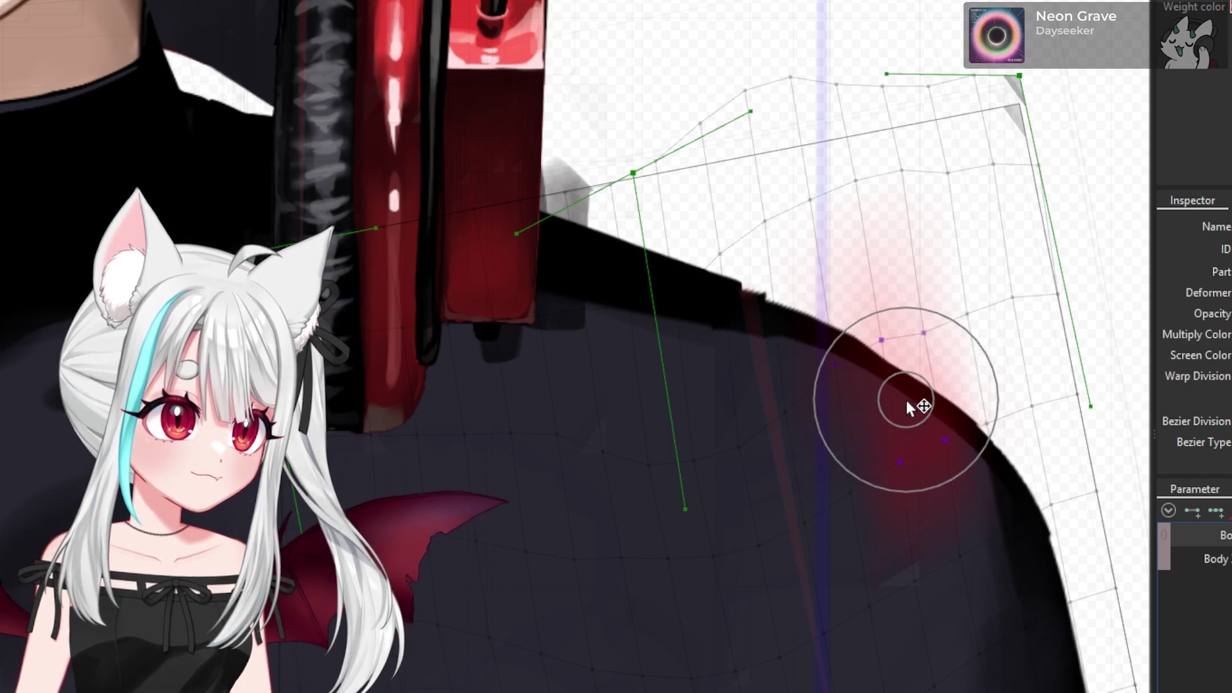
click(820, 347)
click(788, 381)
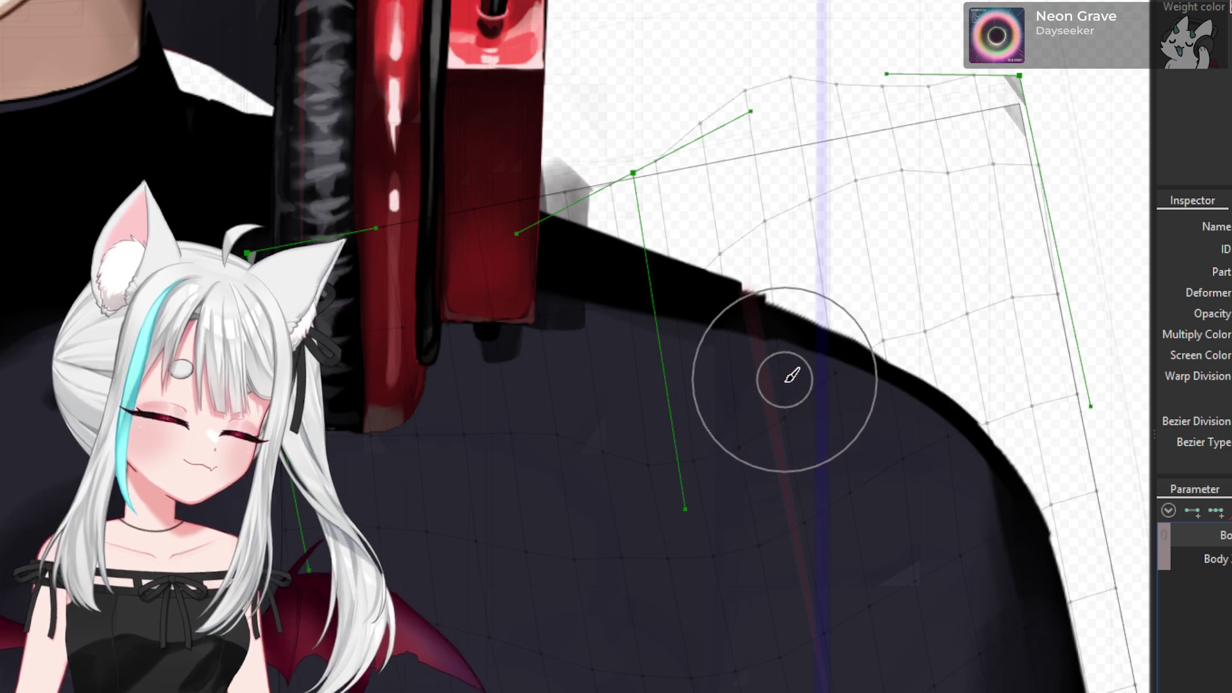
scroll(810, 381, down, 5)
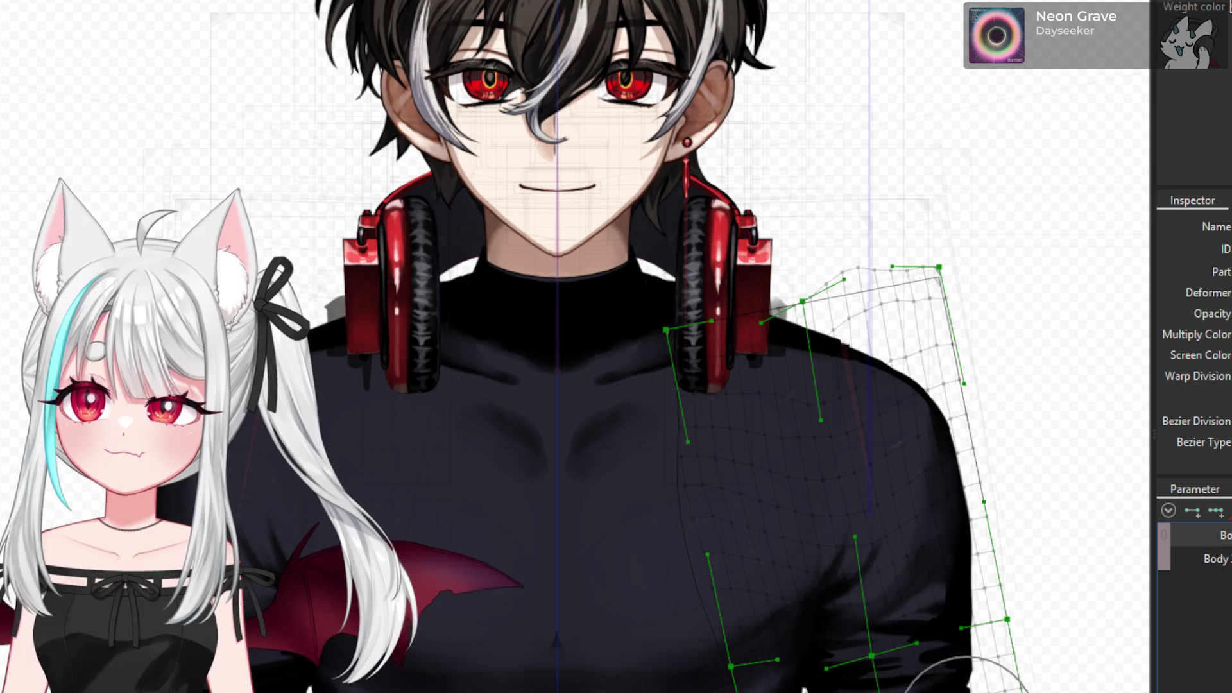
scroll(687, 514, up, 3)
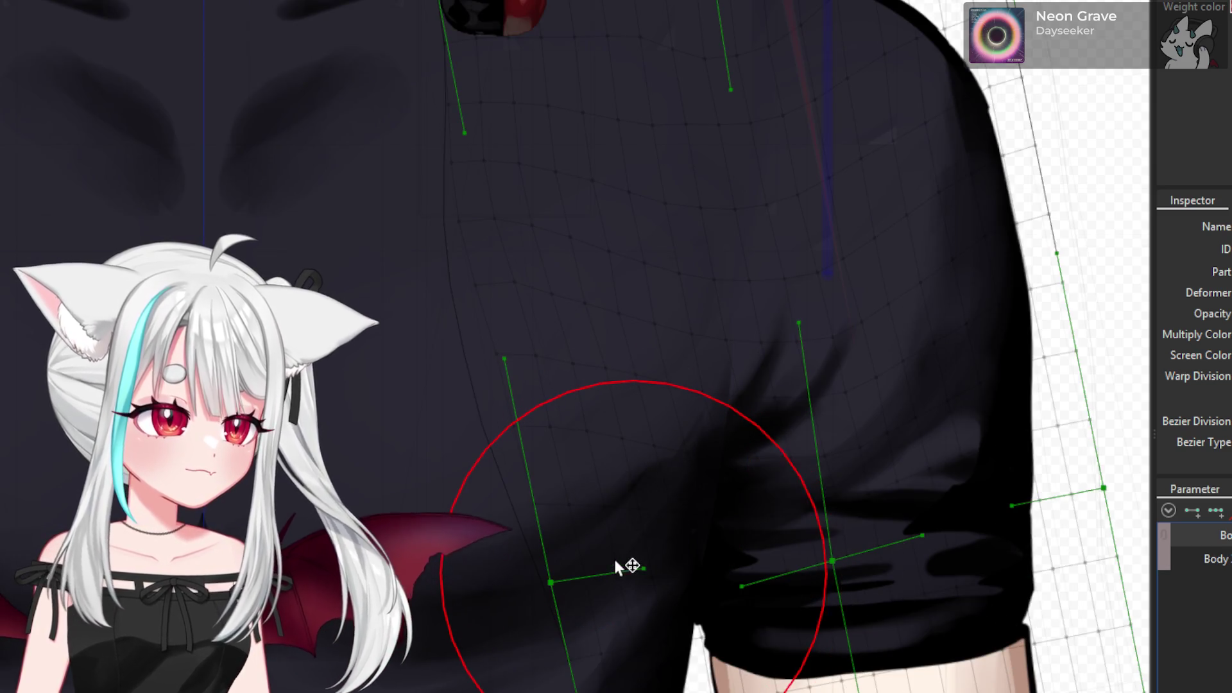
scroll(907, 627, down, 2)
scroll(844, 652, up, 2)
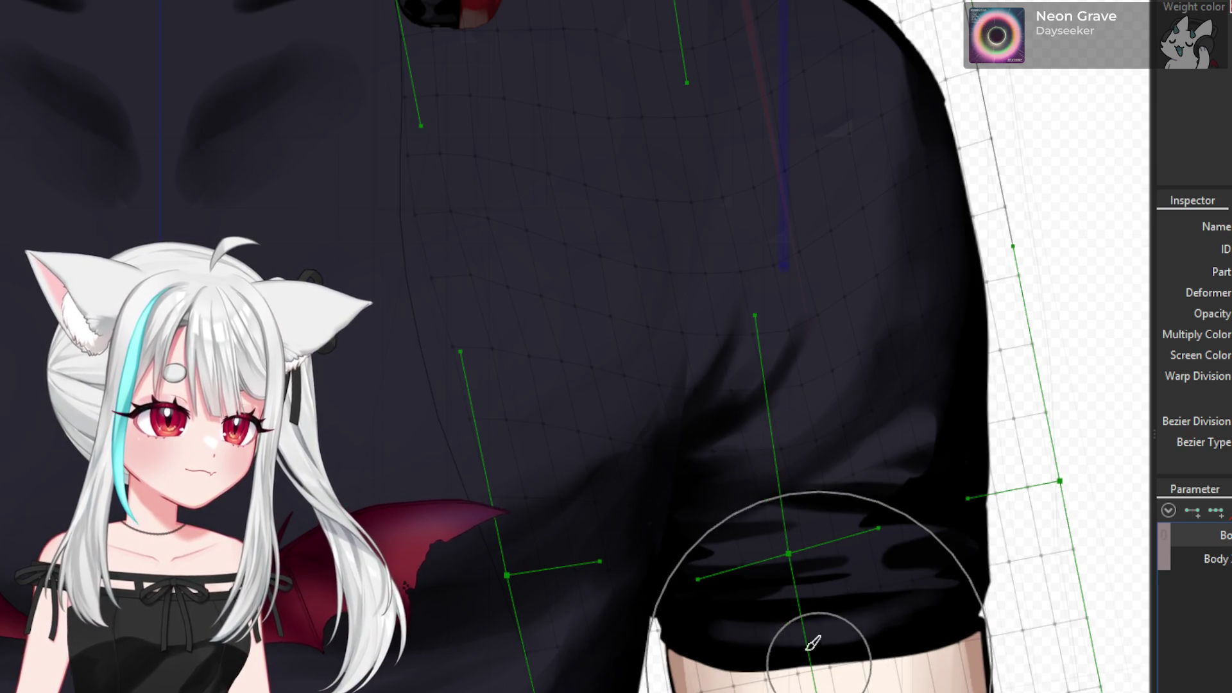
- Pull the sleeve area of the warp mesh downward
drag(814, 581, 818, 611)
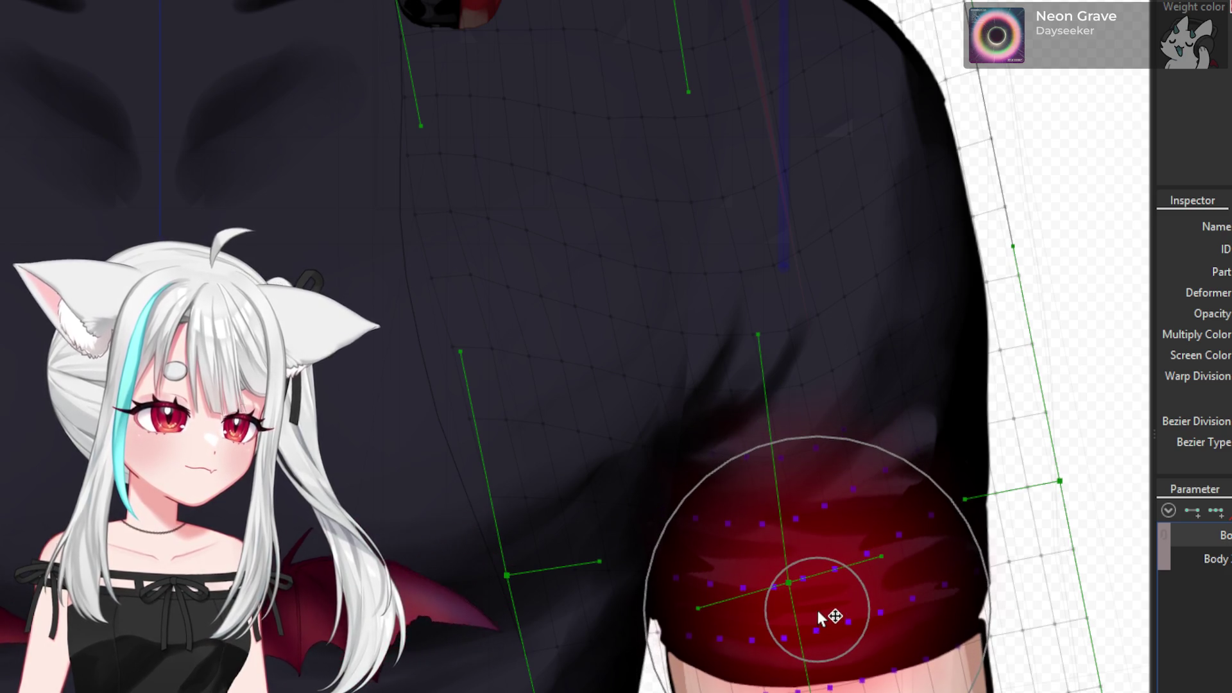
scroll(816, 607, down, 2)
scroll(817, 607, down, 2)
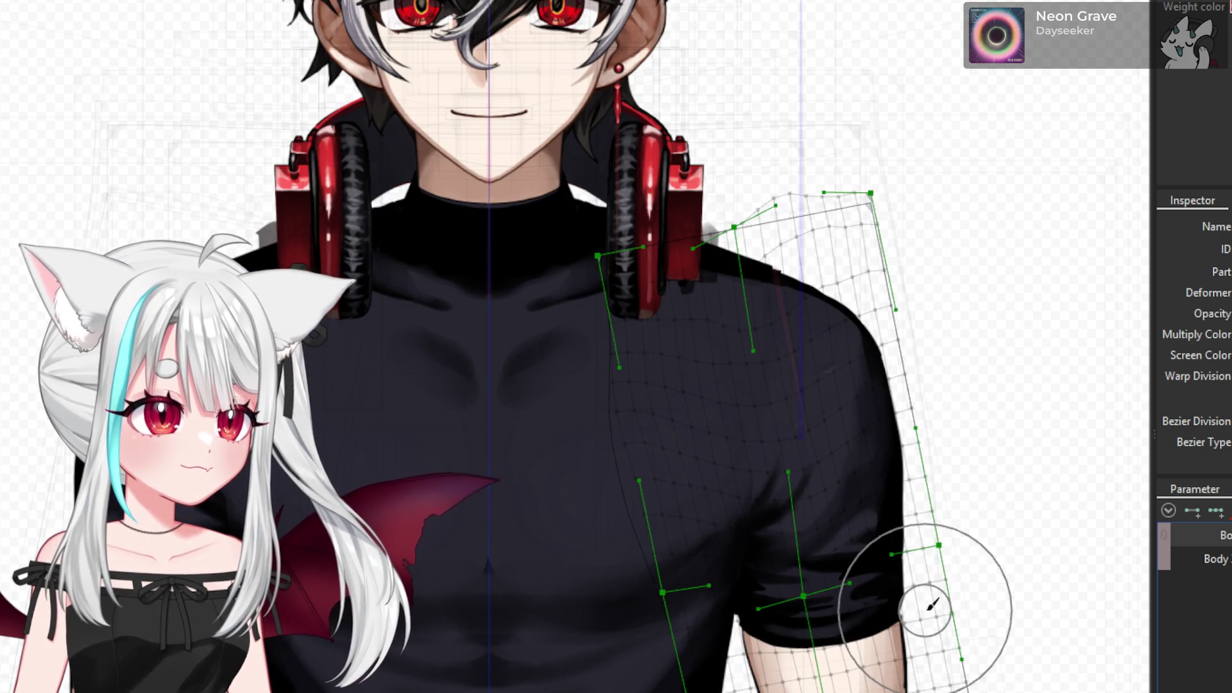
scroll(921, 607, down, 2)
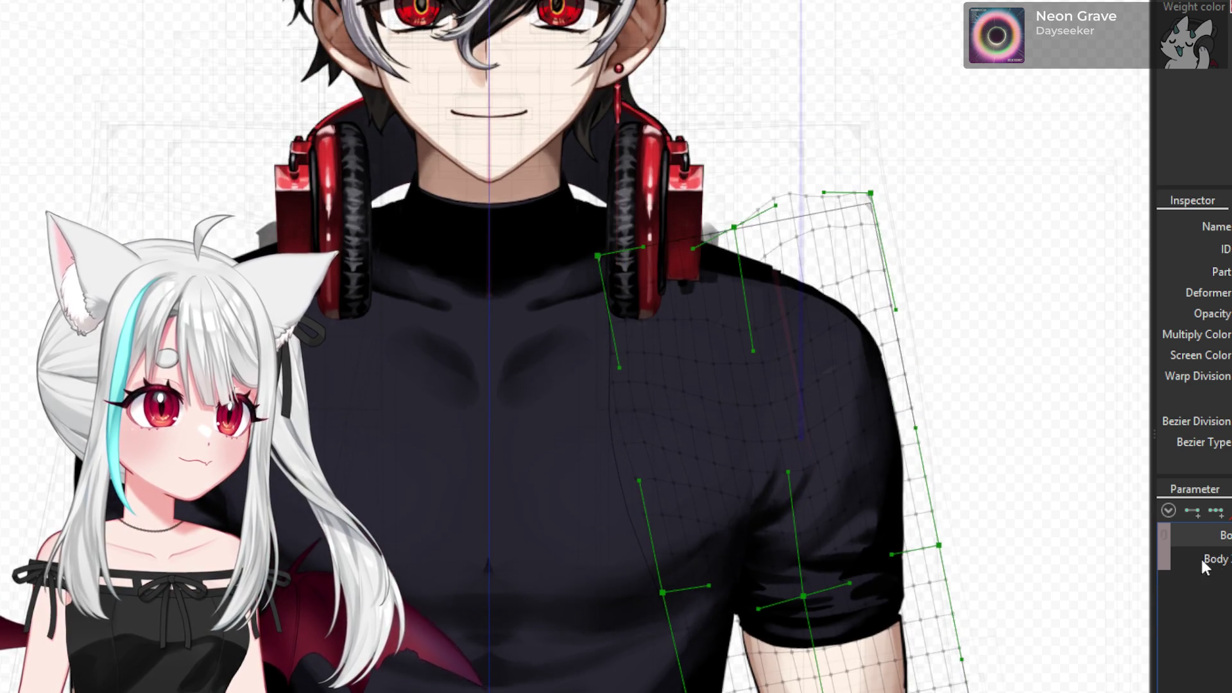
scroll(798, 591, up, 3)
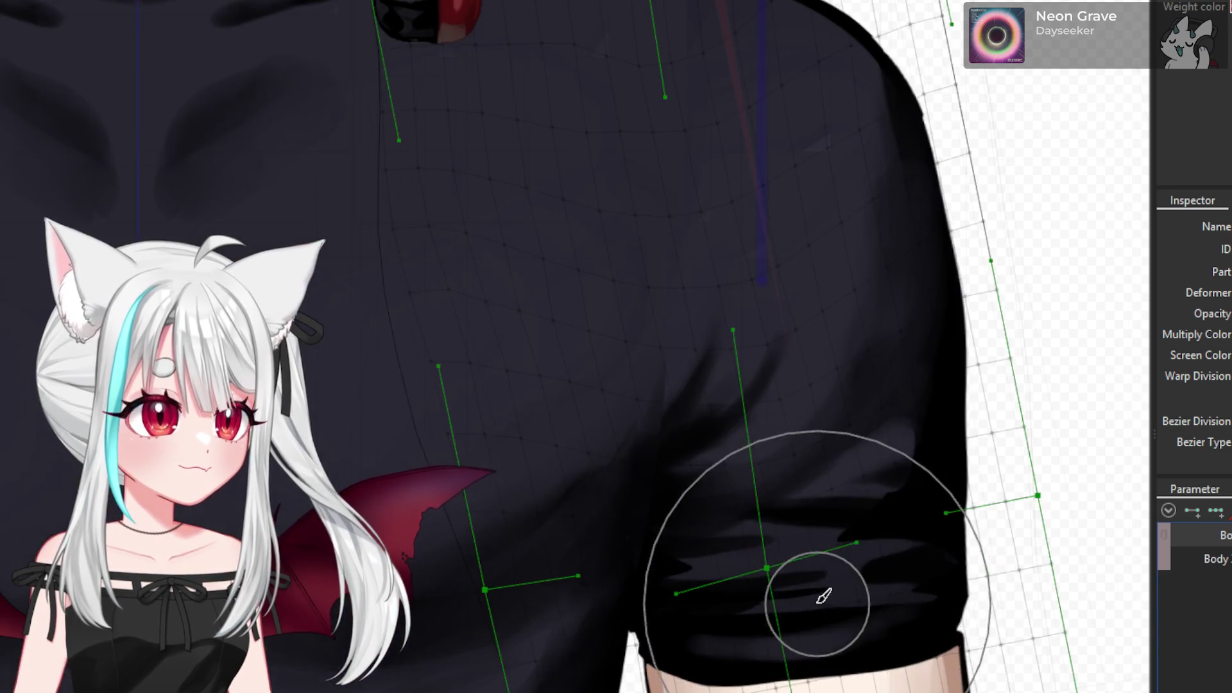
click(818, 616)
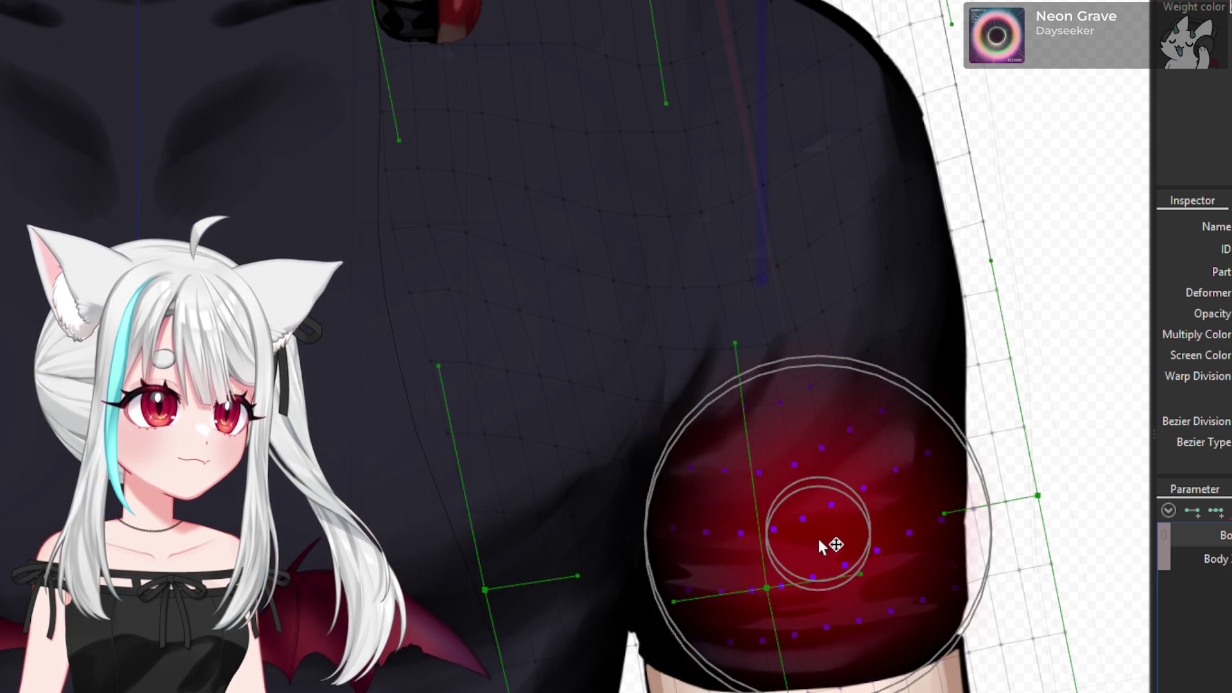
click(812, 602)
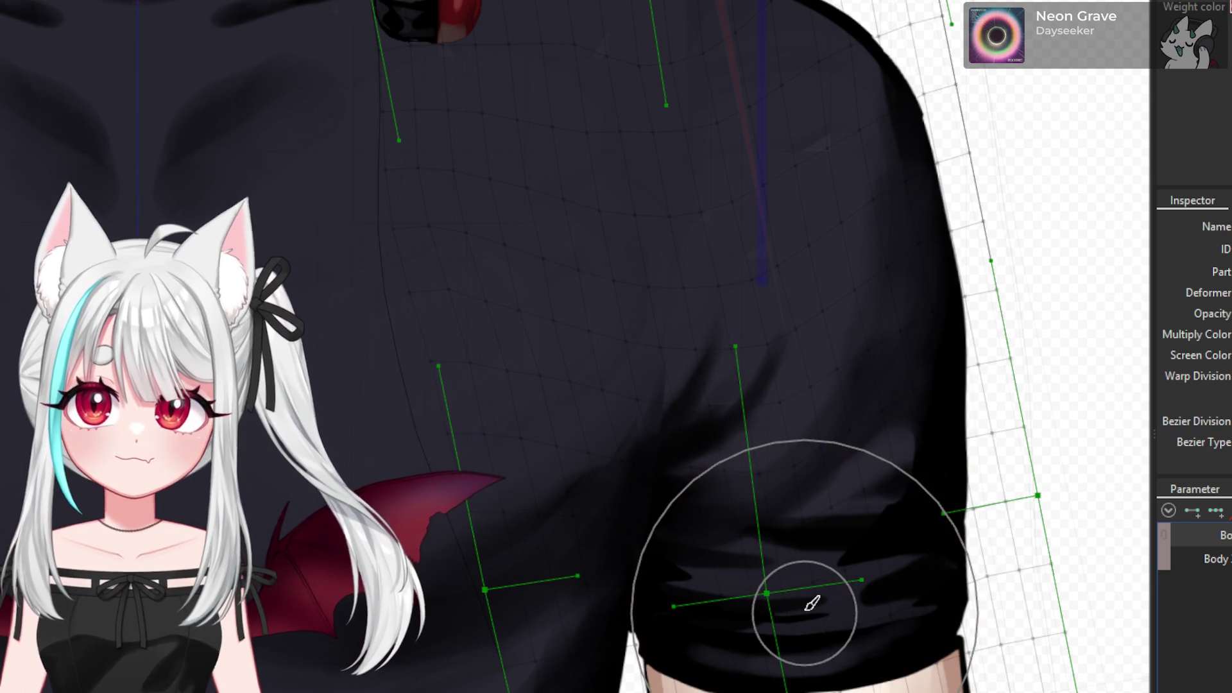
scroll(802, 598, down, 2)
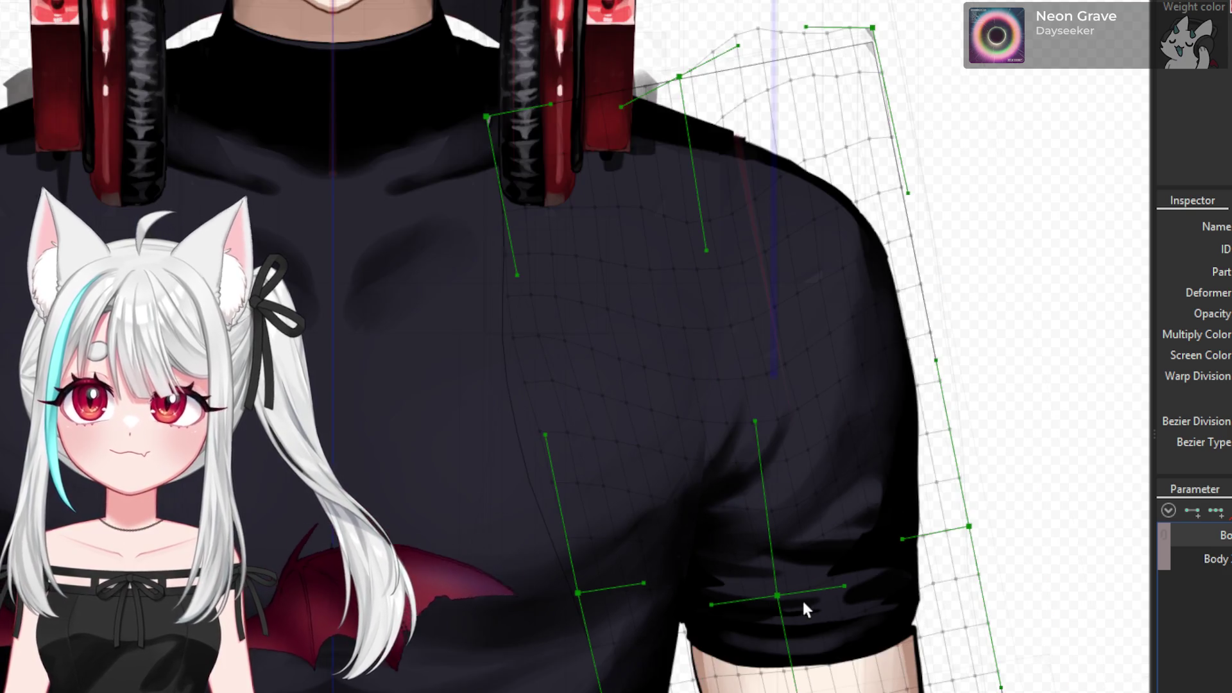
scroll(802, 598, down, 2)
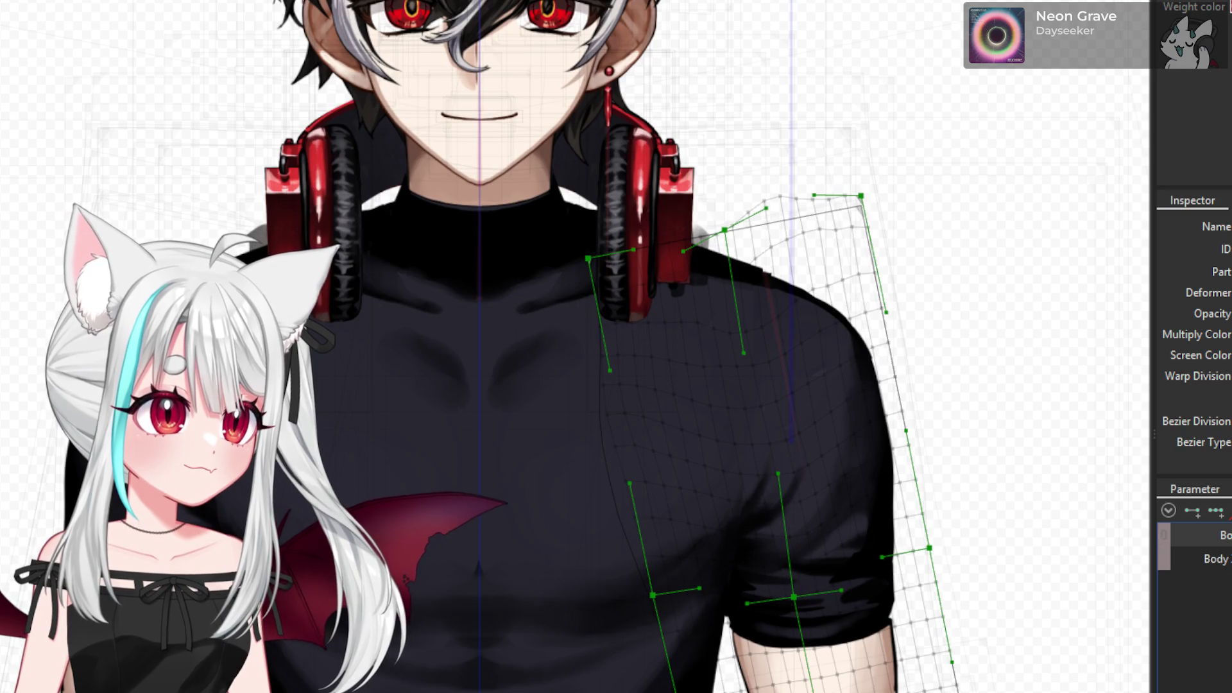
scroll(546, 347, down, 5)
scroll(546, 347, down, 1)
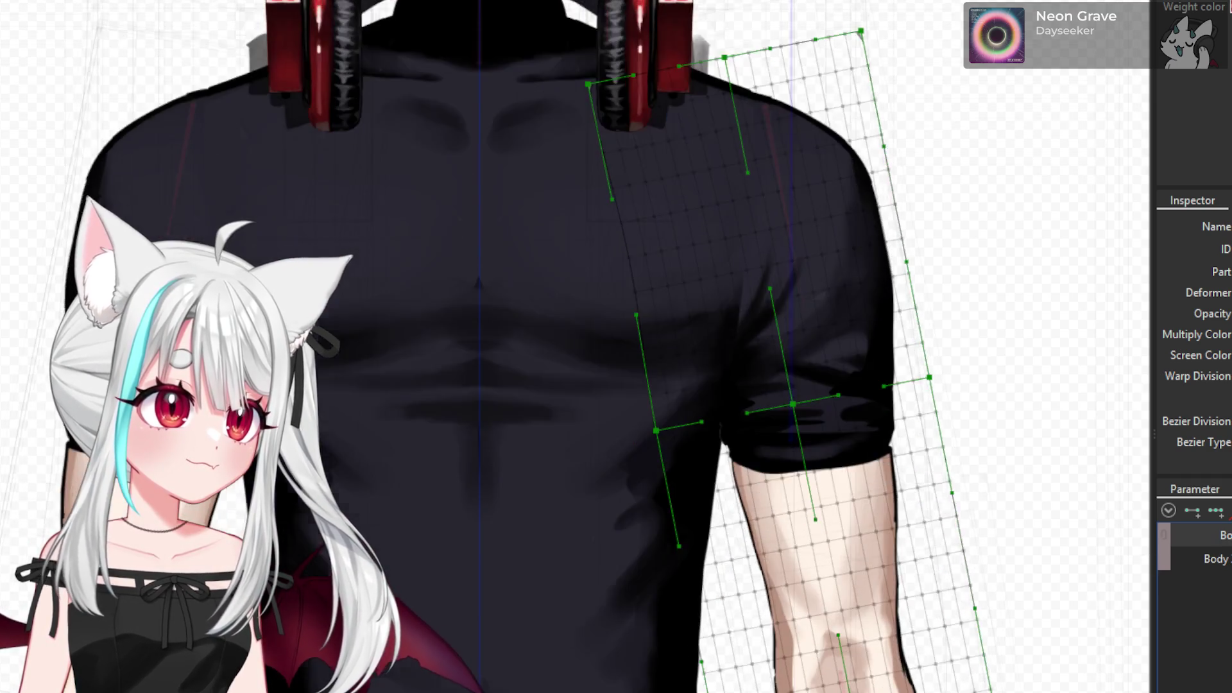
scroll(523, 482, down, 2)
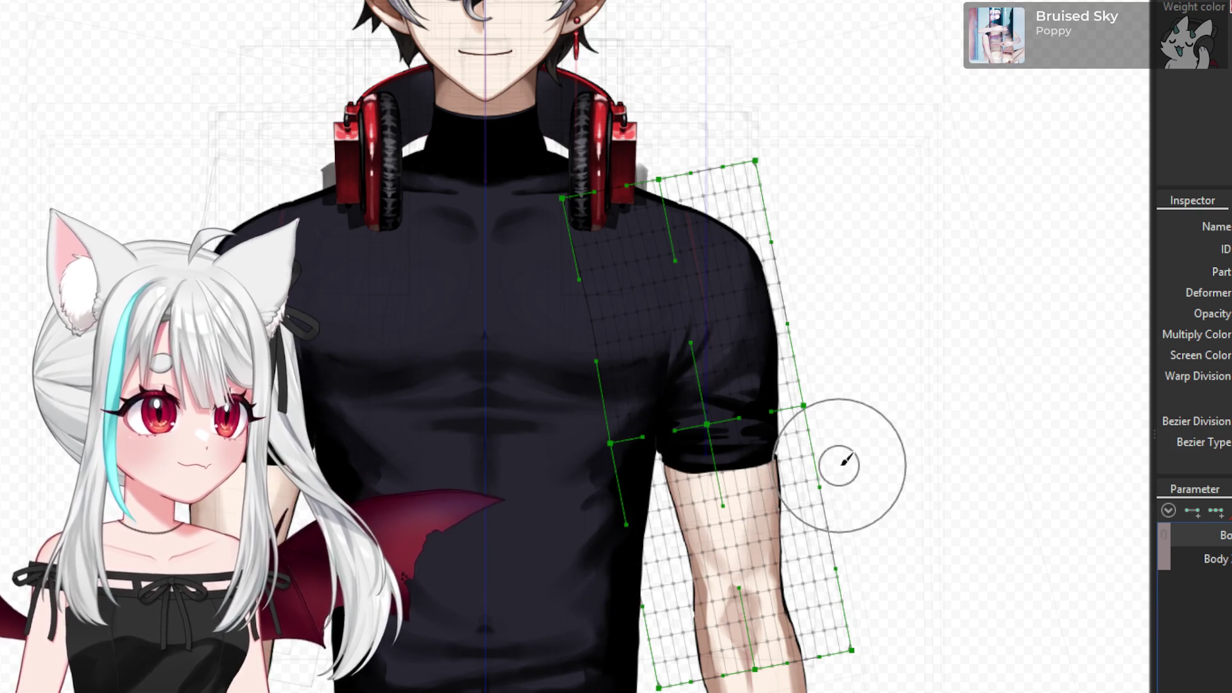
- Deform the arm warp along the forearm edge and around the sleeve hem
drag(834, 452, 839, 469)
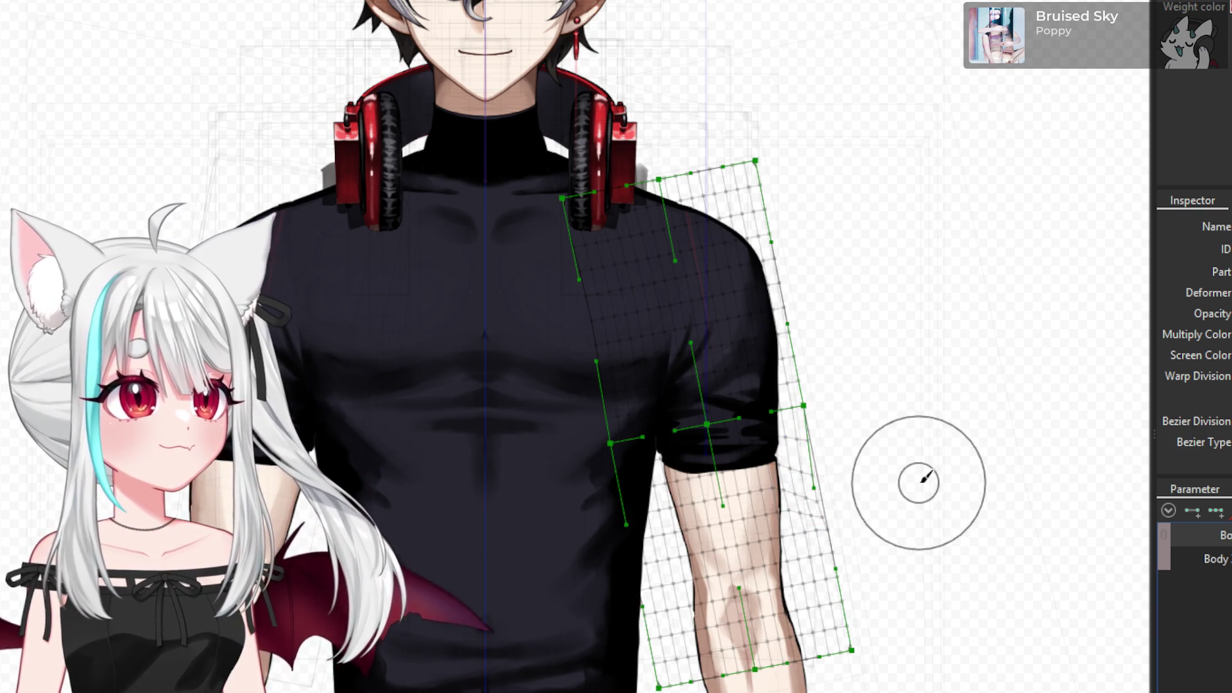
key(Escape)
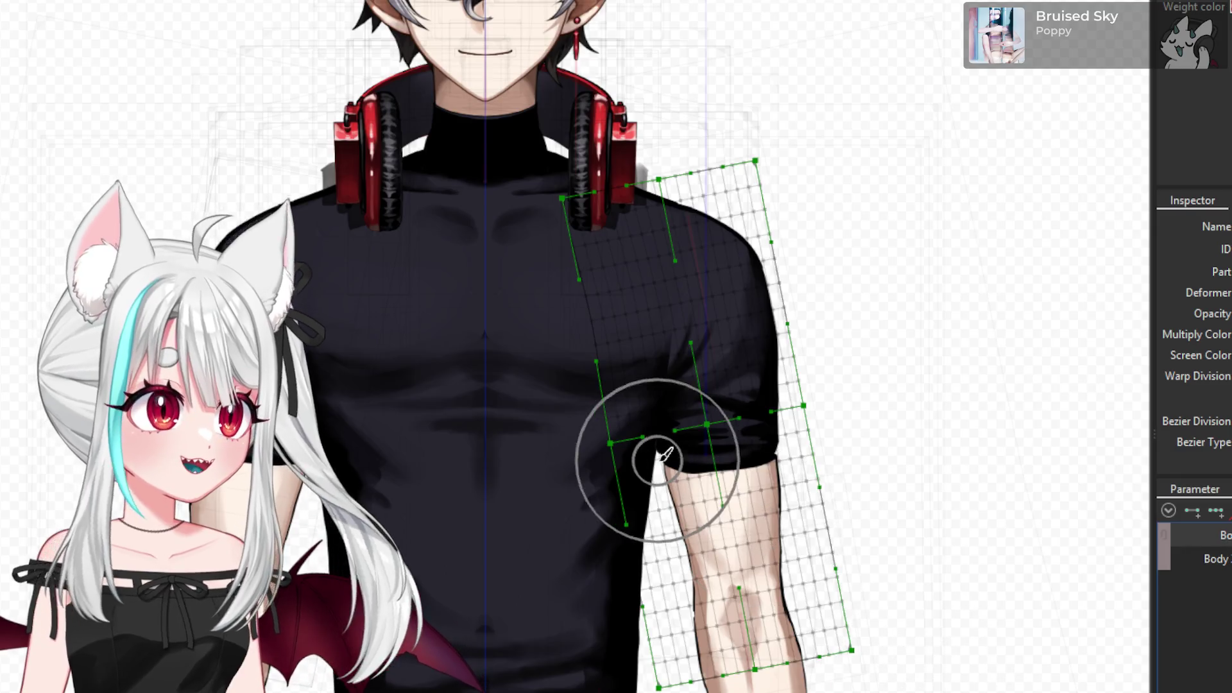
key(Escape)
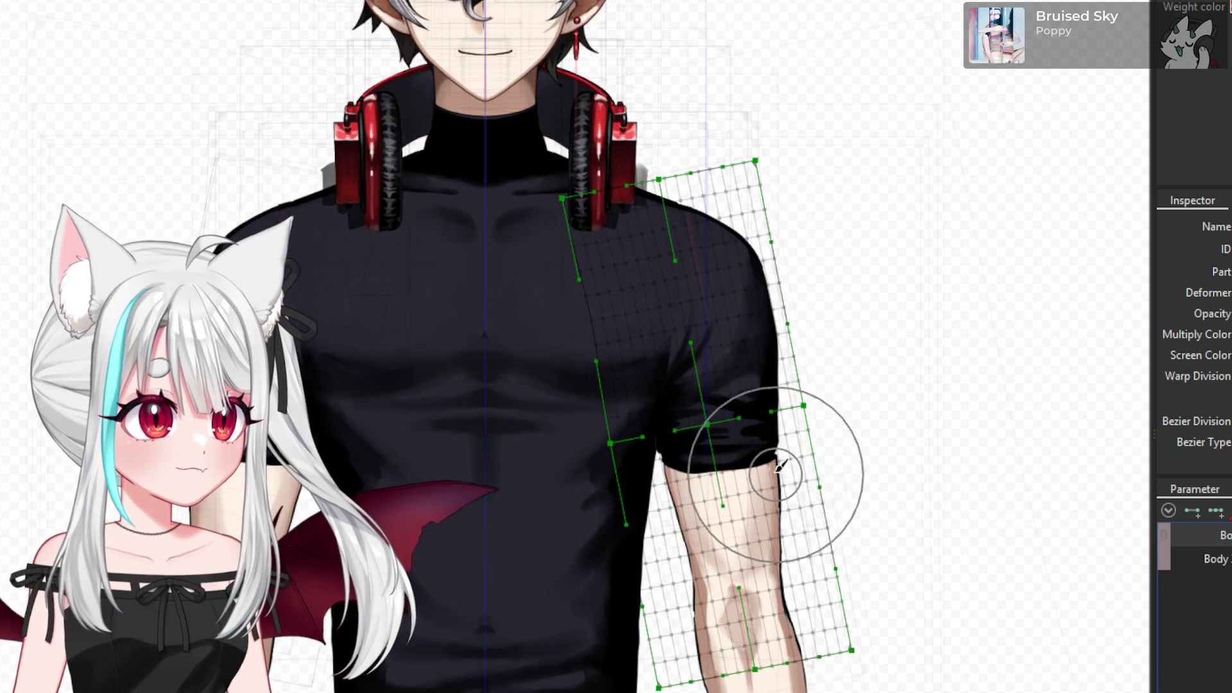
scroll(687, 352, up, 2)
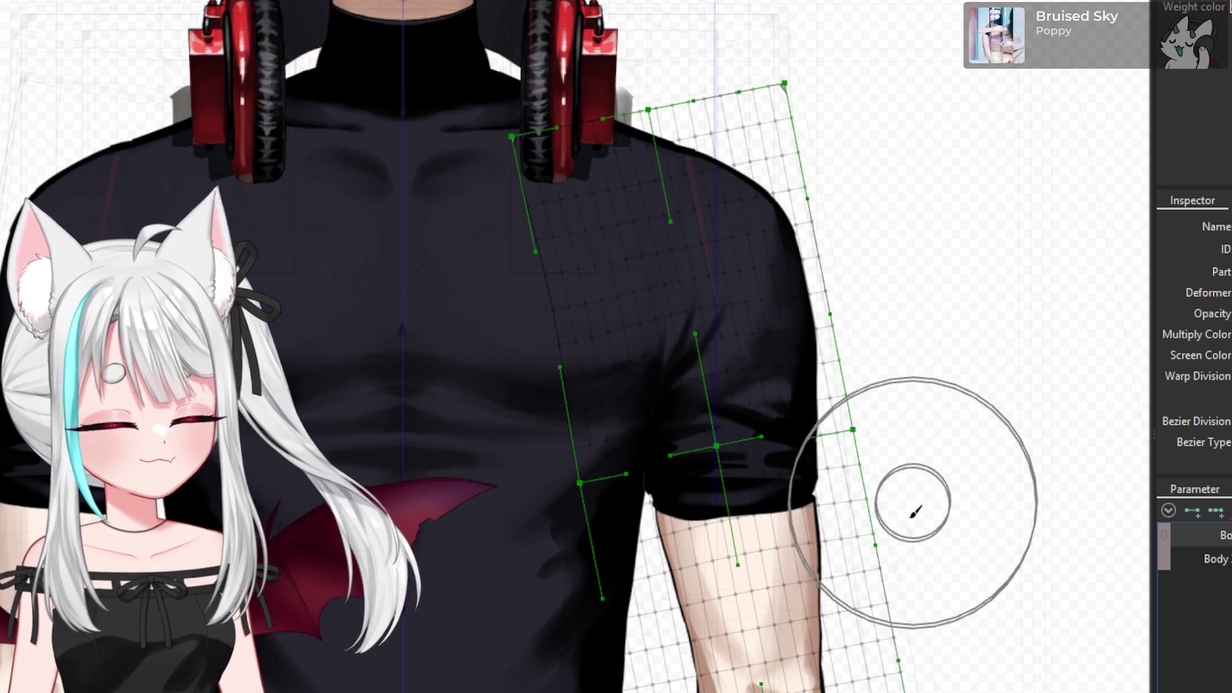
scroll(677, 552, up, 2)
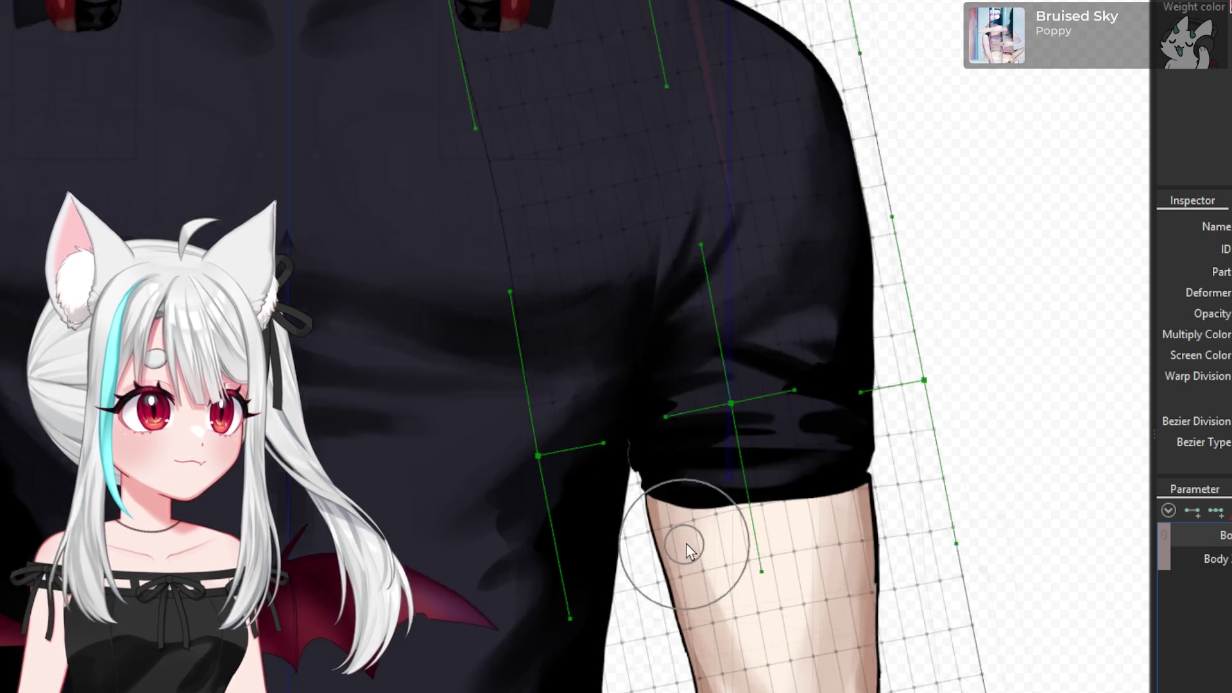
scroll(688, 541, up, 1)
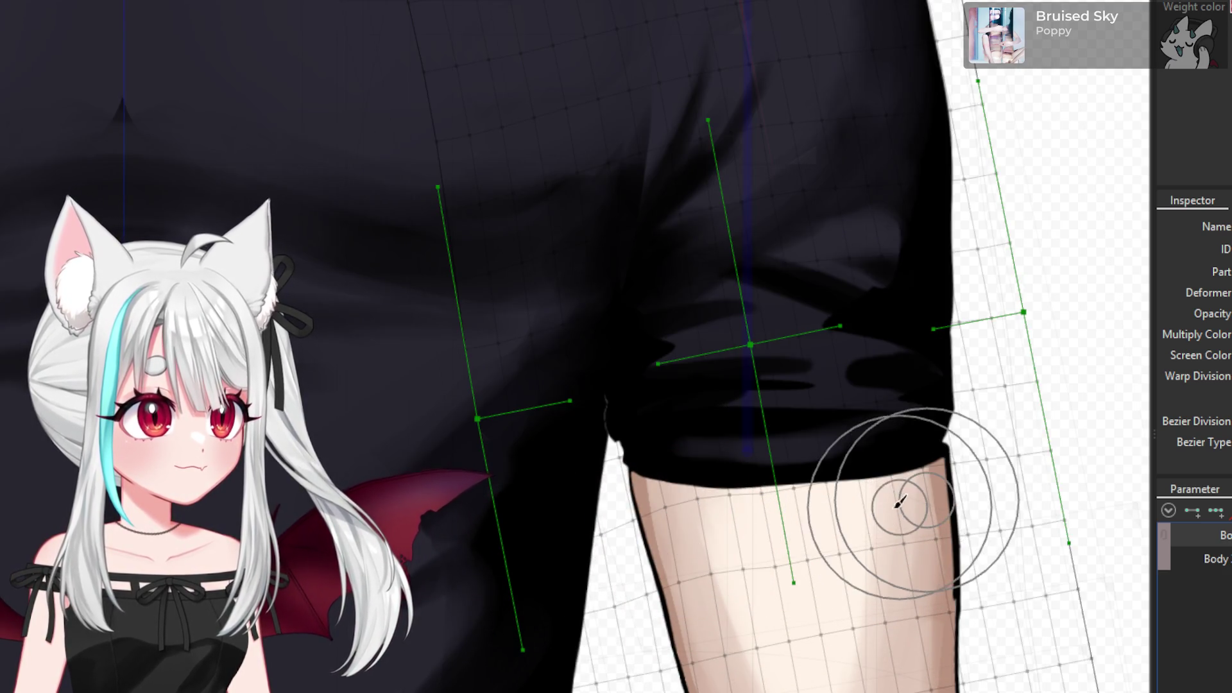
scroll(827, 504, down, 3)
scroll(898, 507, up, 3)
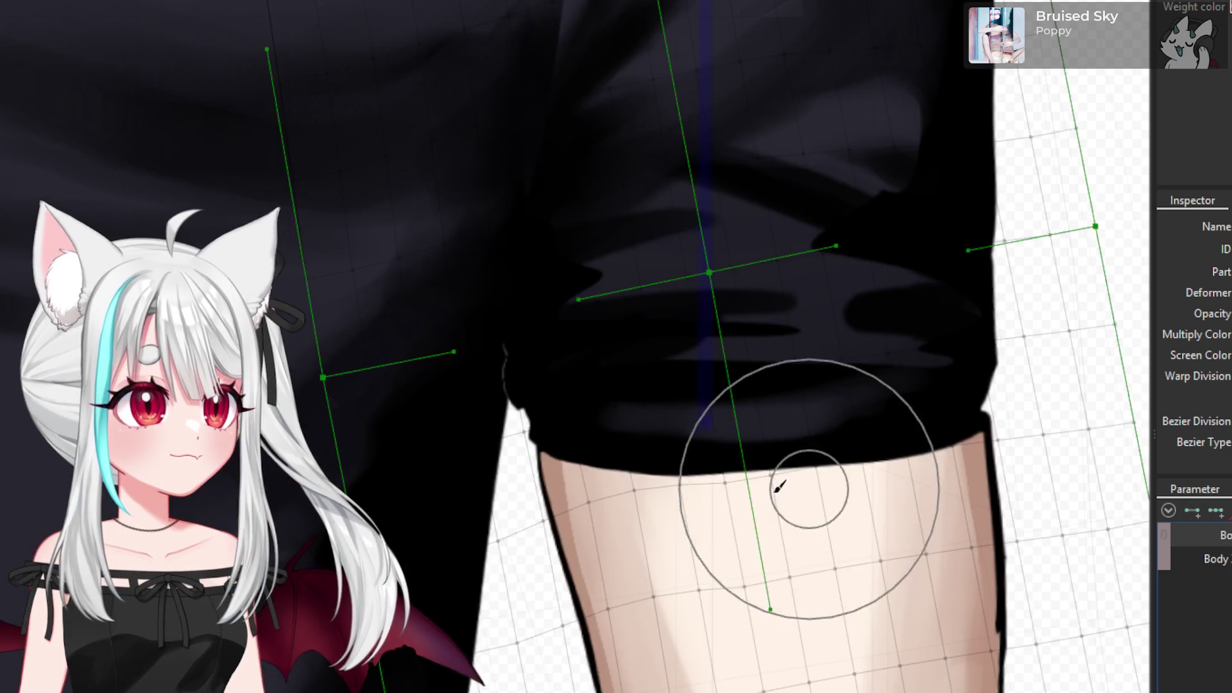
drag(894, 488, 895, 485)
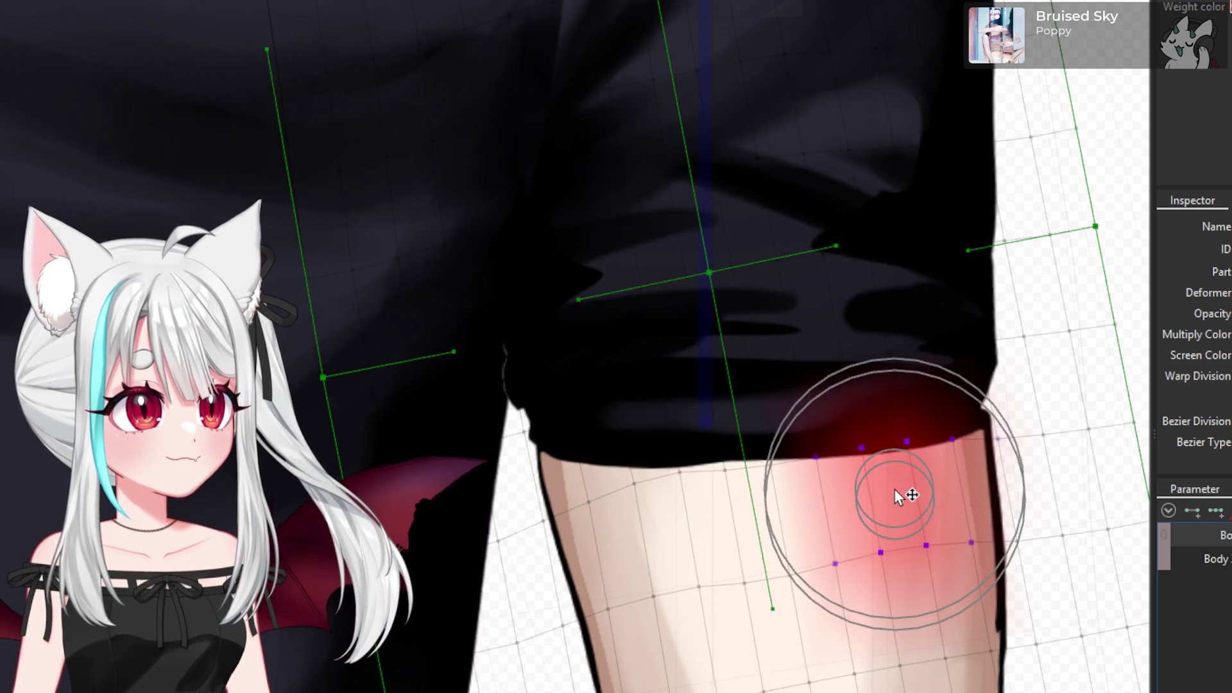
- Zoom out and select the other sleeve's ArtMesh
scroll(899, 494, down, 1)
scroll(897, 492, down, 3)
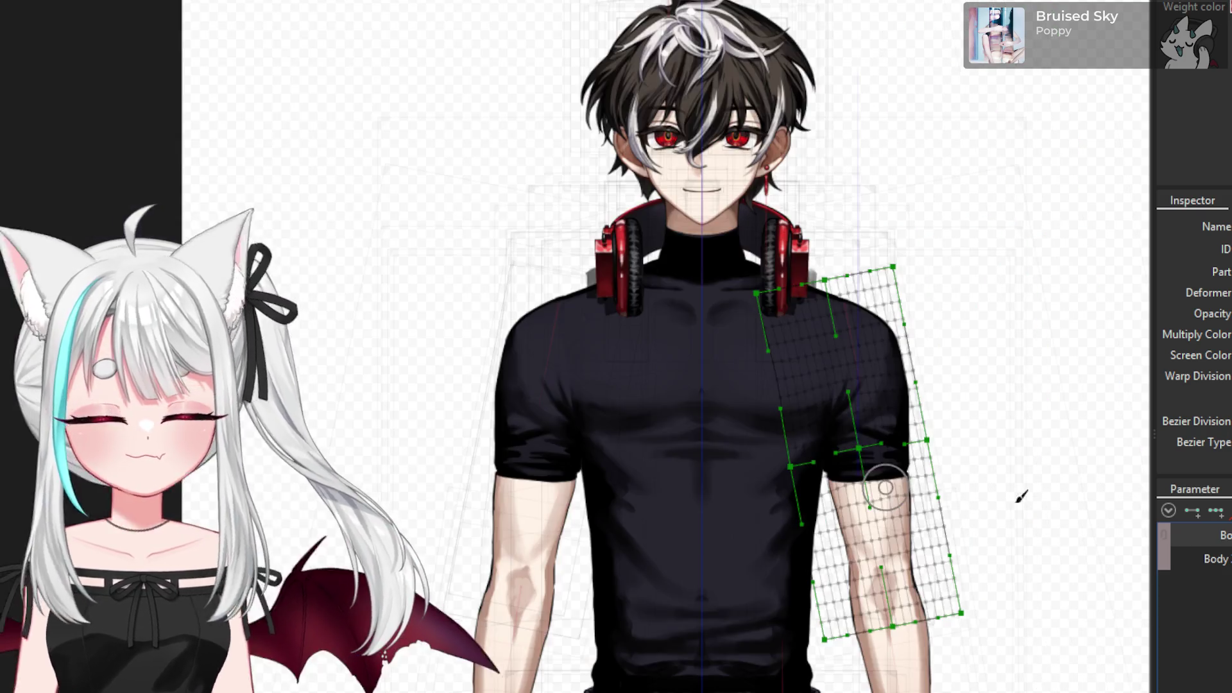
scroll(885, 490, up, 3)
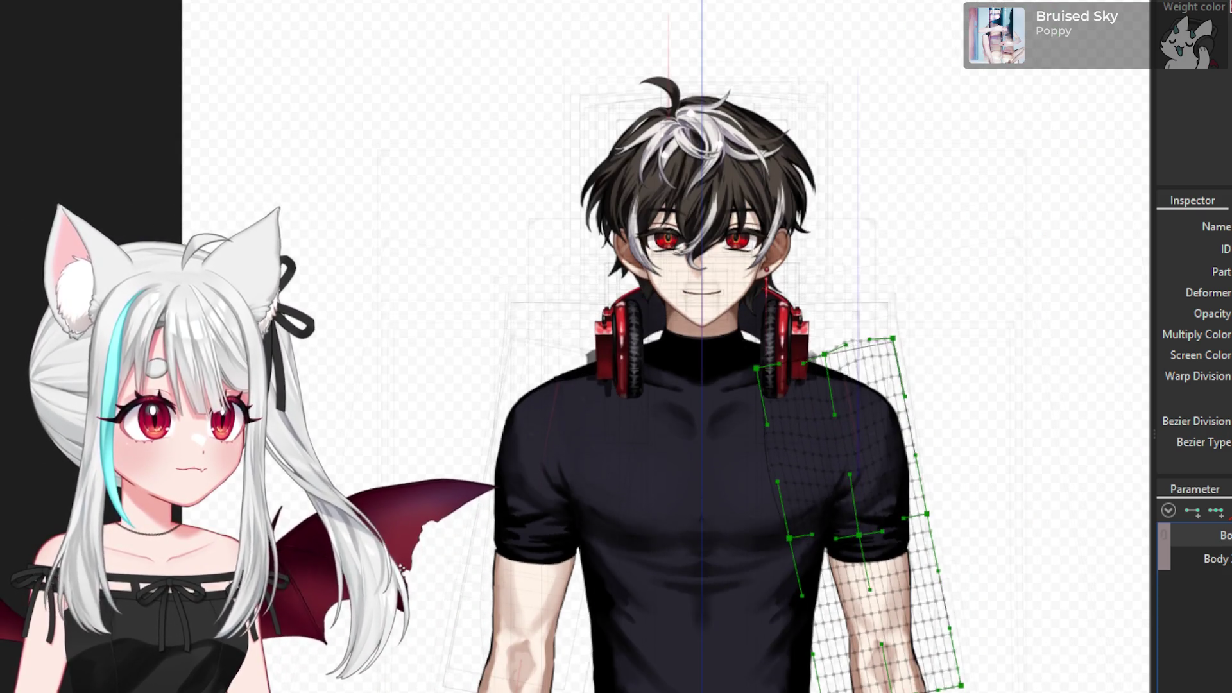
scroll(885, 488, down, 3)
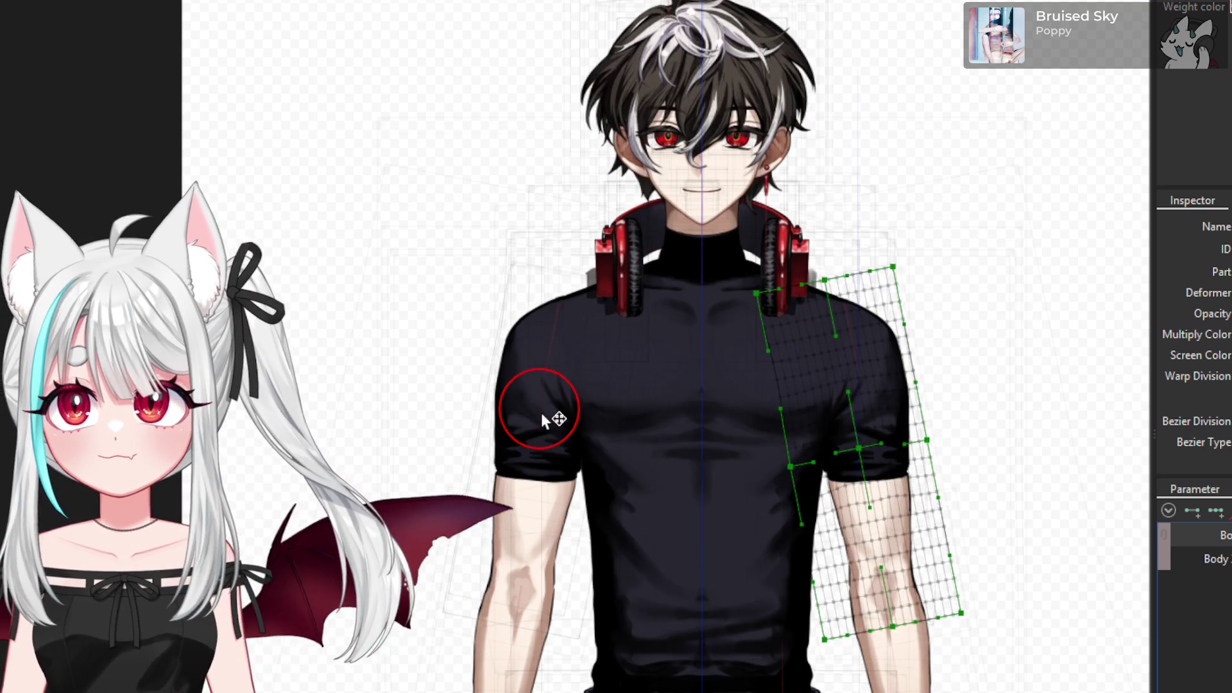
click(541, 413)
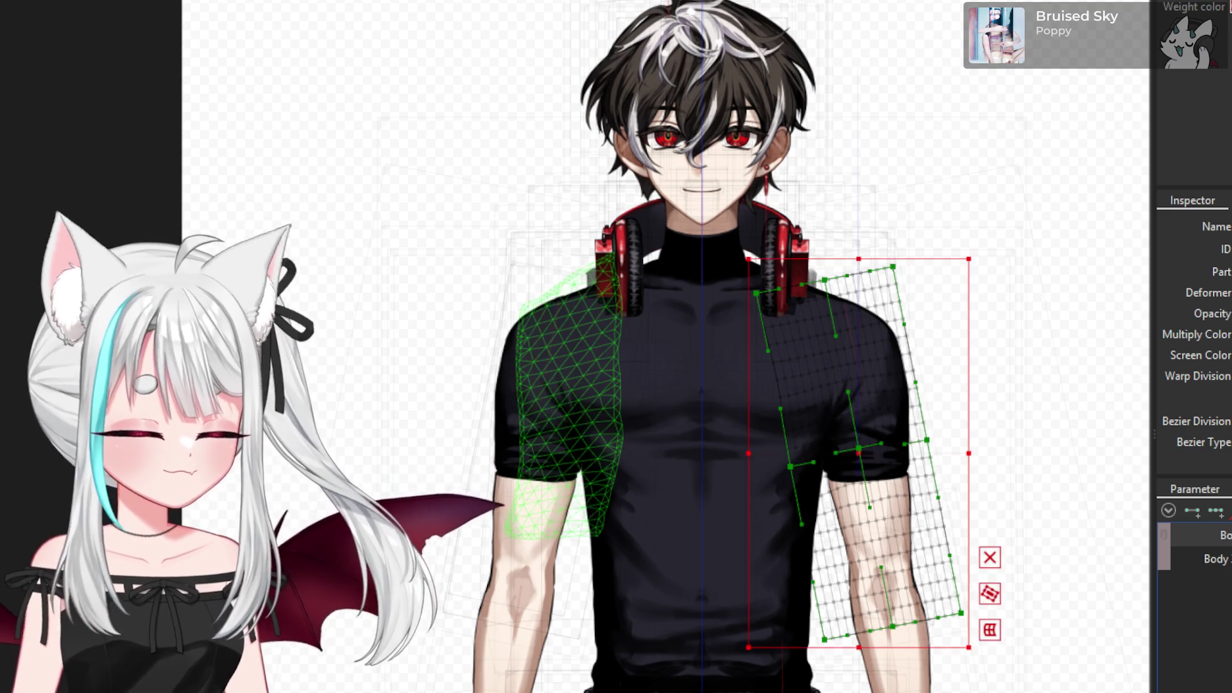
- Clear the sleeve selection and reshape the shoulder curve of the warp with the brush
key(Escape)
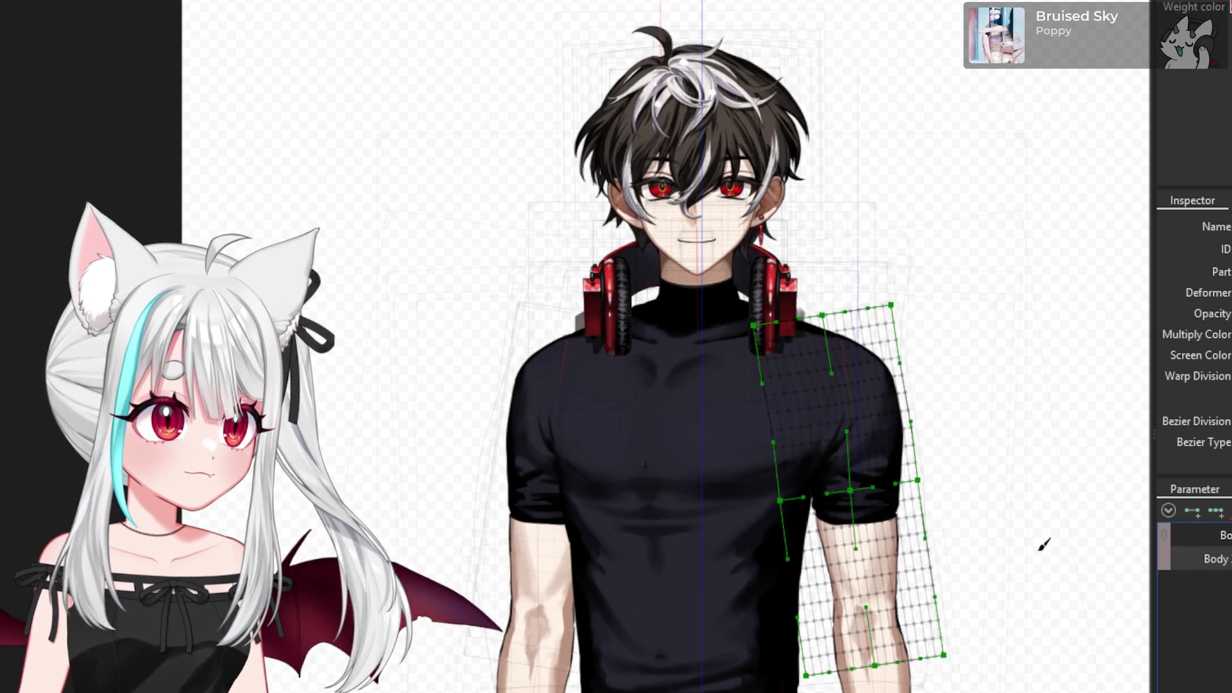
scroll(1043, 498, up, 3)
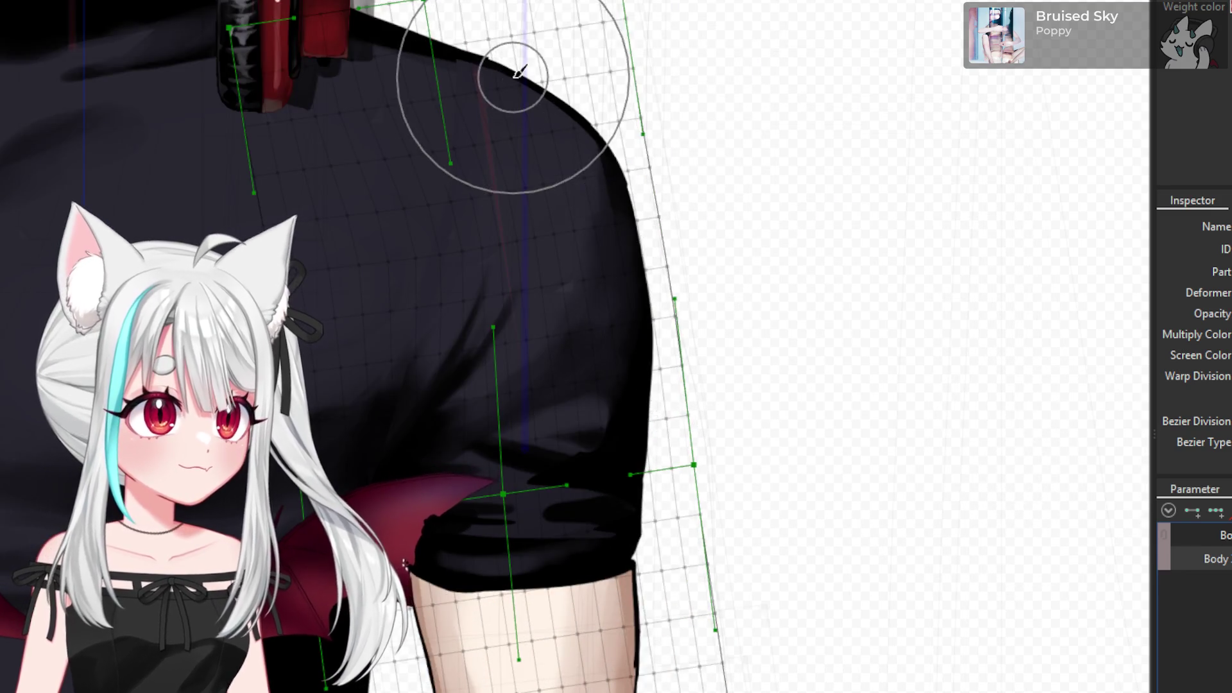
scroll(449, 192, up, 2)
click(440, 236)
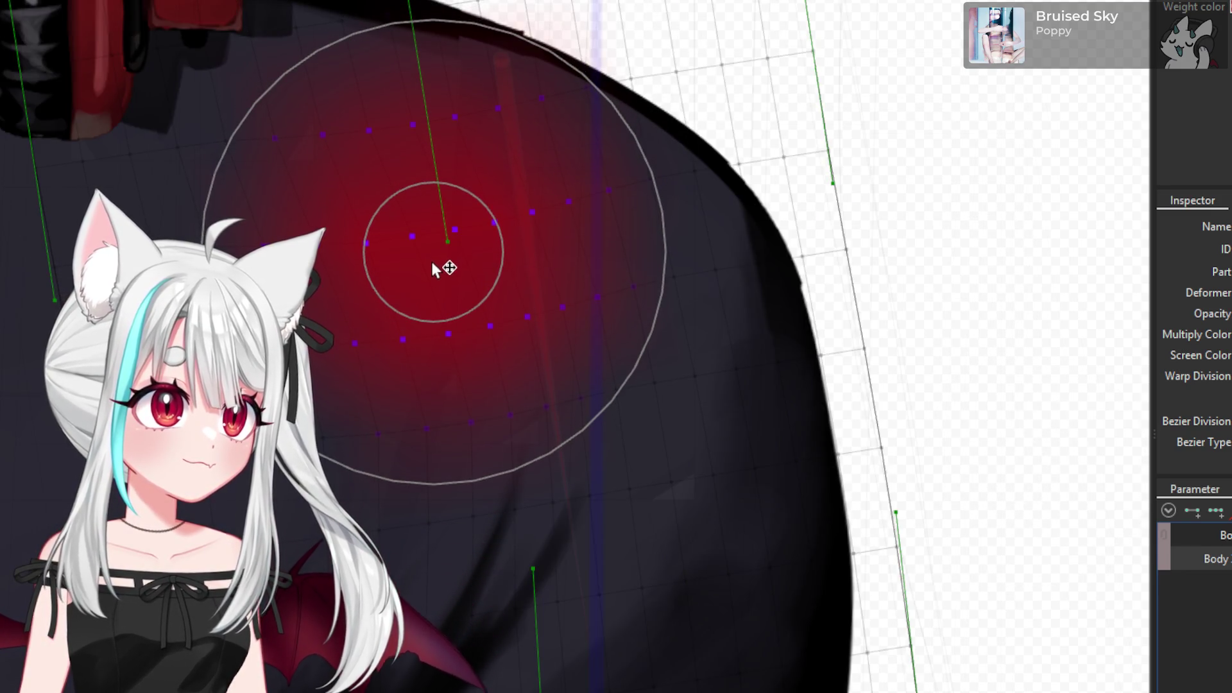
key(Escape)
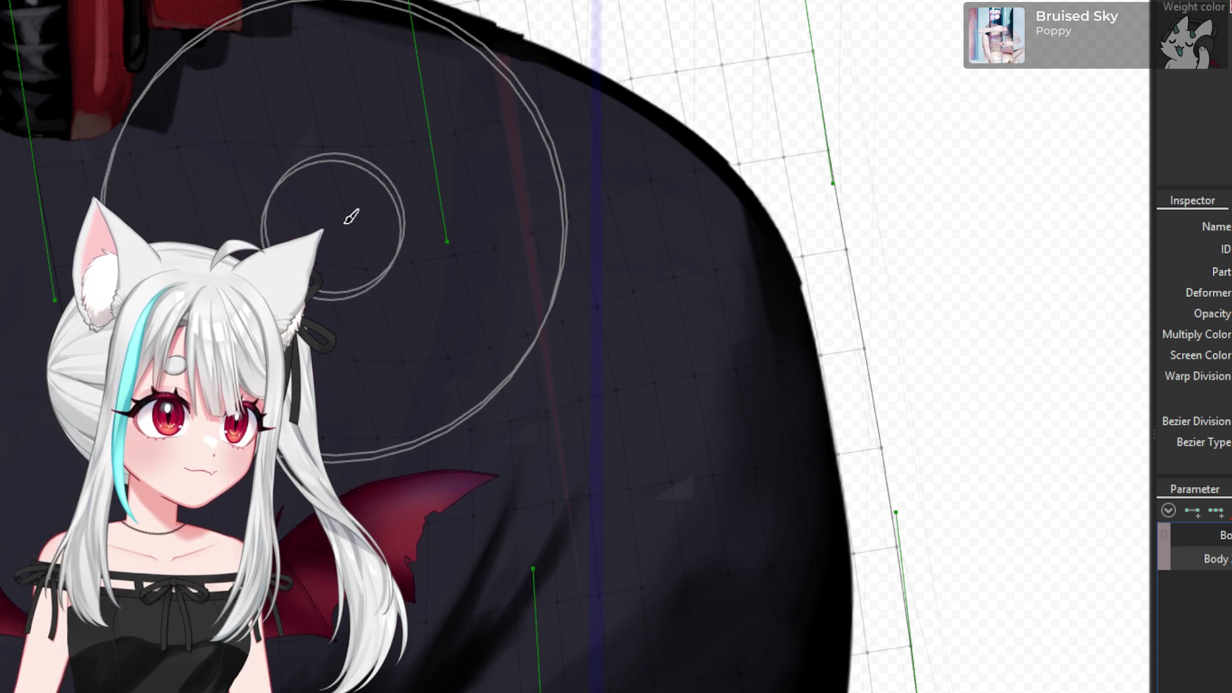
scroll(685, 188, down, 2)
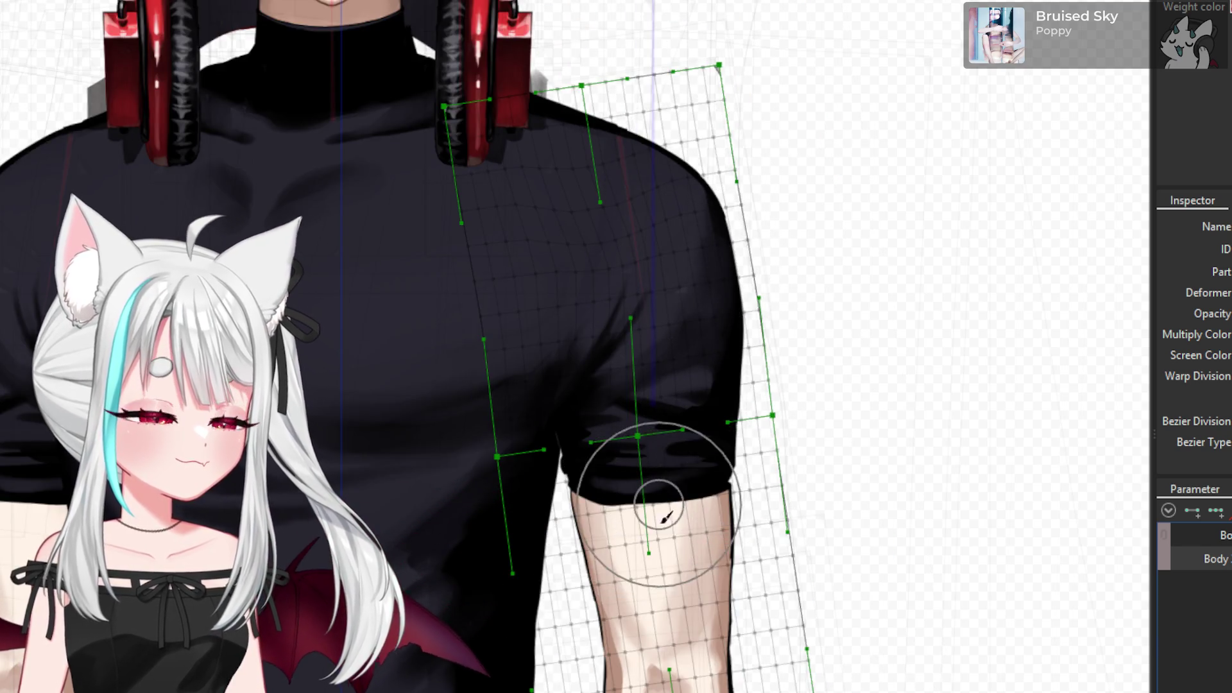
click(592, 480)
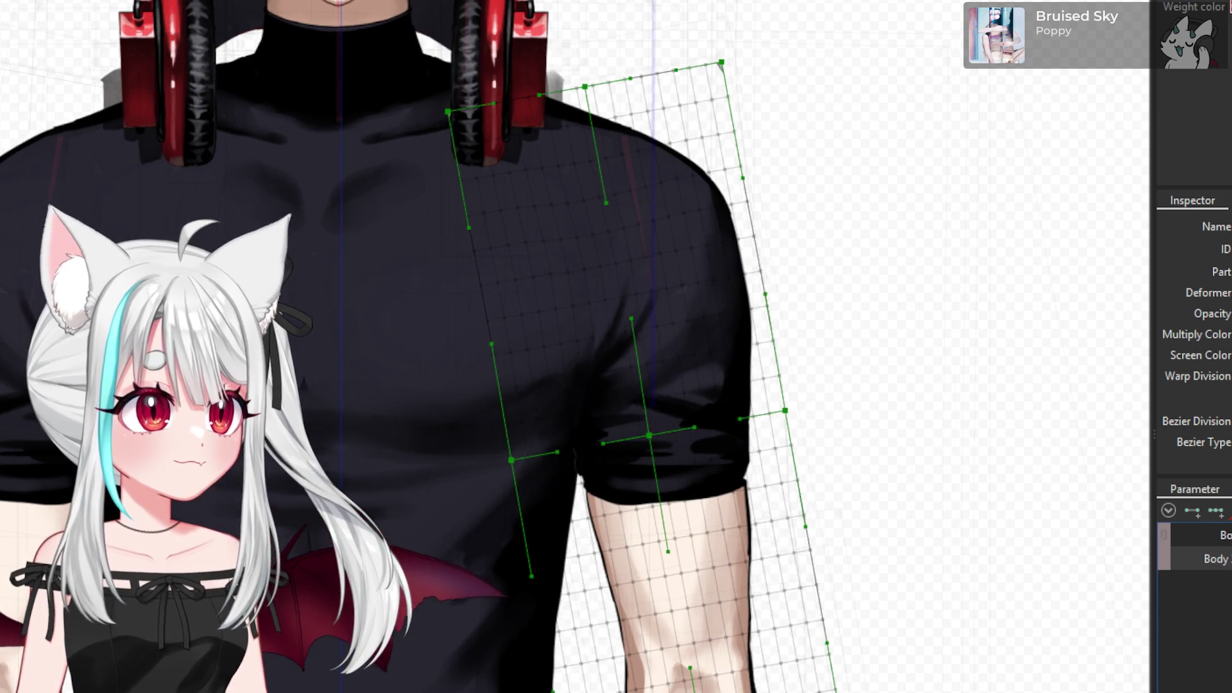
click(645, 324)
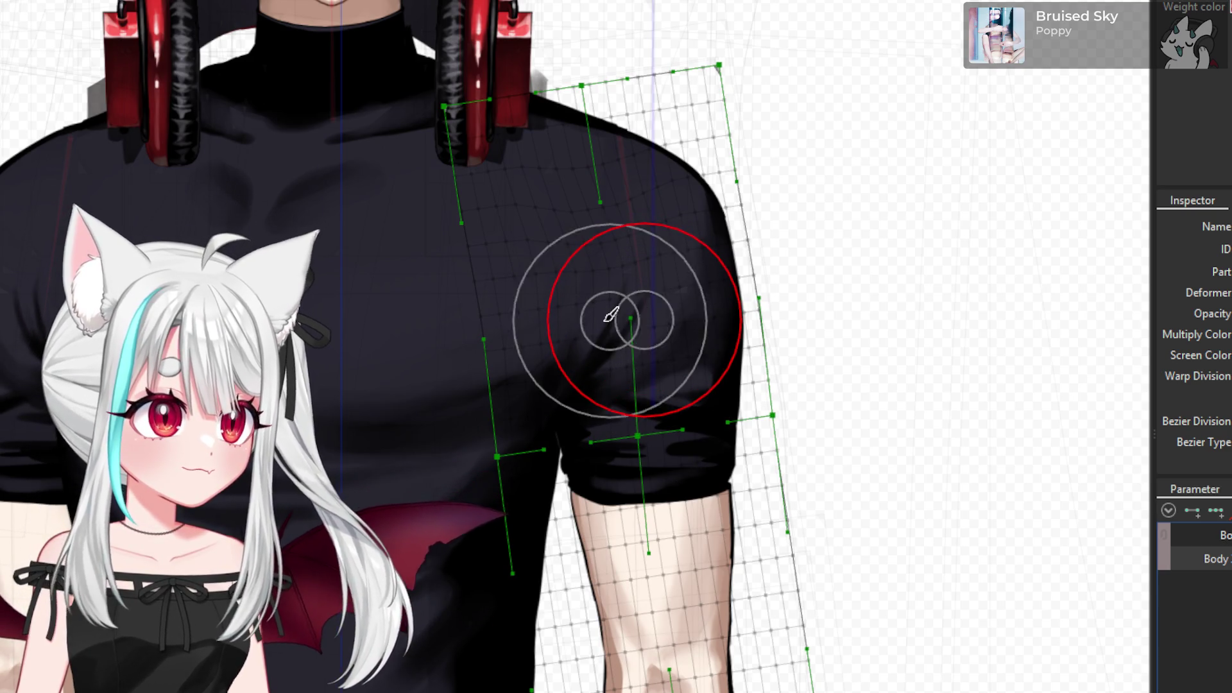
scroll(644, 320, up, 2)
drag(608, 317, 591, 330)
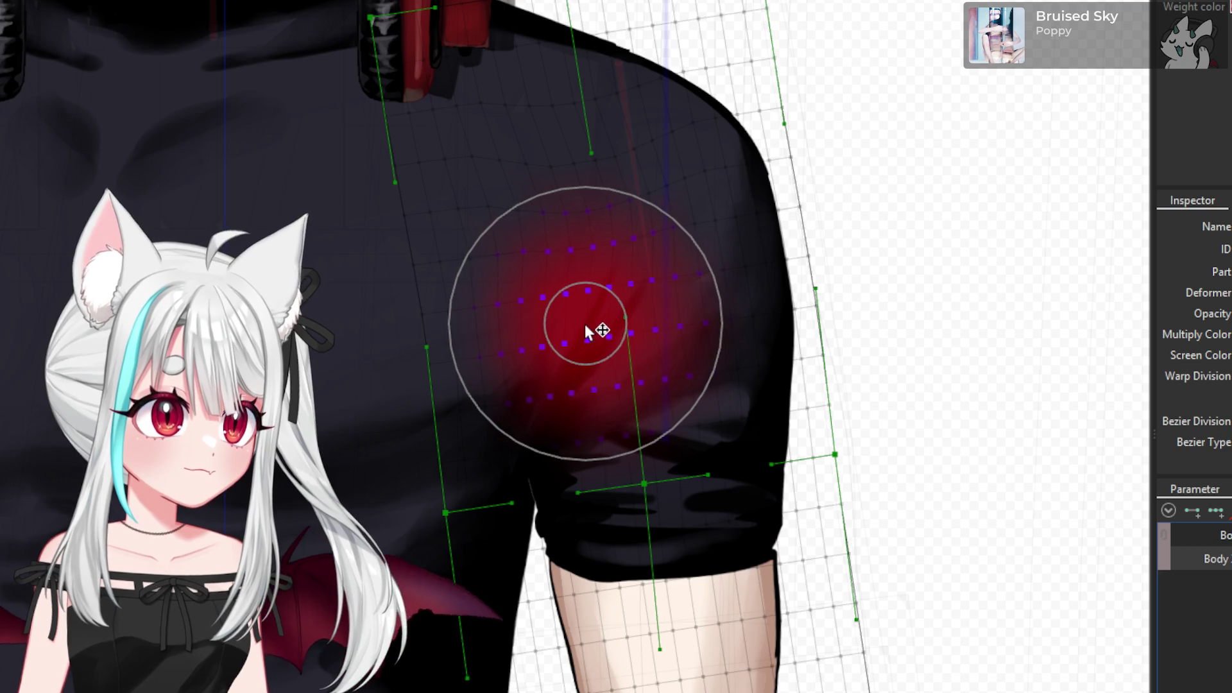
drag(639, 250, 613, 258)
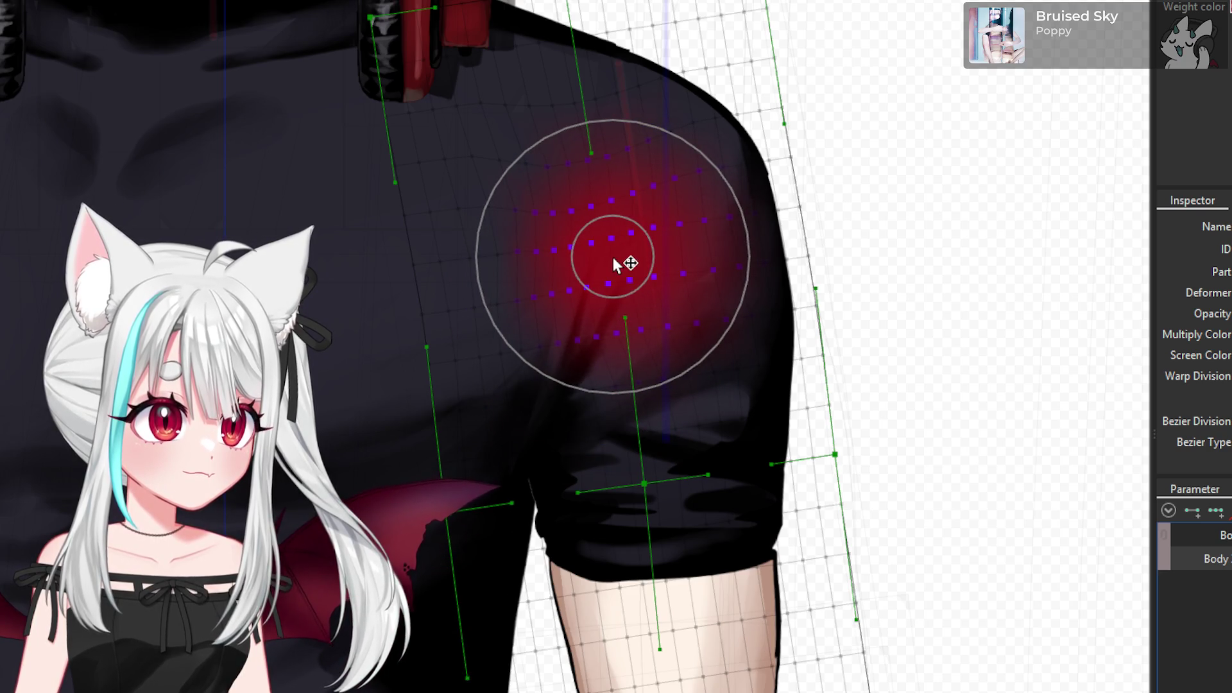
- Reshape the warp near the sleeve hem and smooth it along the sleeve edge
drag(641, 451, 626, 456)
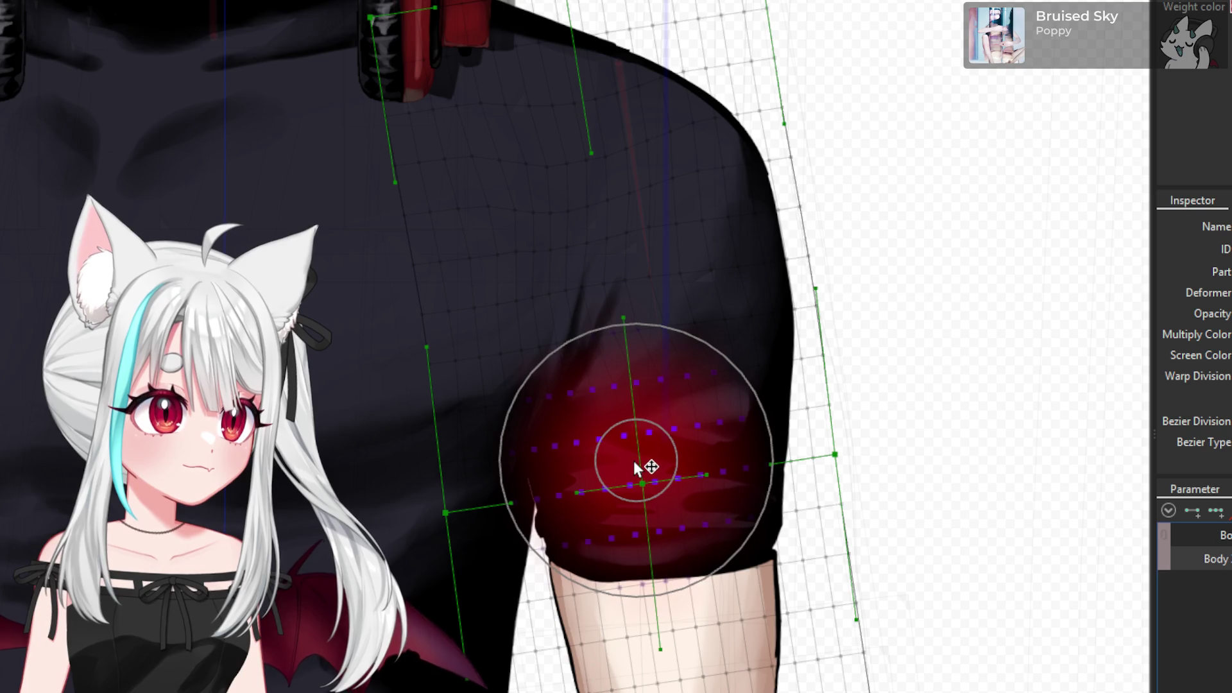
scroll(635, 443, down, 3)
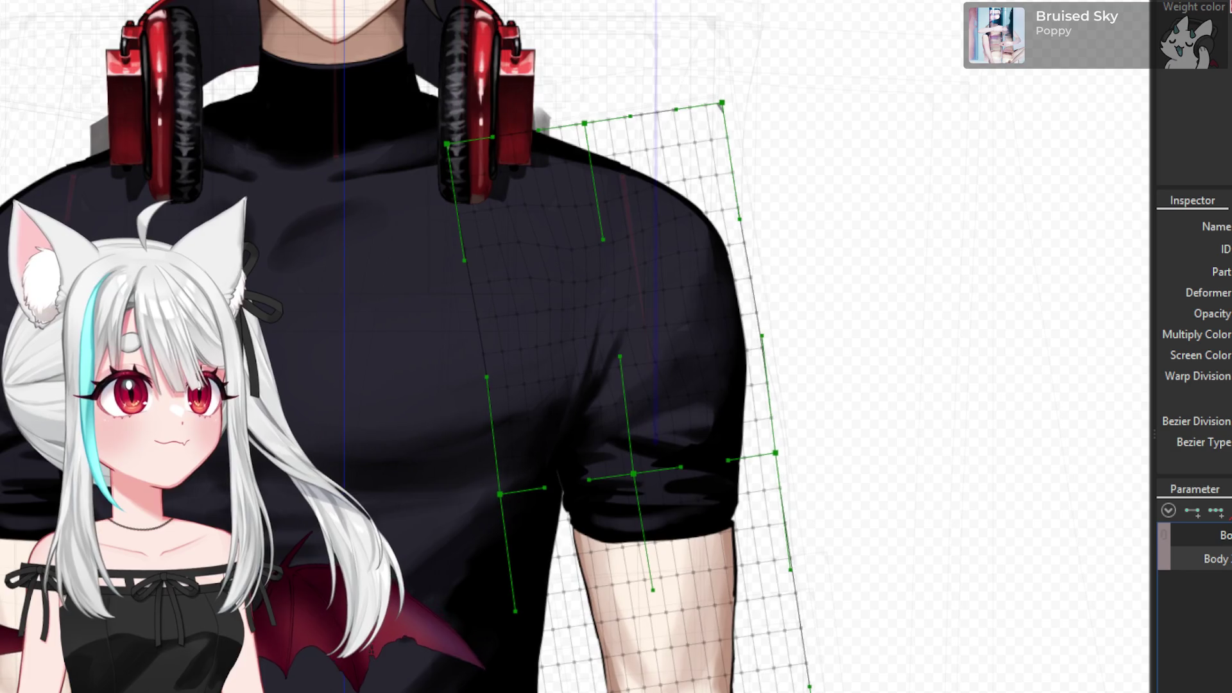
drag(558, 437, 552, 517)
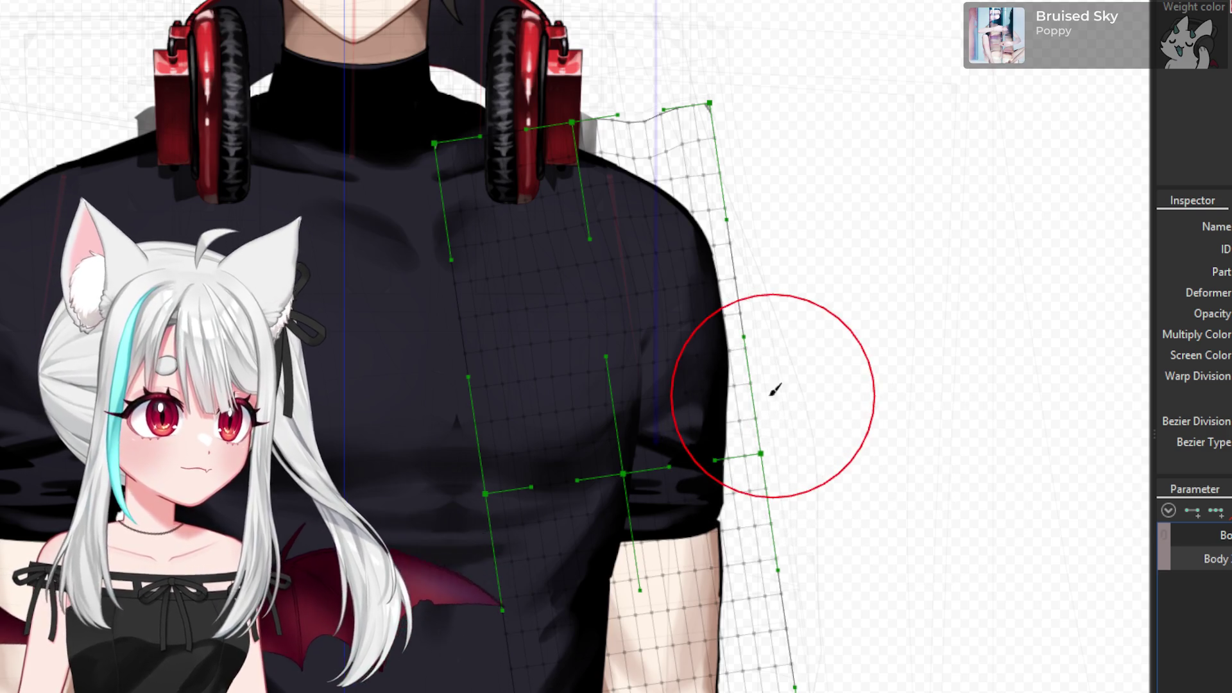
scroll(627, 414, up, 3)
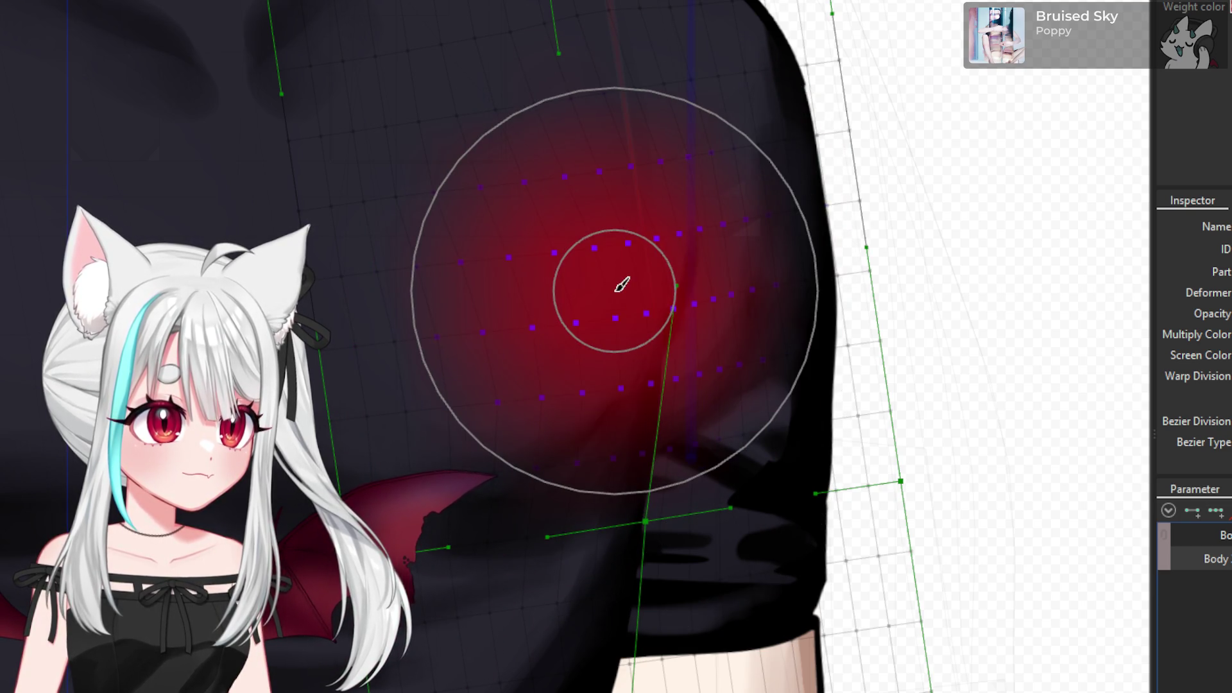
scroll(660, 314, down, 2)
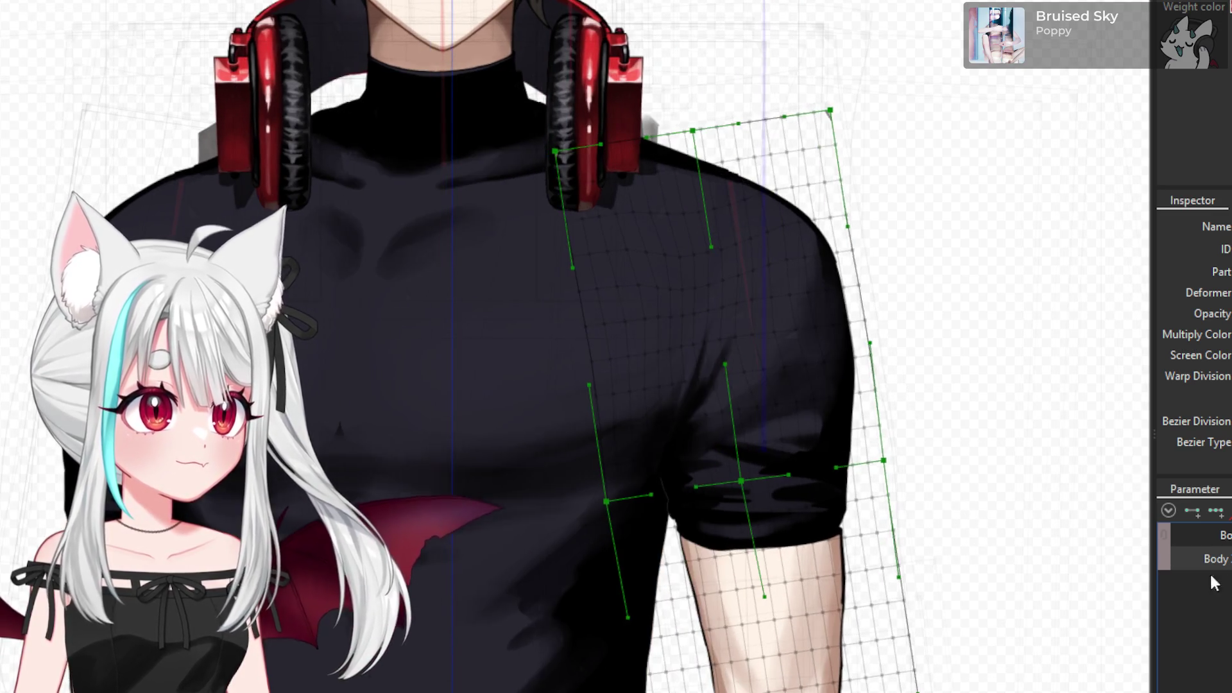
scroll(616, 336, up, 3)
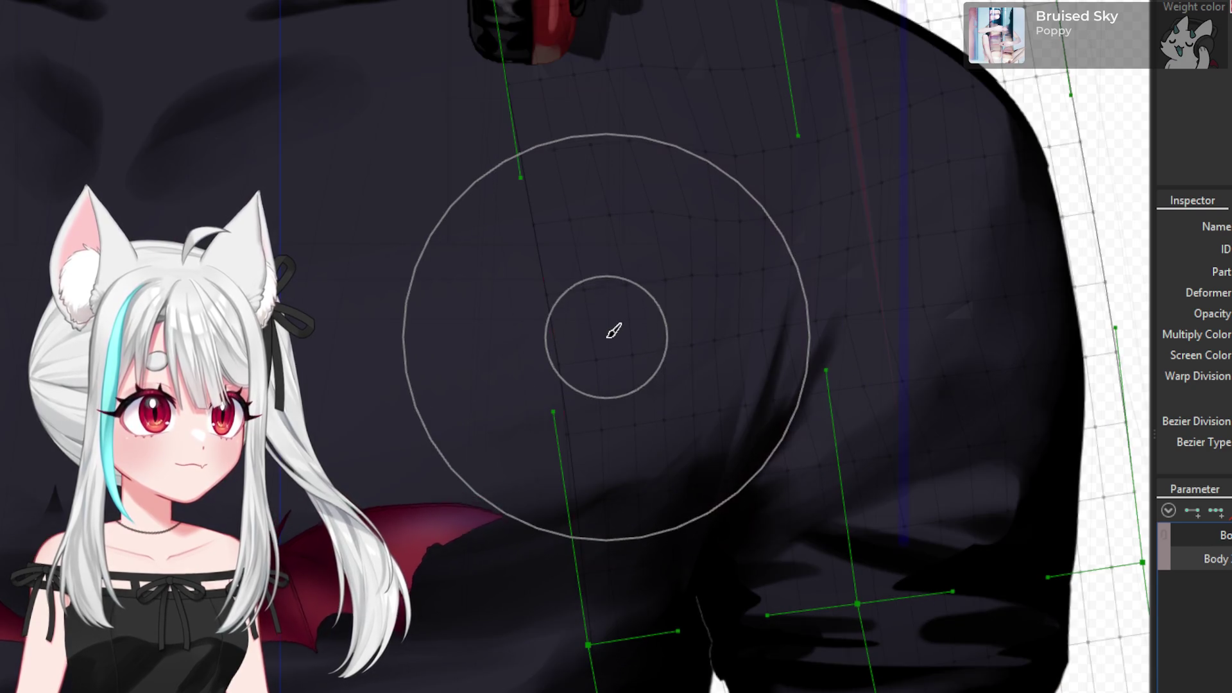
- Push the upper arm warp outward and deform the inner shoulder toward the chest
click(589, 338)
mouse_move(581, 345)
mouse_down()
mouse_move(778, 368)
mouse_move(818, 409)
mouse_up()
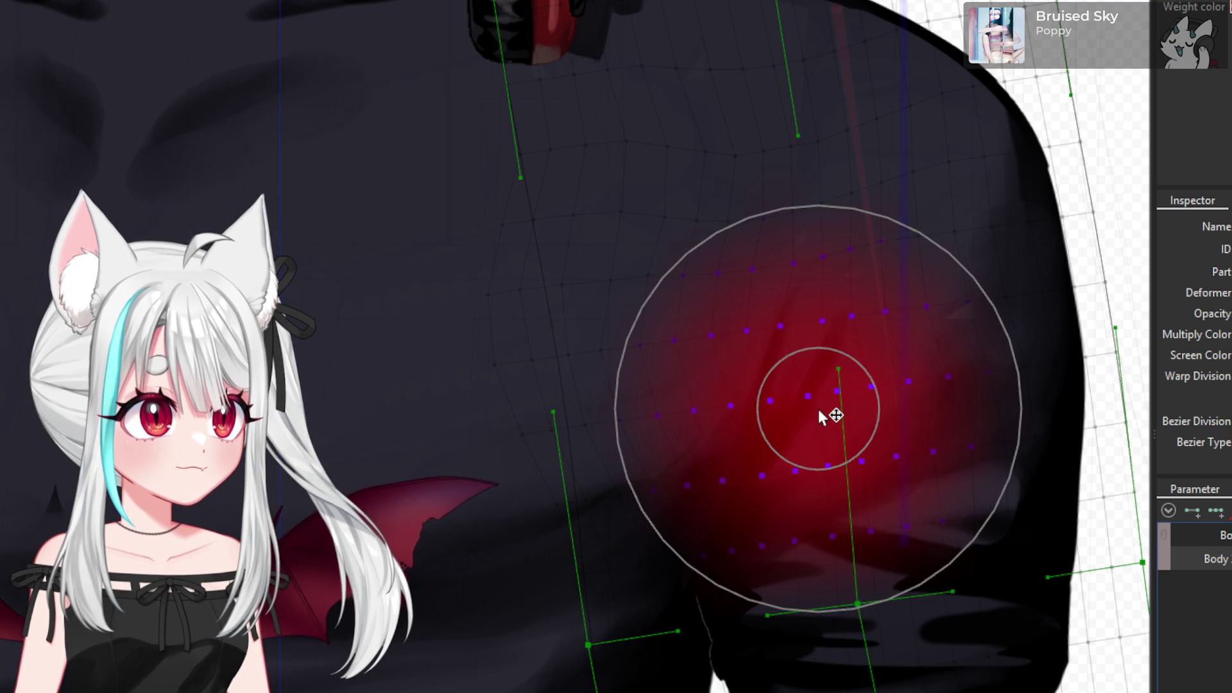
drag(558, 367, 558, 379)
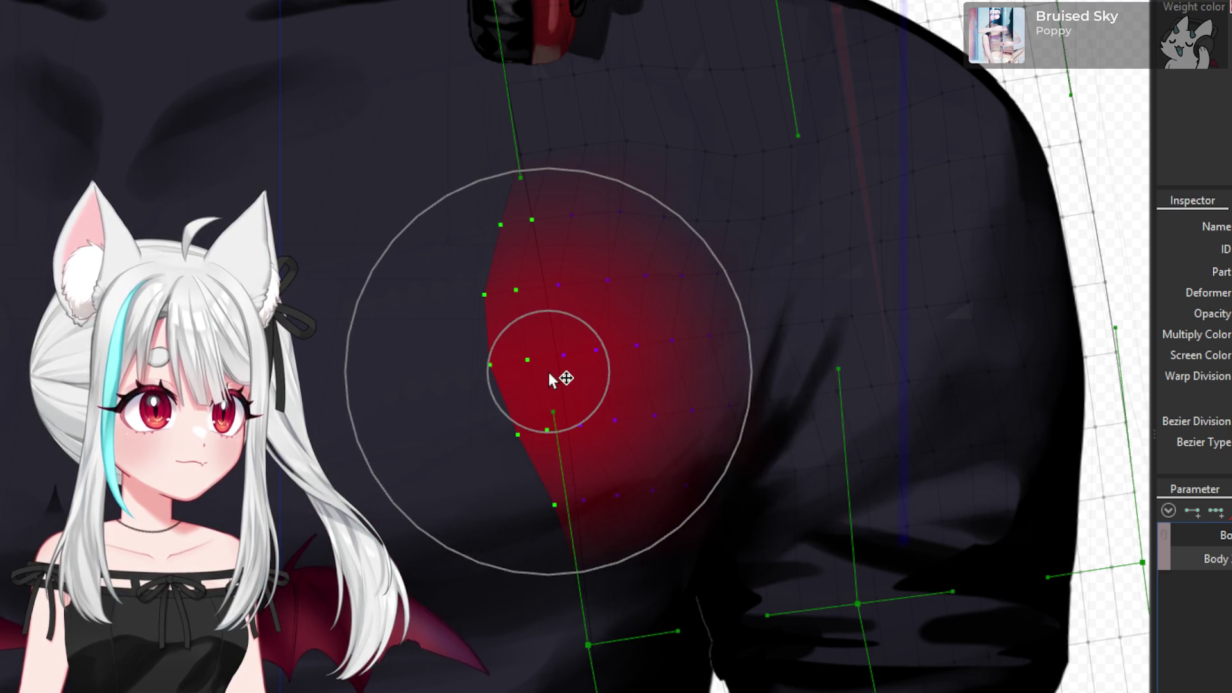
scroll(797, 416, down, 2)
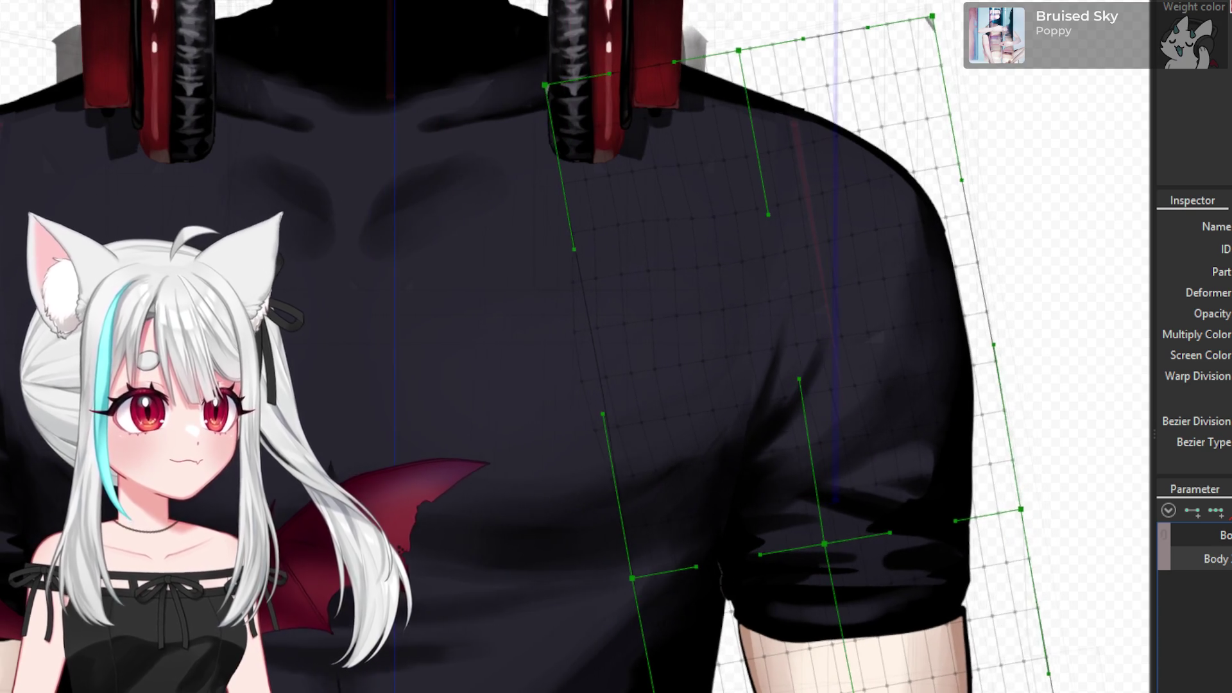
drag(627, 333, 607, 340)
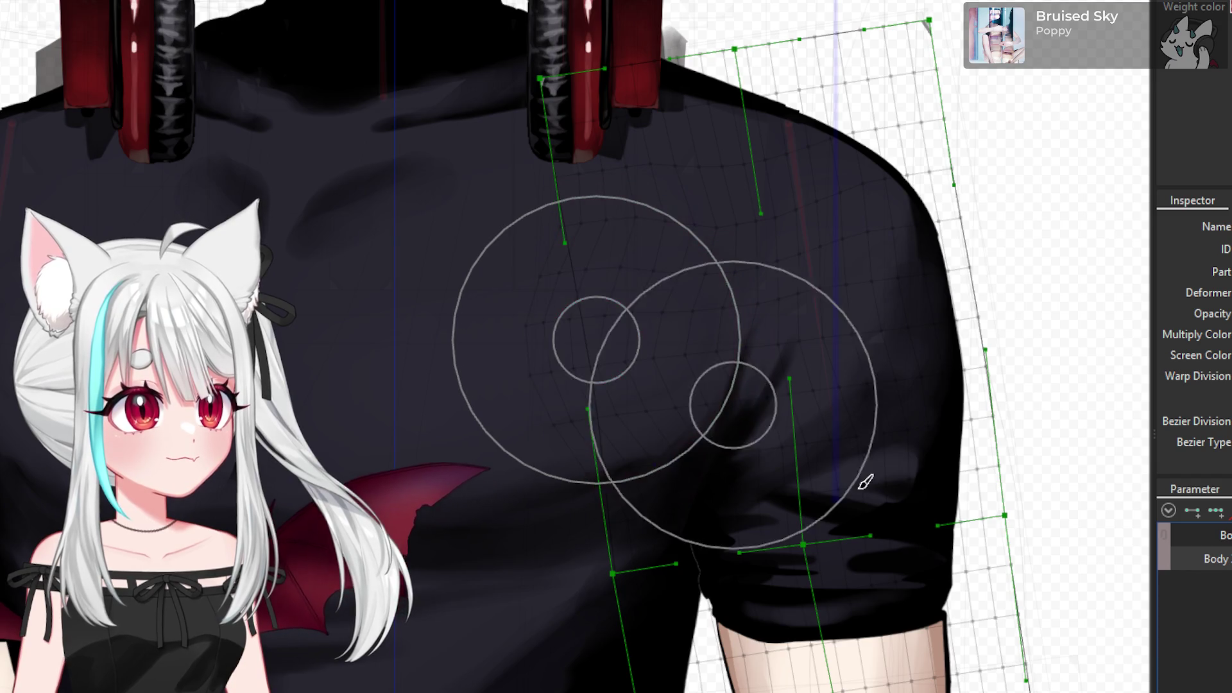
scroll(802, 462, down, 3)
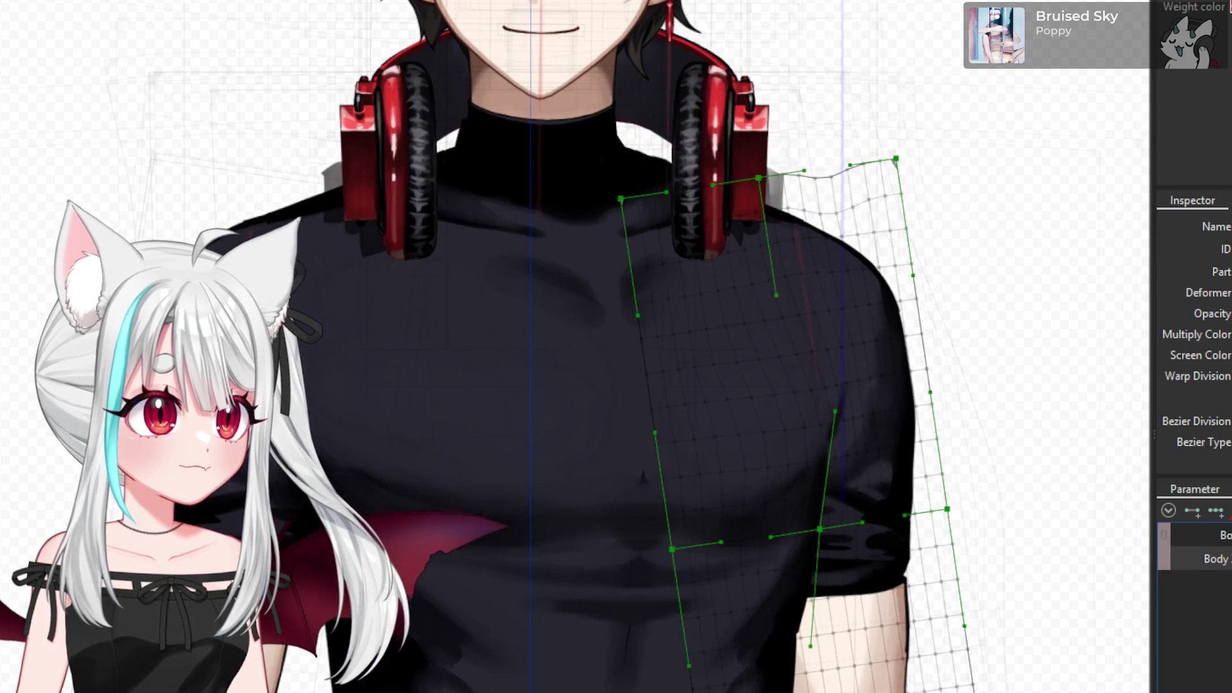
scroll(899, 368, up, 3)
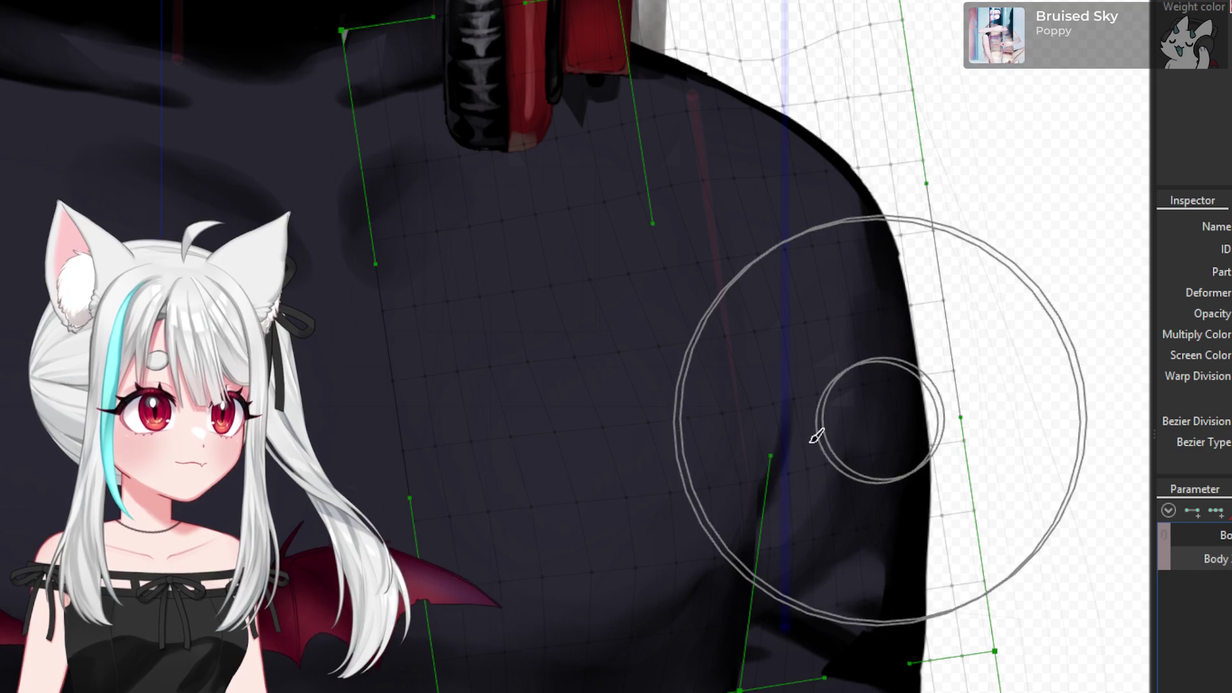
- Undo a down-left pull of the lower shoulder and switch to moving points with V
click(815, 460)
scroll(722, 422, up, 2)
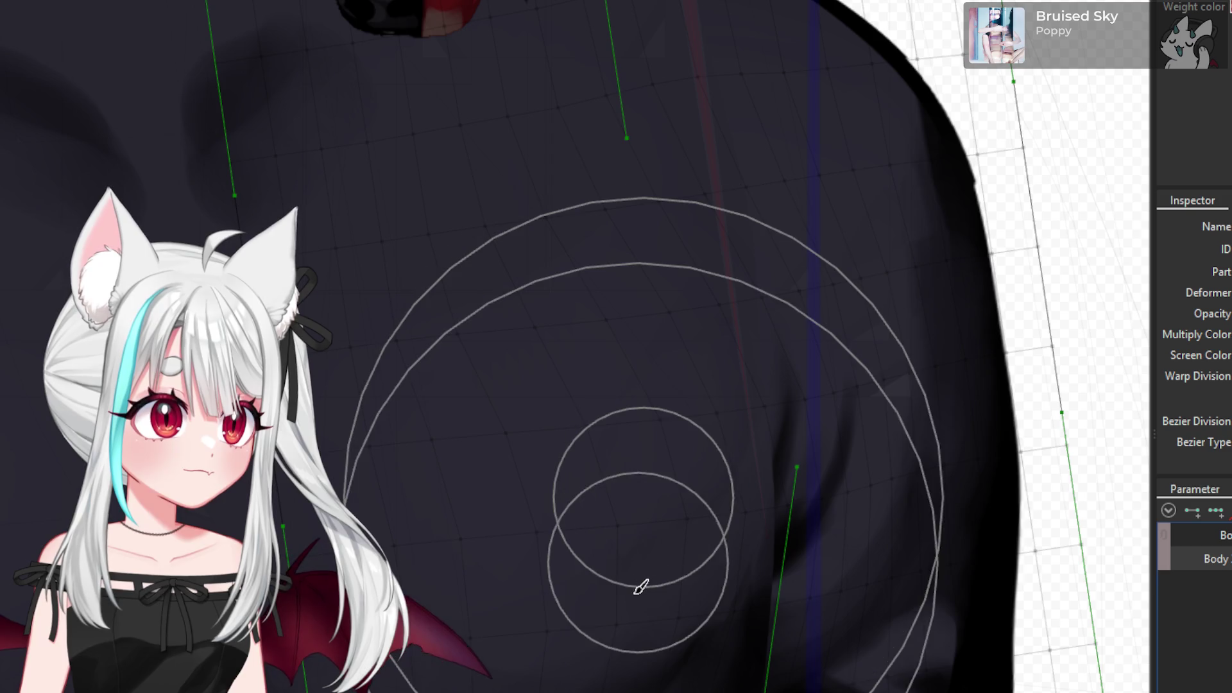
drag(664, 593, 497, 557)
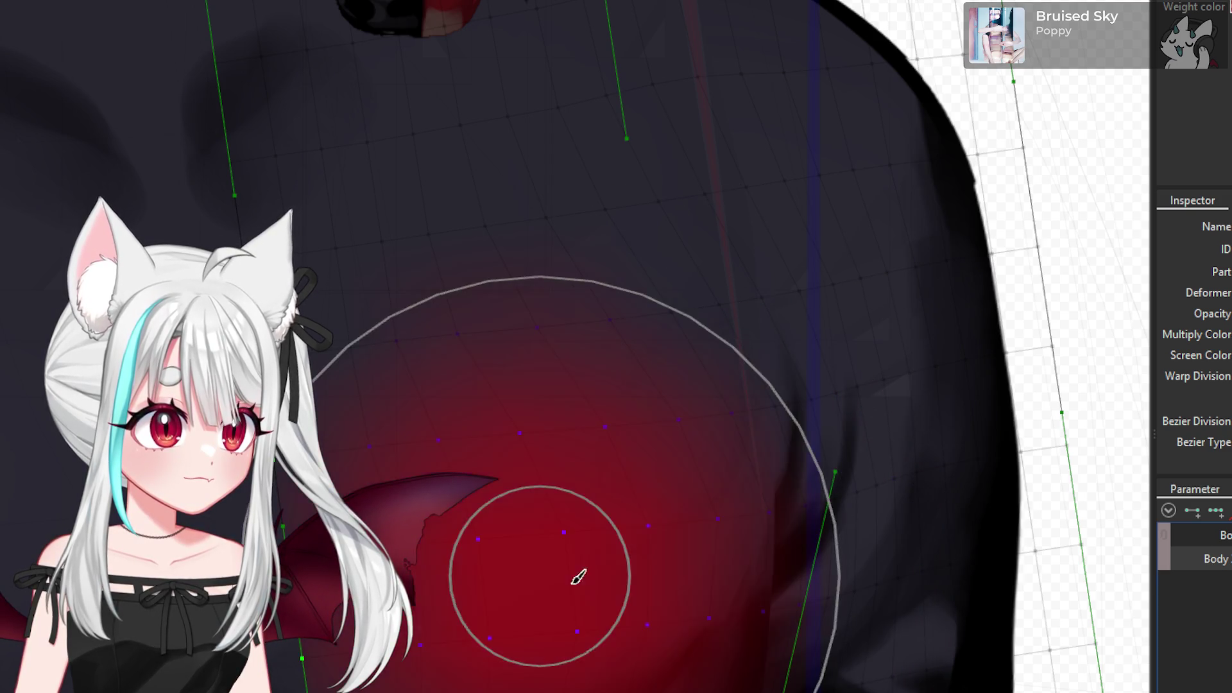
key(ctrl+z)
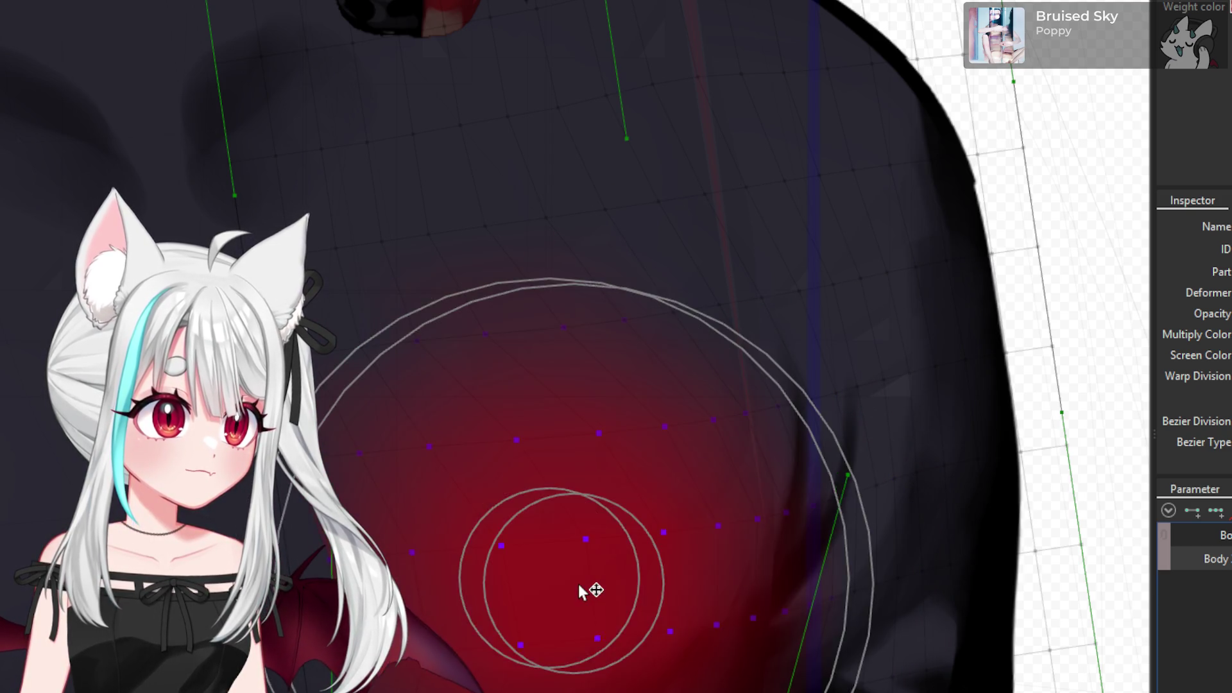
key(ctrl+z)
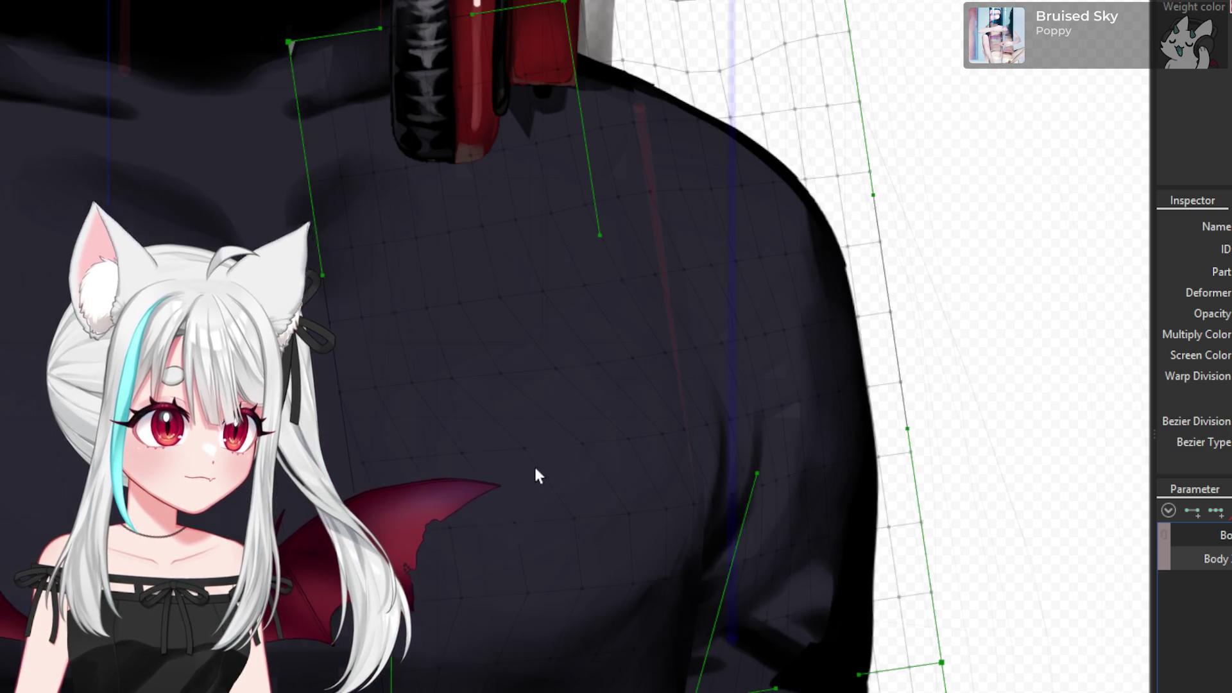
key(v)
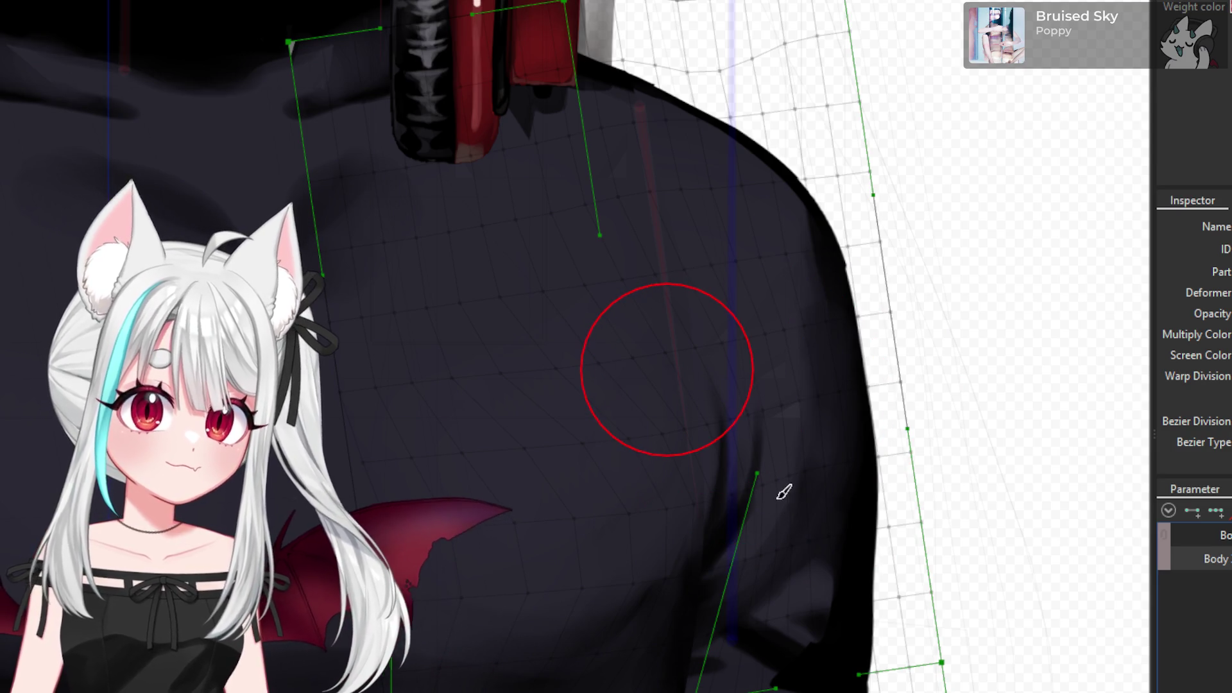
- Paint weight onto the sleeve vertices, sleeve seam, shoulder and sleeve edge
scroll(776, 498, up, 3)
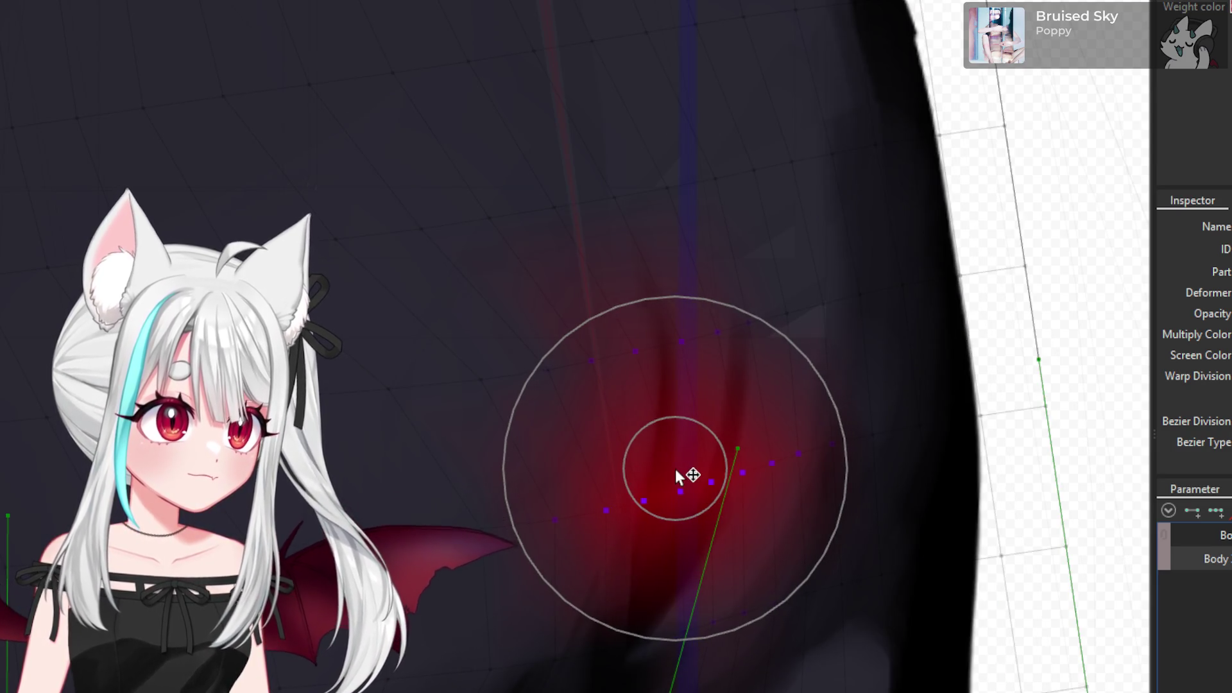
drag(679, 181, 700, 182)
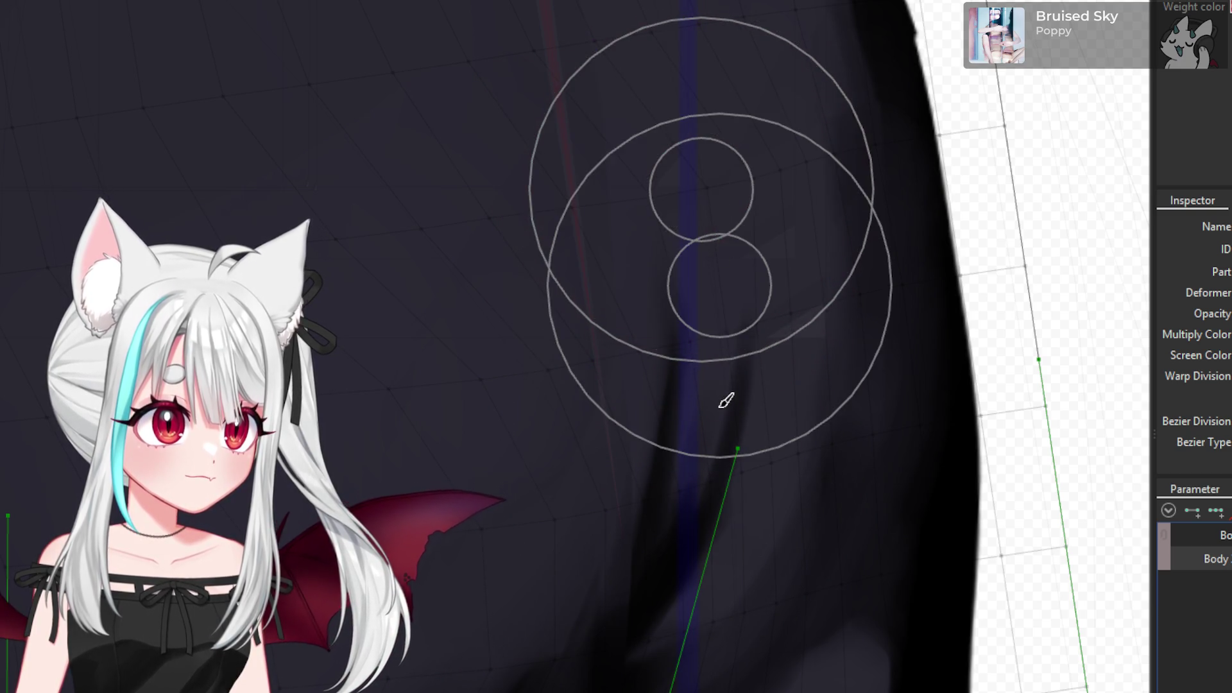
click(713, 429)
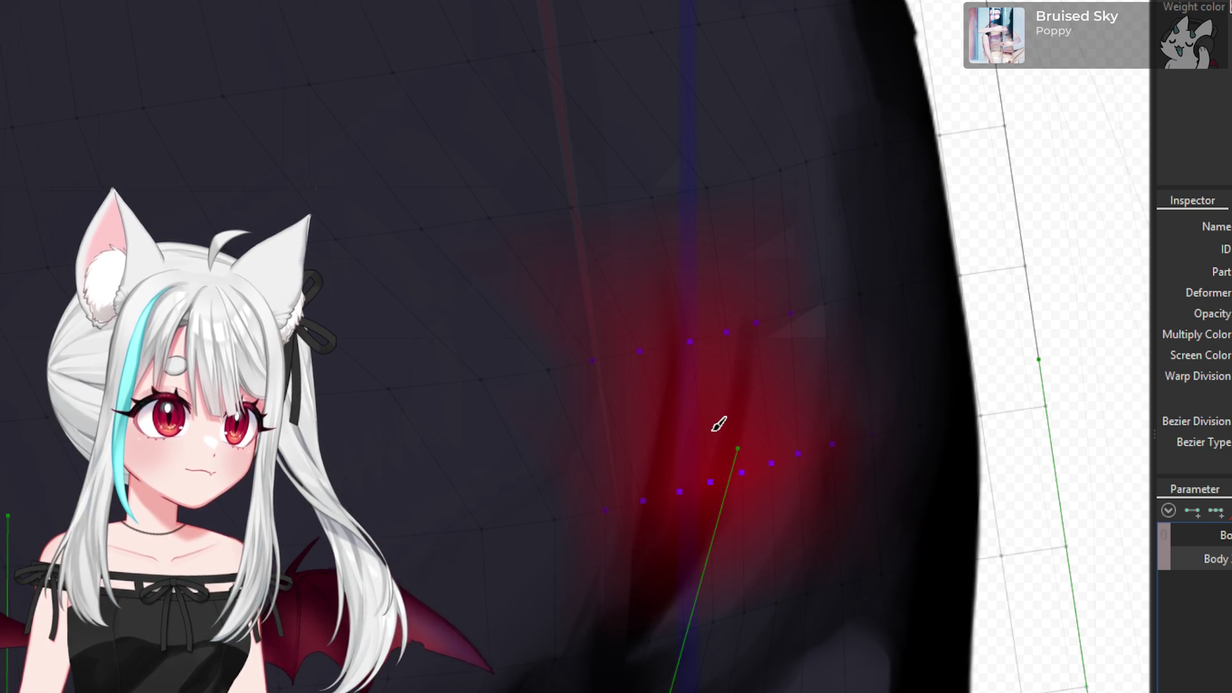
click(723, 394)
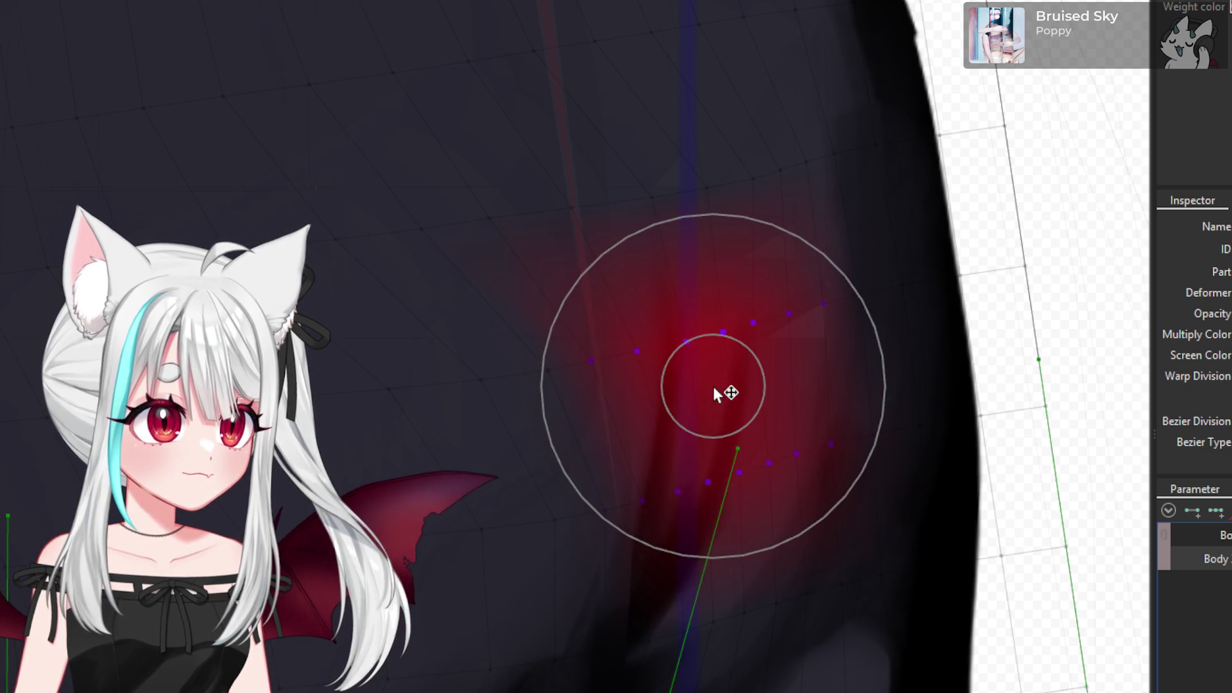
scroll(720, 380, down, 3)
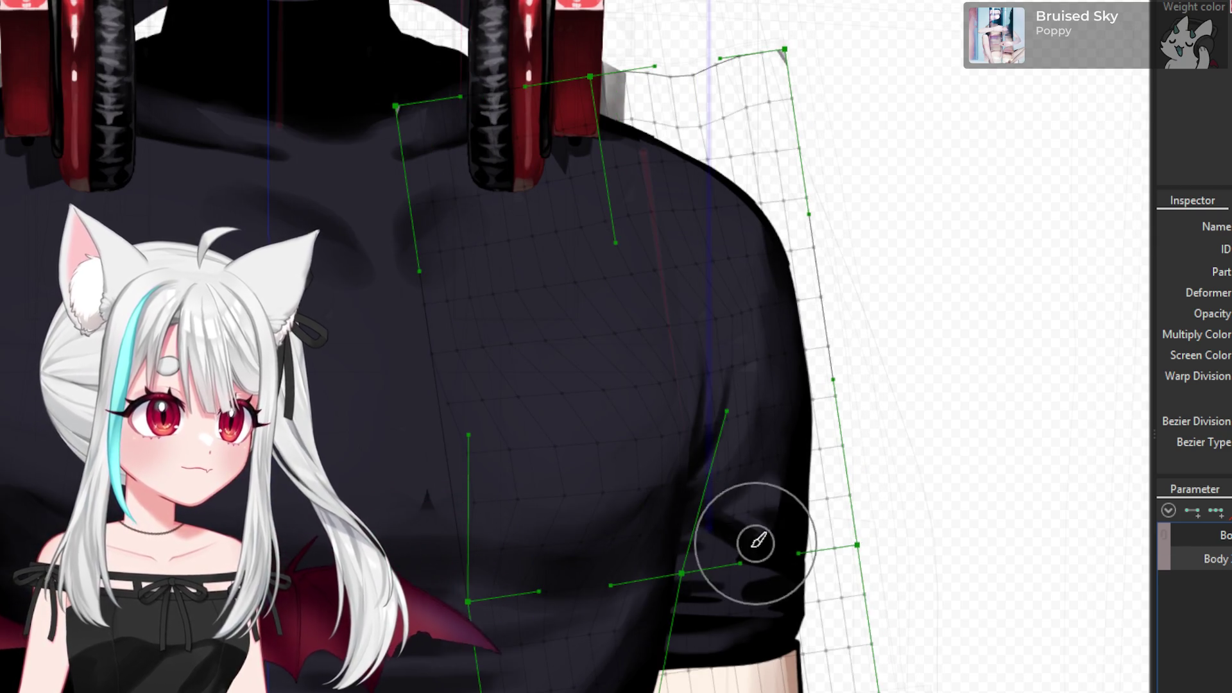
scroll(760, 541, up, 2)
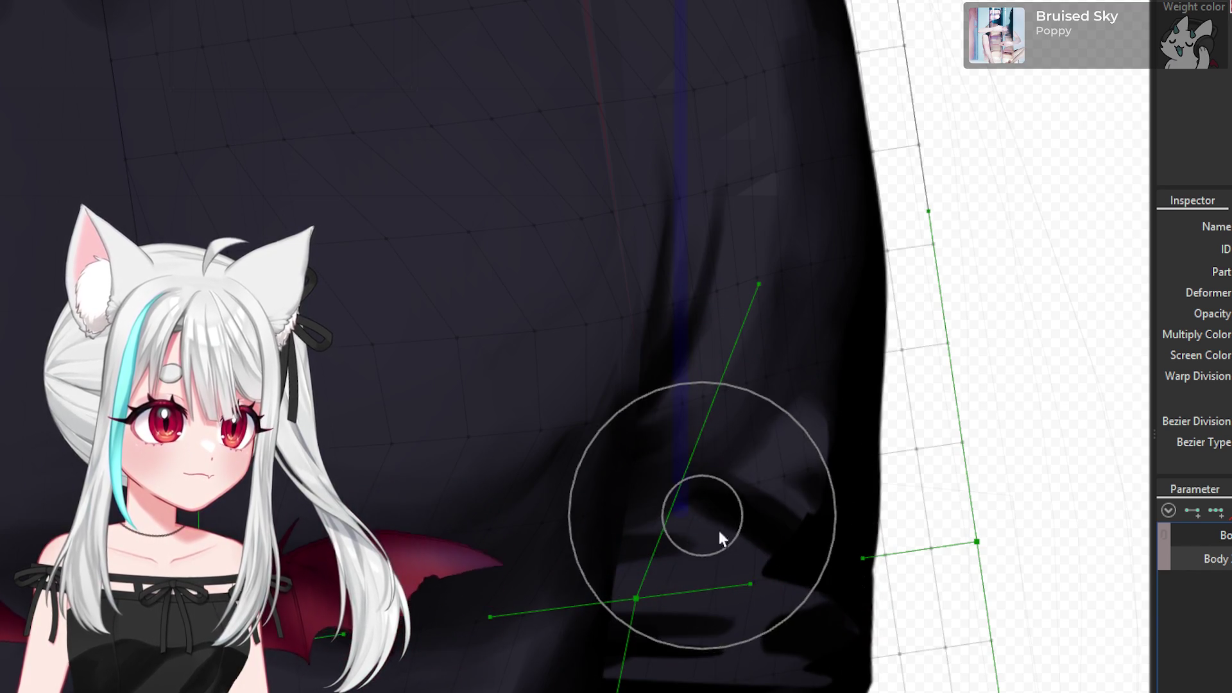
scroll(722, 522, down, 3)
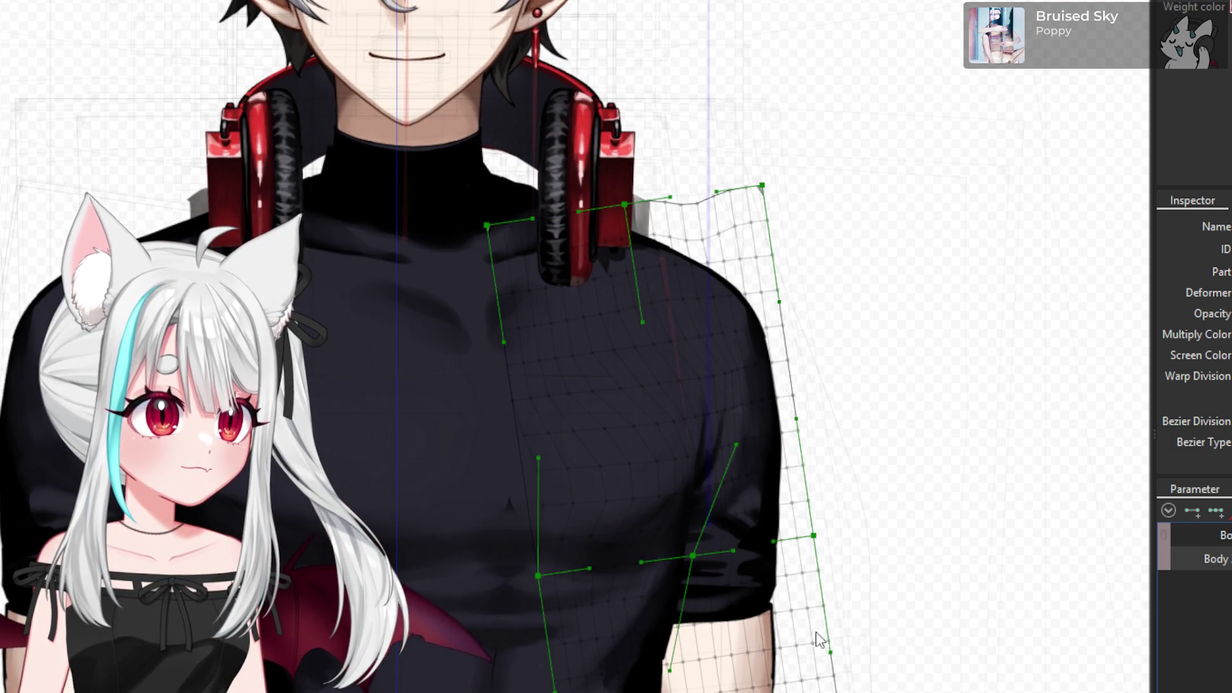
scroll(694, 580, up, 4)
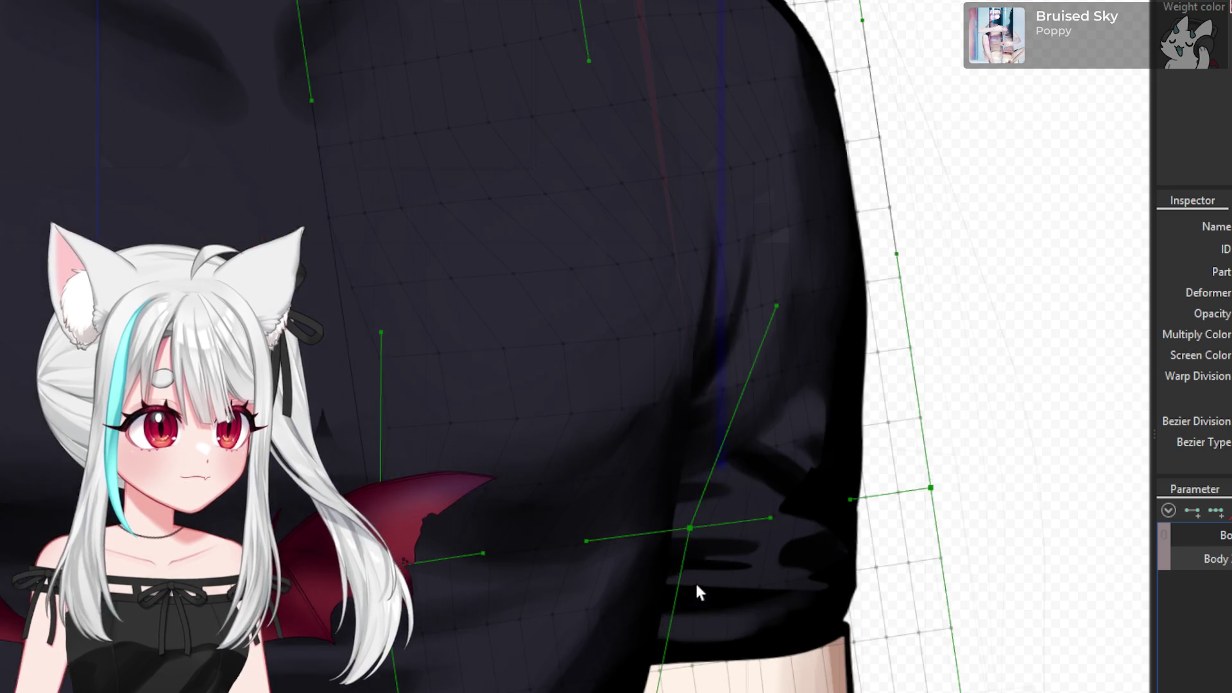
click(681, 581)
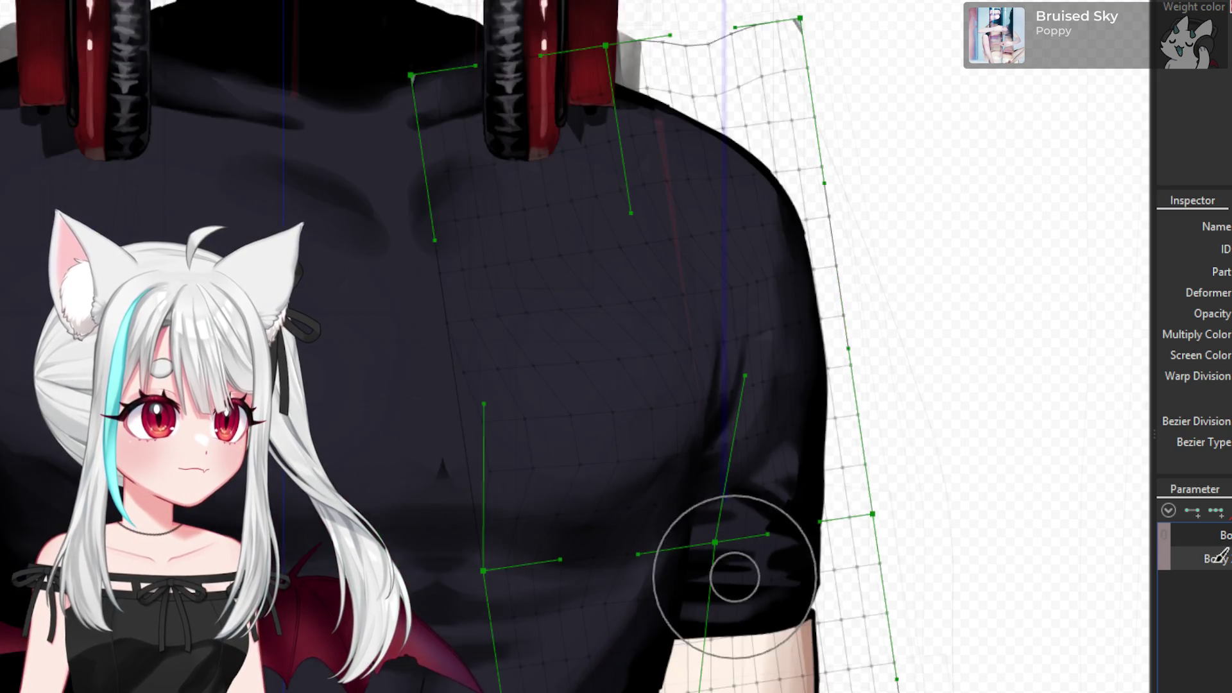
scroll(691, 584, down, 3)
scroll(734, 569, down, 2)
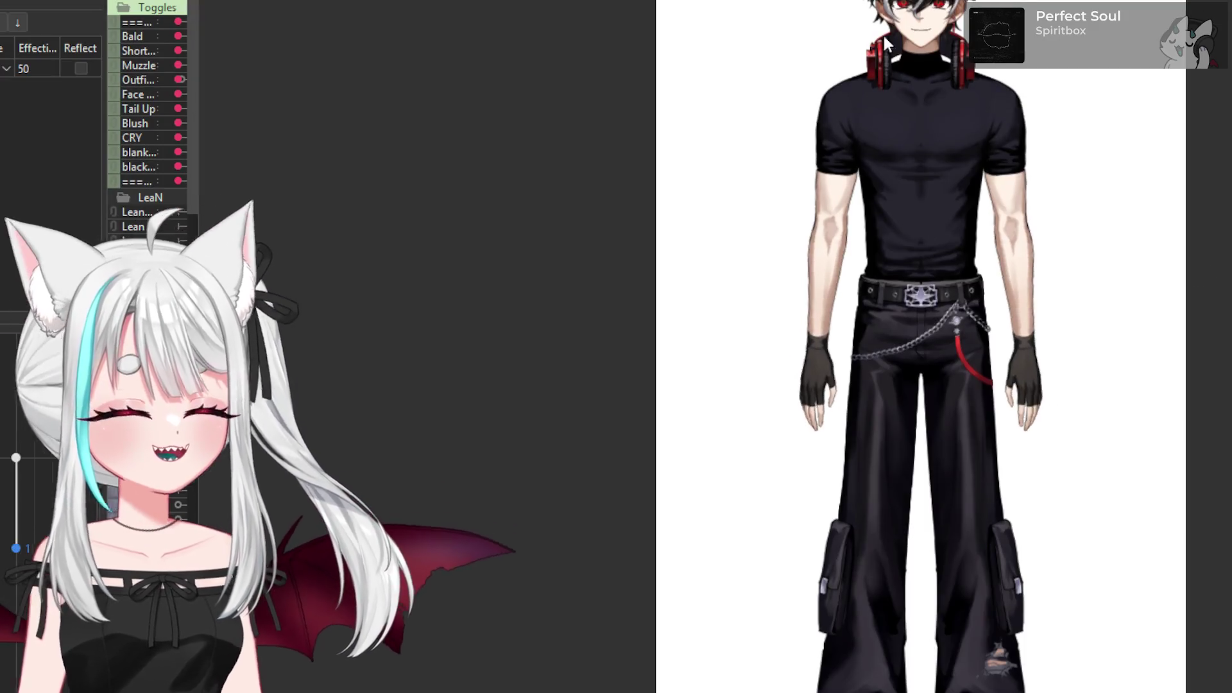
scroll(943, 226, up, 6)
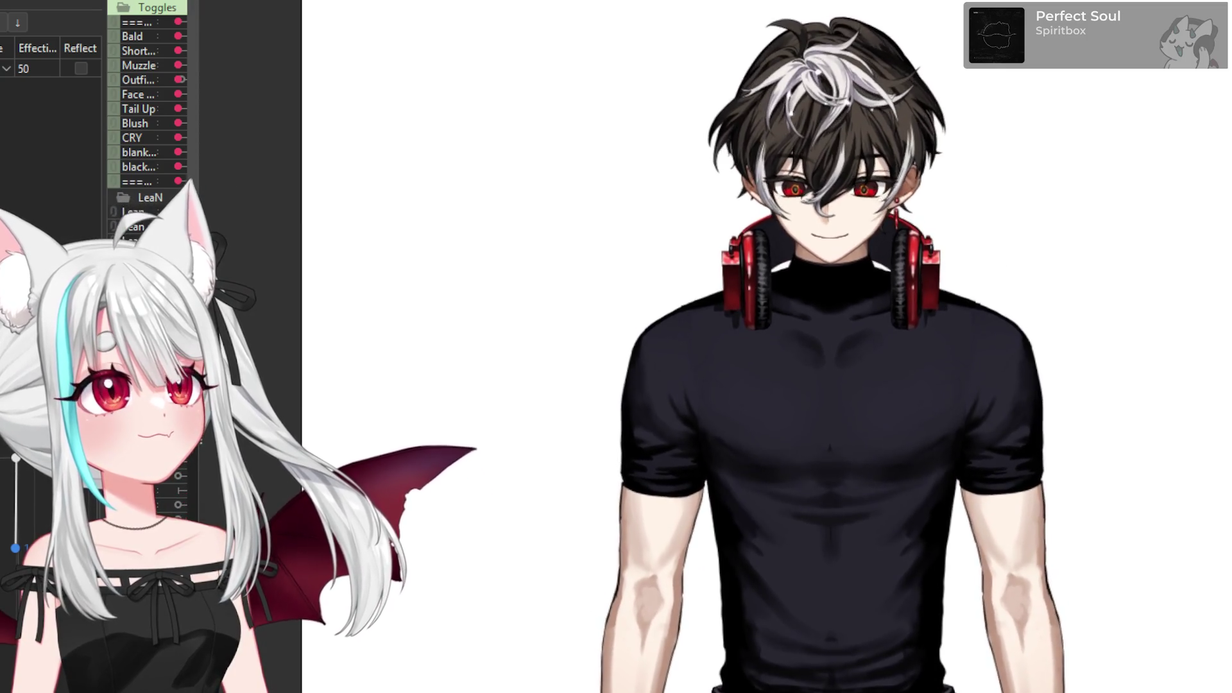
scroll(898, 488, down, 4)
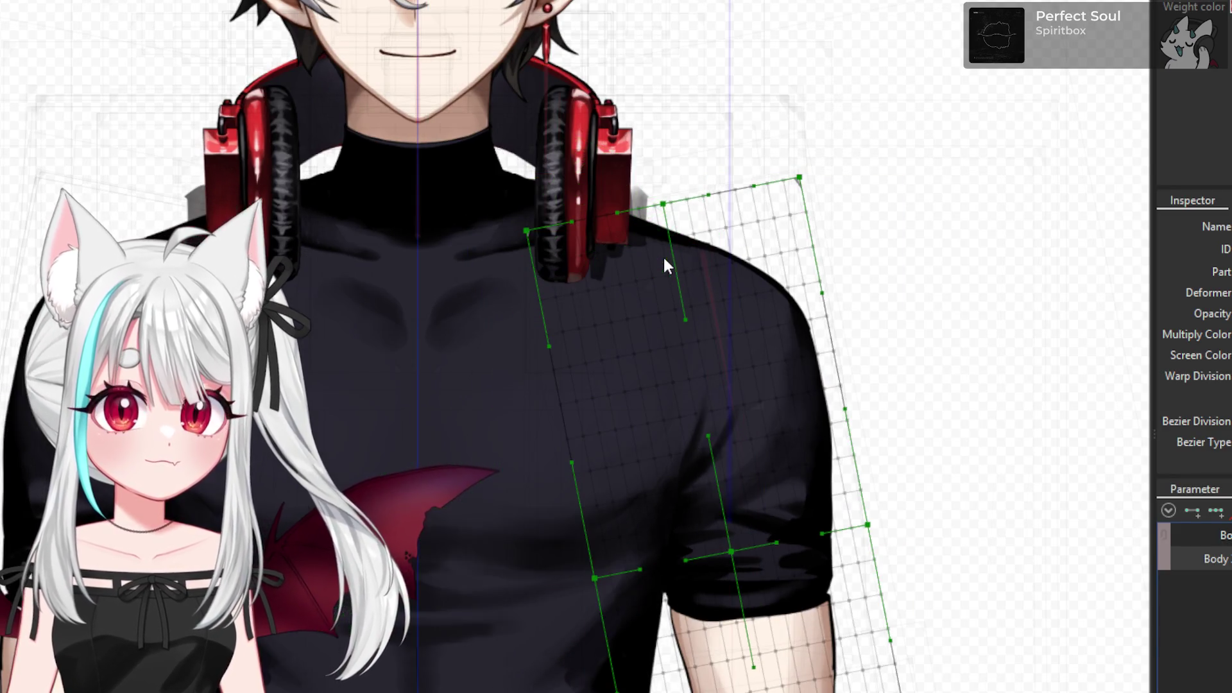
- Show the arm deformer's transform box, then save the model with Ctrl+S
scroll(346, 314, down, 5)
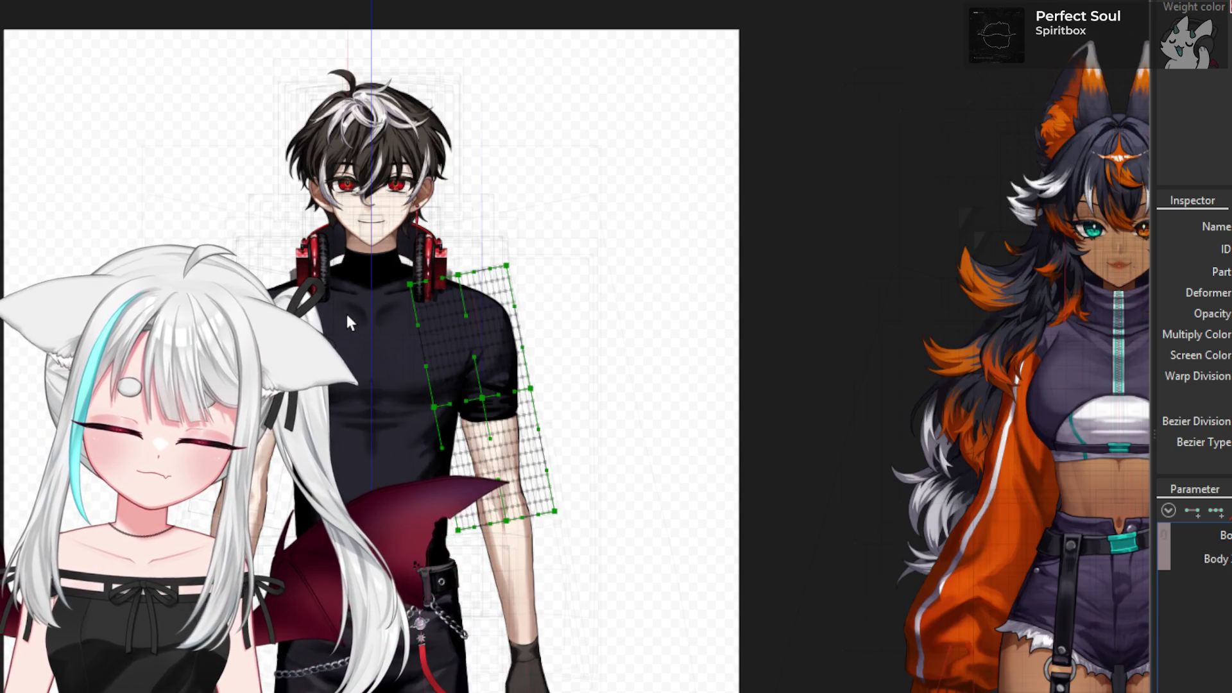
scroll(487, 393, up, 5)
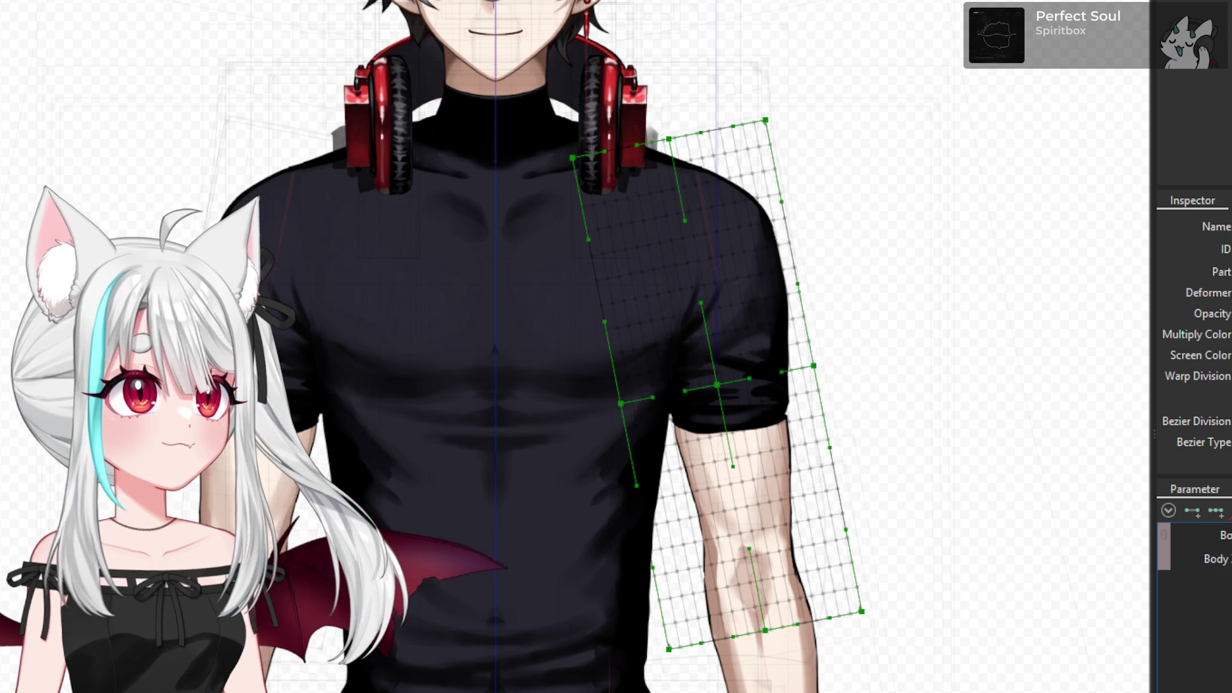
key(v)
scroll(487, 349, down, 2)
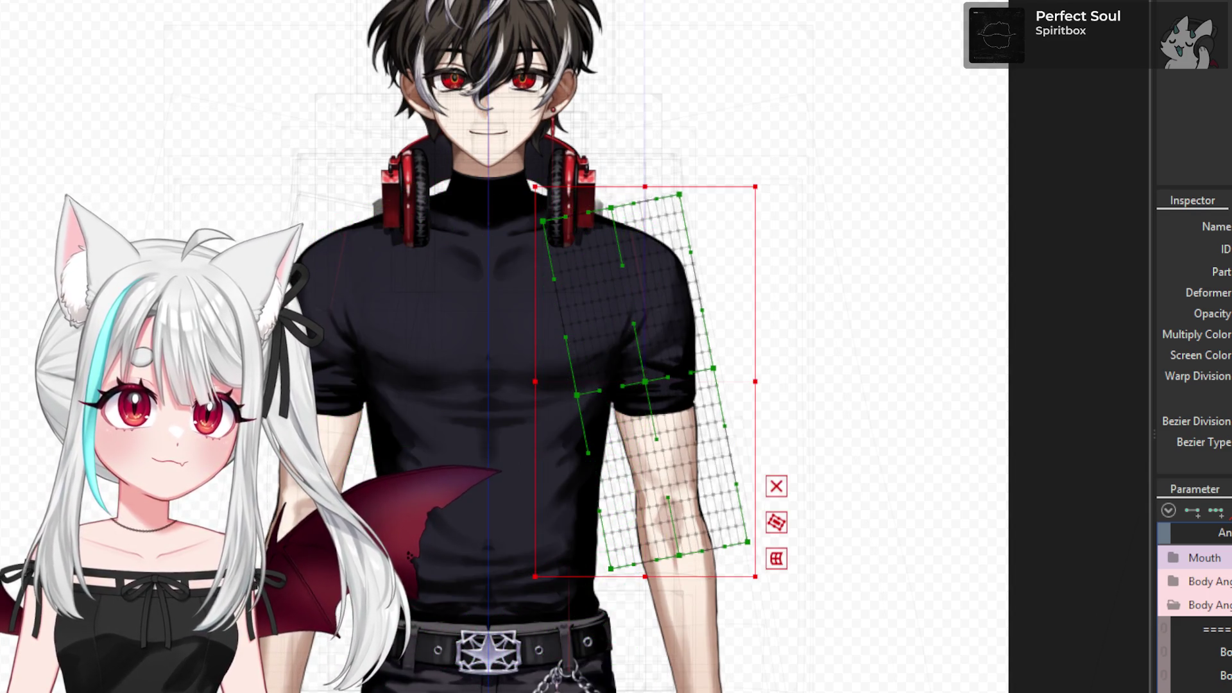
key(ctrl+s)
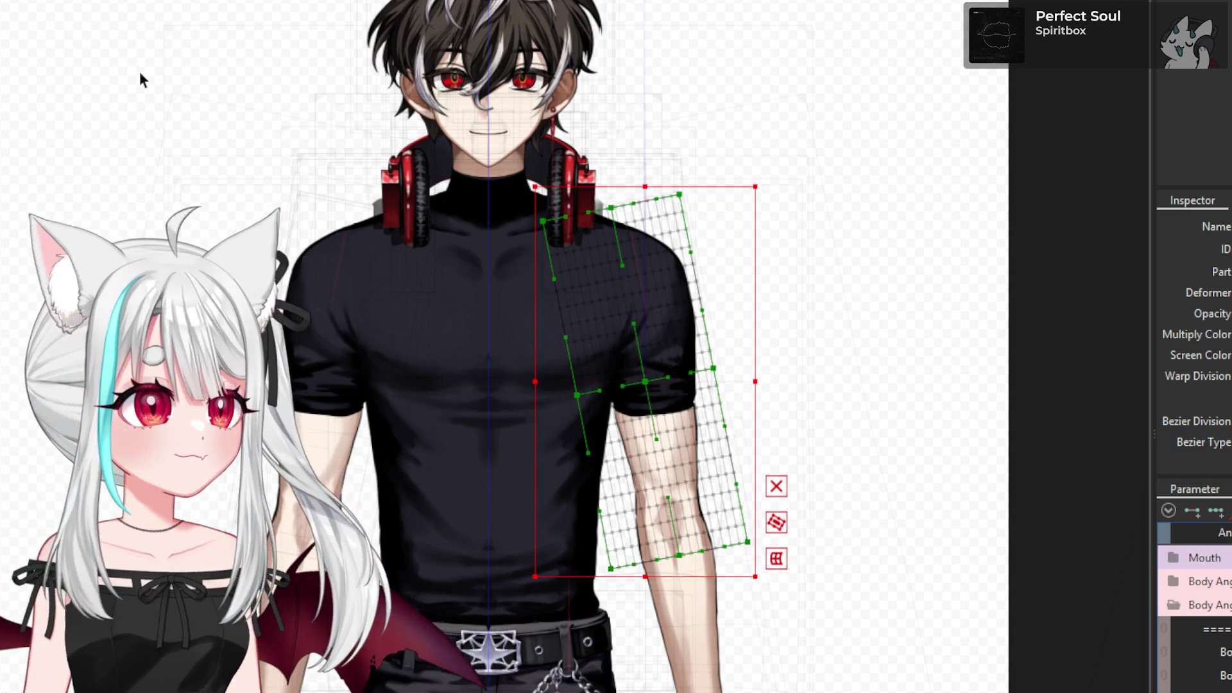
scroll(1194, 603, down, 3)
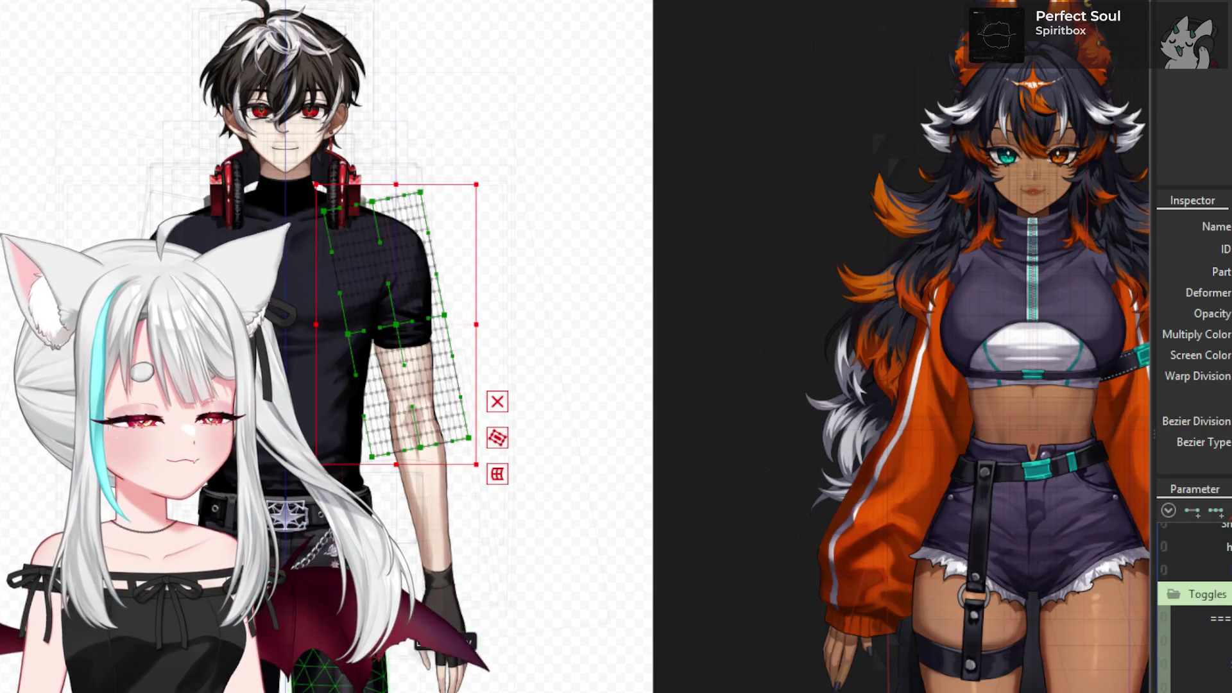
- Scroll the Parameter panel to the Toggles folder and save the model with Ctrl+S
scroll(1194, 603, up, 1)
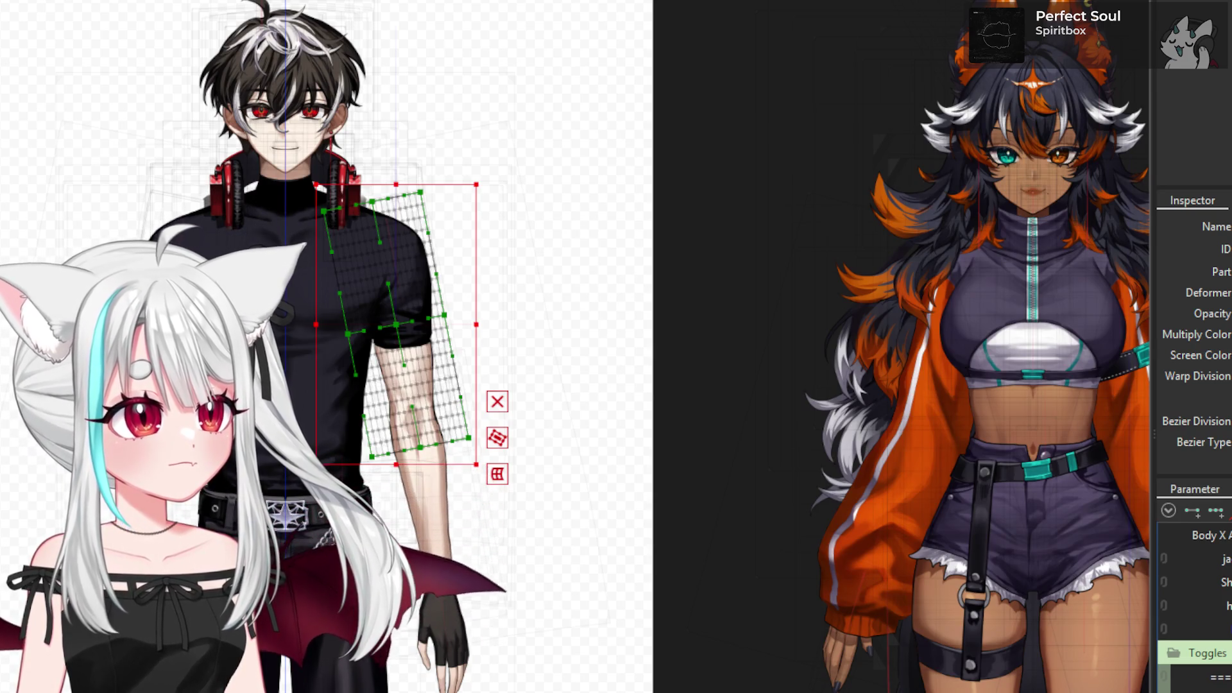
scroll(1193, 603, down, 1)
scroll(1193, 603, down, 1)
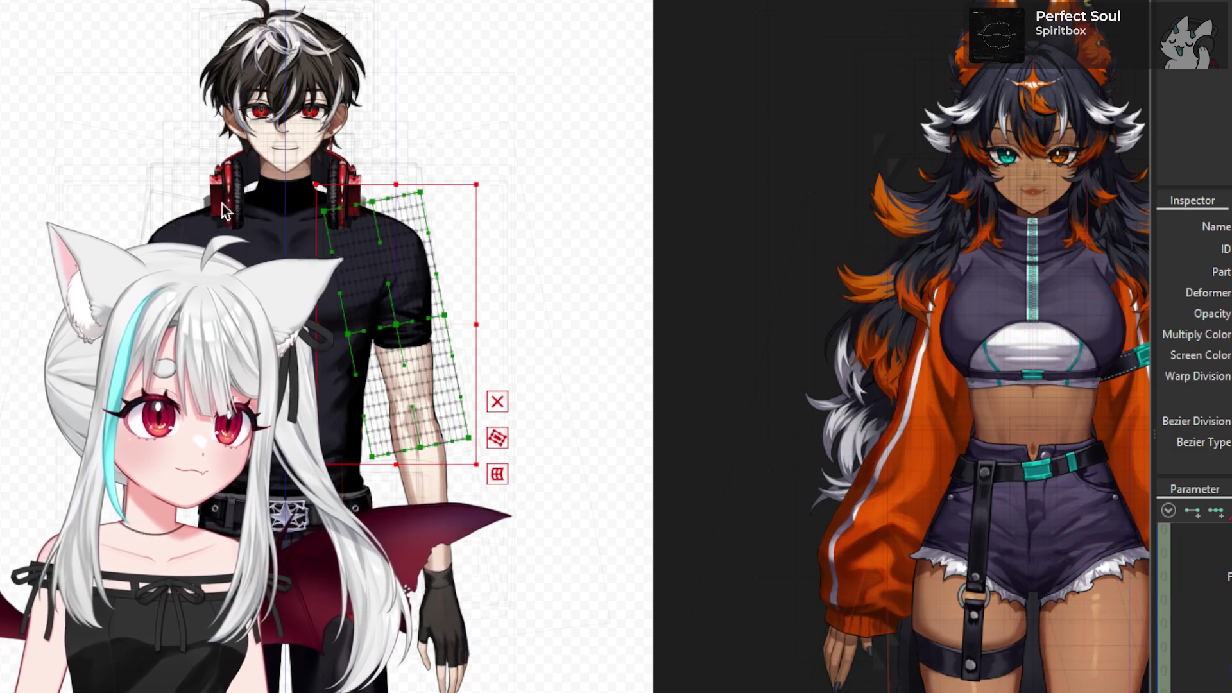
key(ctrl+s)
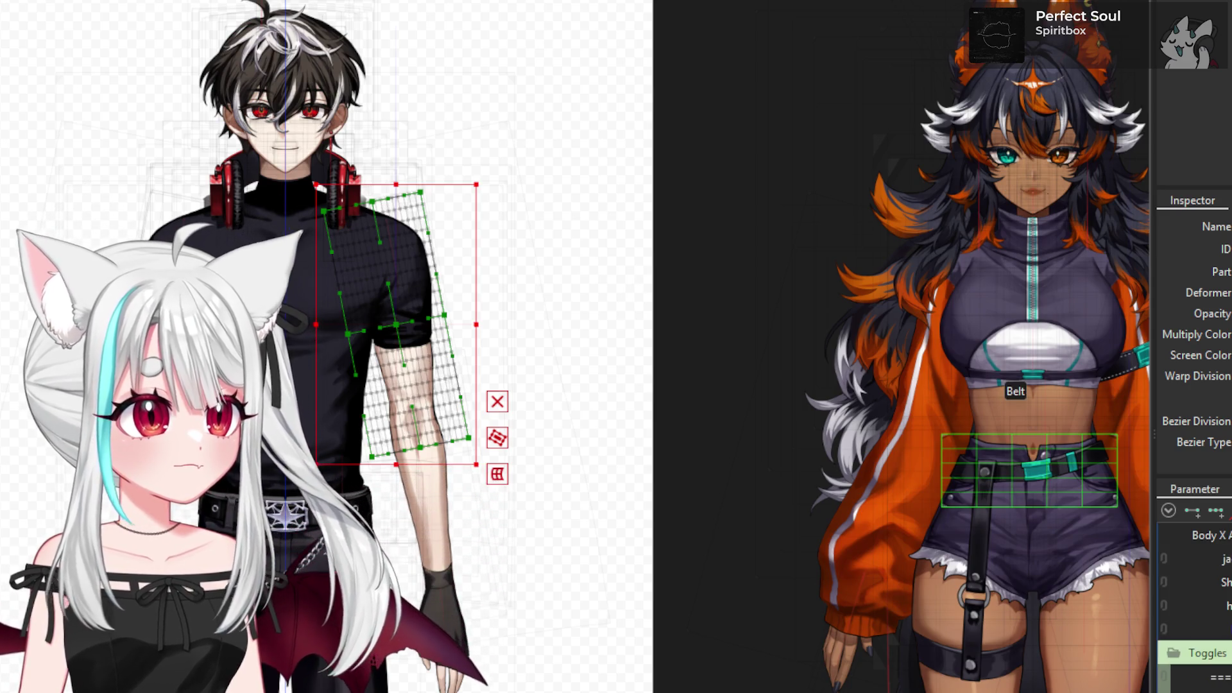
- Change the jacket on/off parameter's default value in Edit Parameter
double_click(1197, 558)
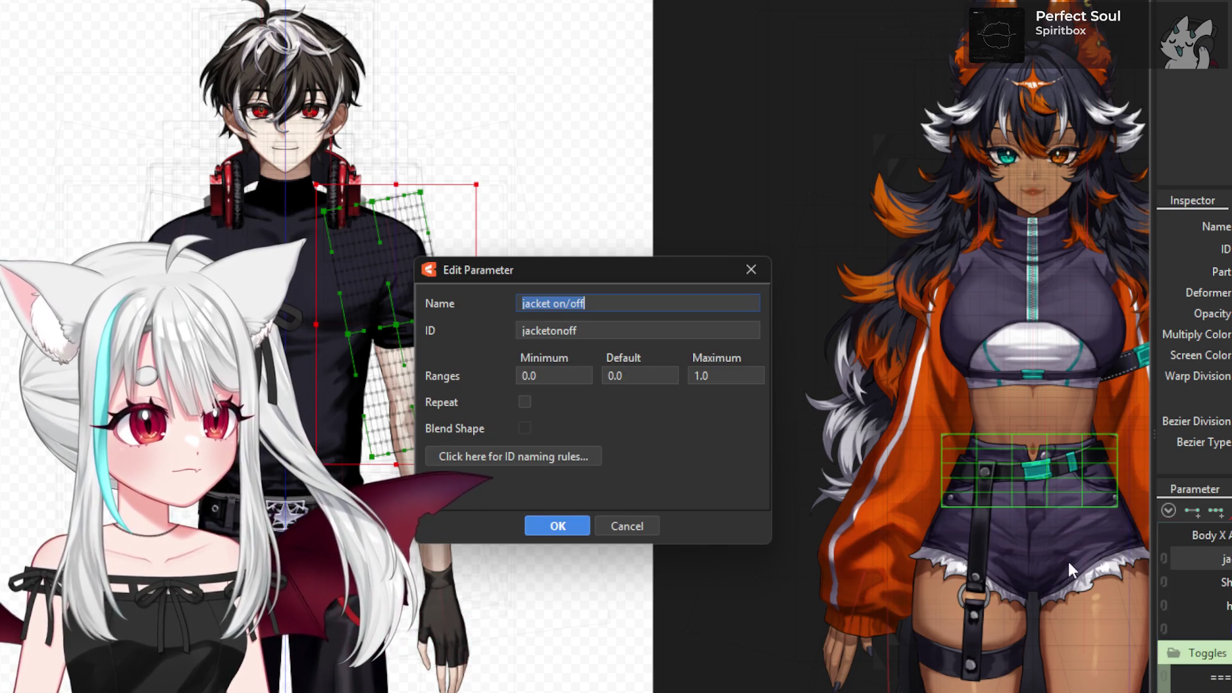
click(635, 382)
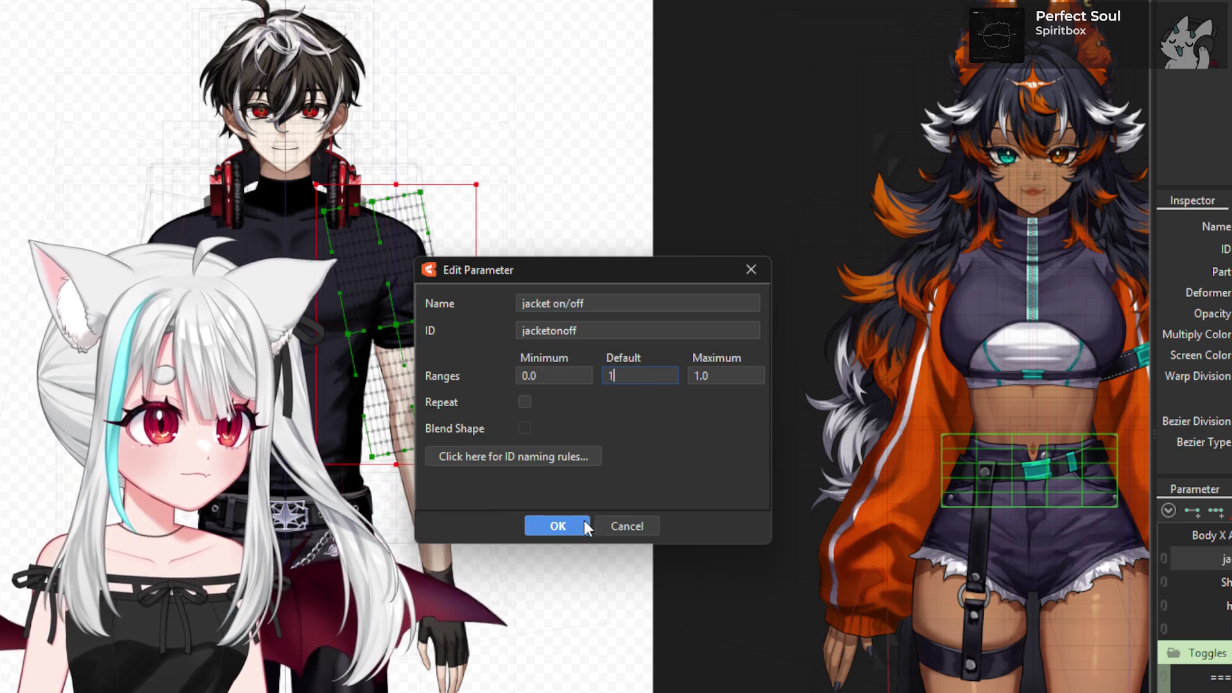
click(560, 523)
- Change the Shirt_ON/OFF parameter's default value in Edit Parameter
double_click(1206, 582)
click(634, 377)
click(571, 521)
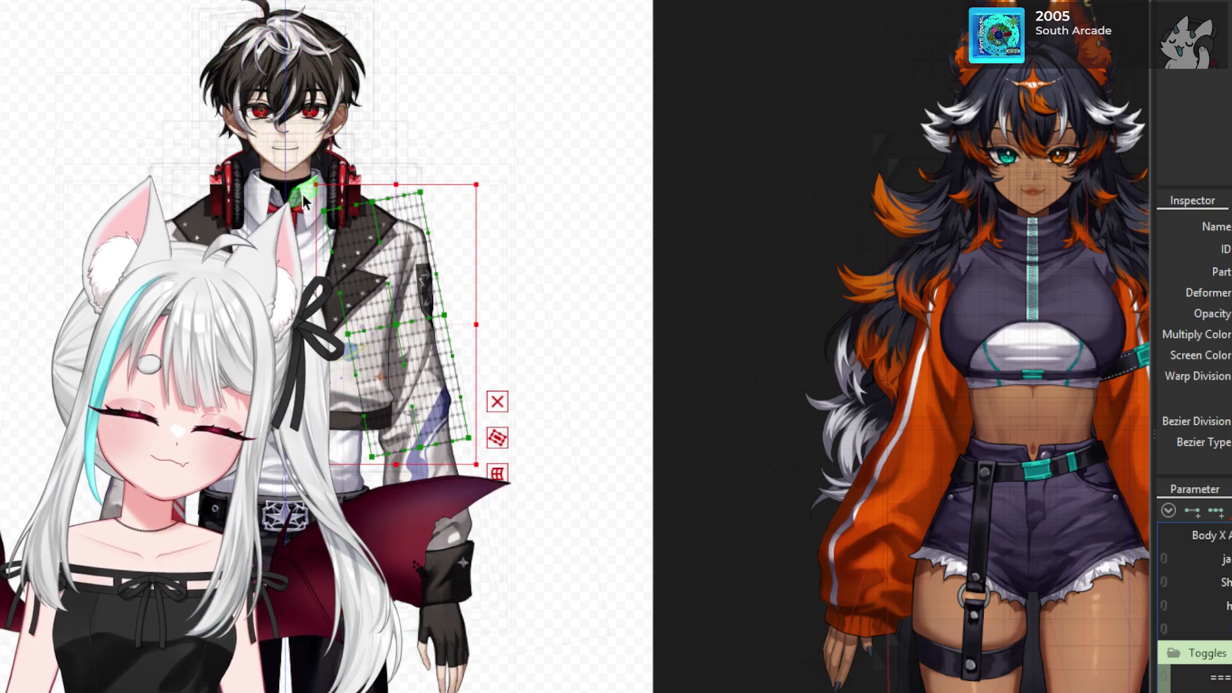
scroll(322, 142, up, 5)
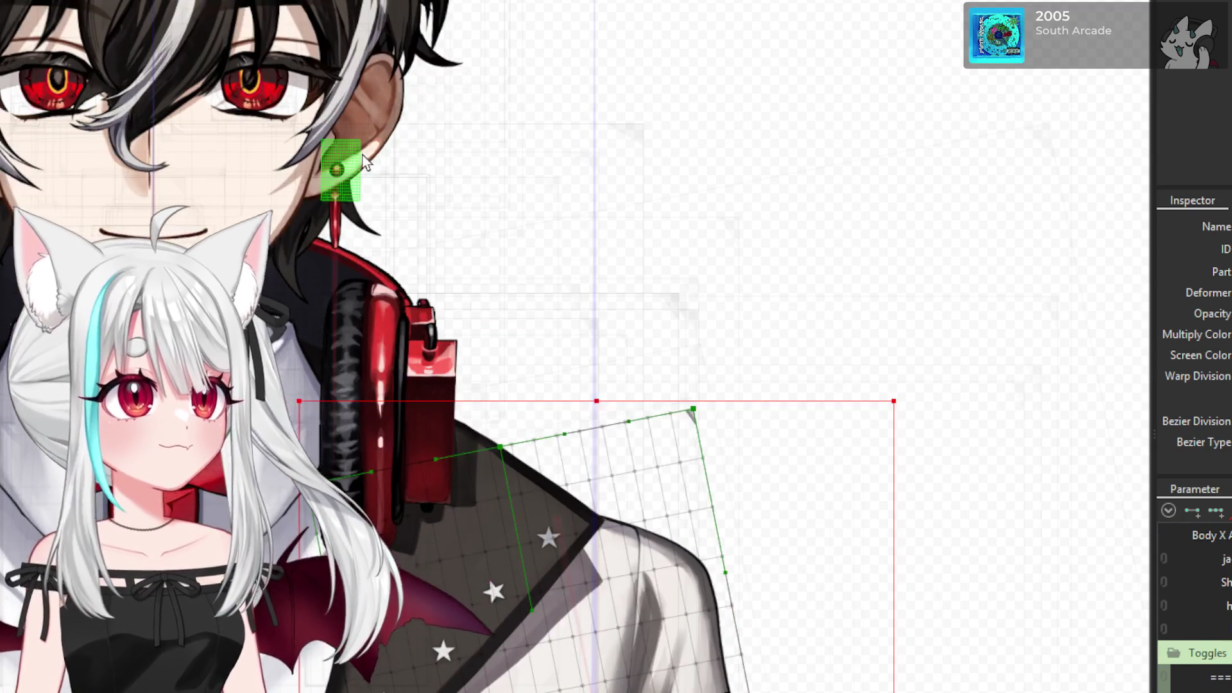
scroll(347, 256, down, 5)
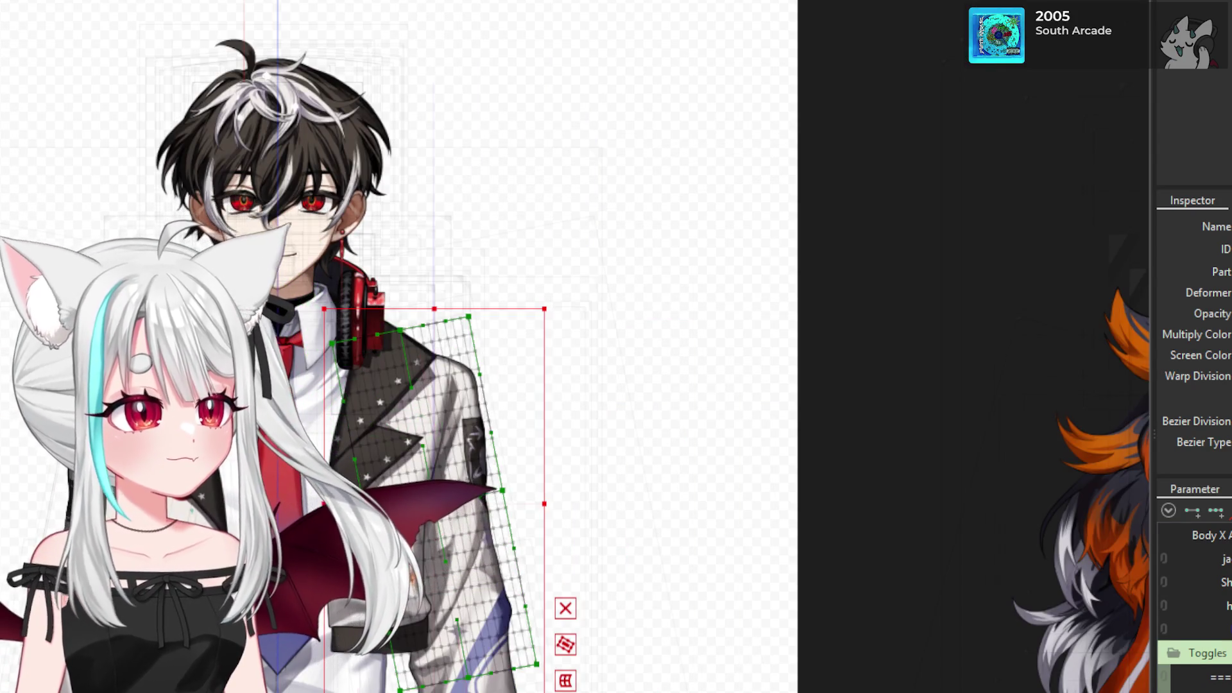
scroll(1194, 597, down, 3)
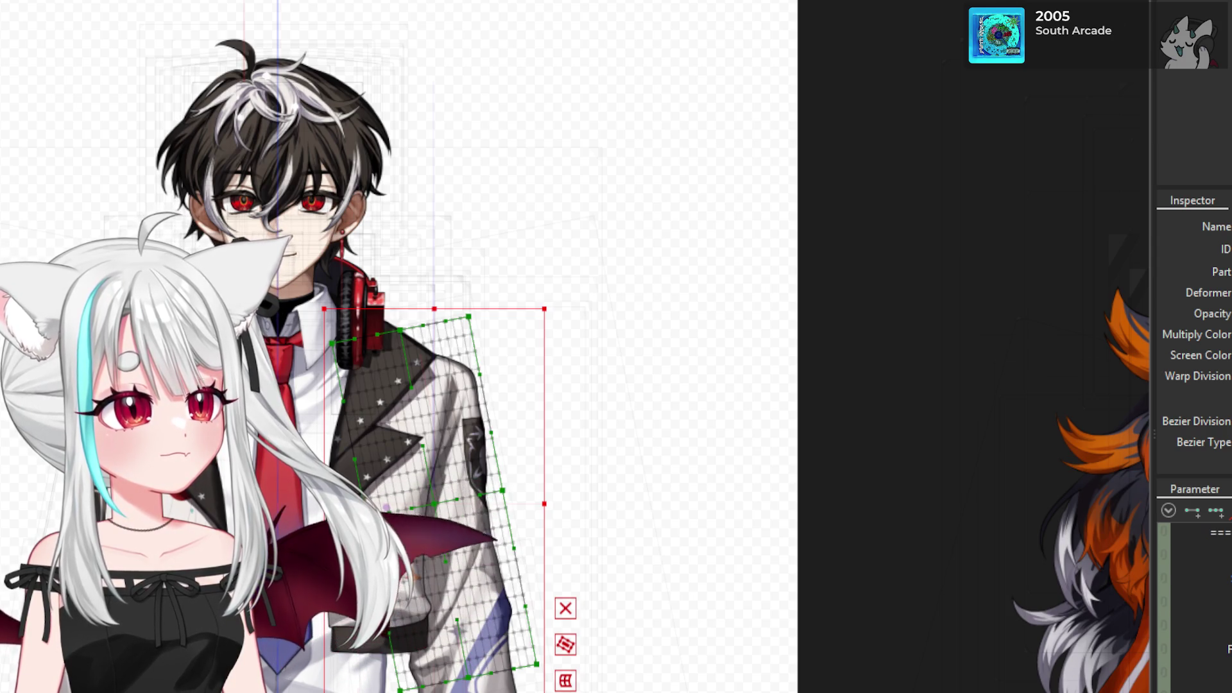
scroll(1194, 597, up, 3)
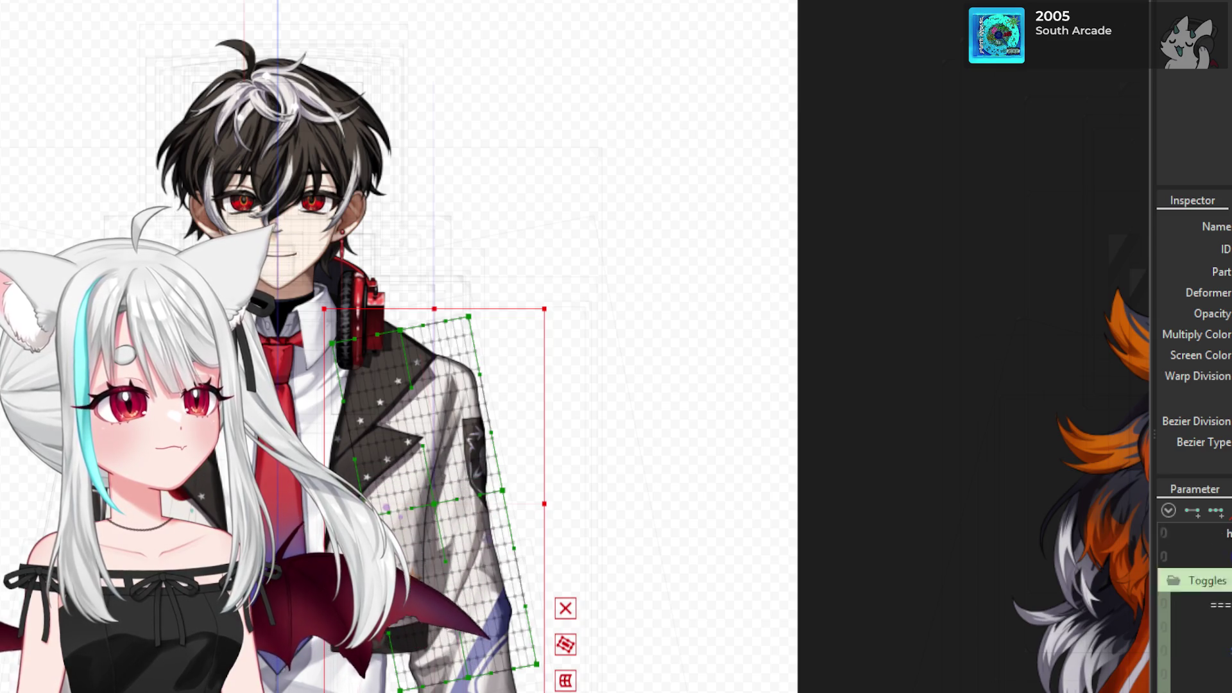
scroll(855, 583, down, 5)
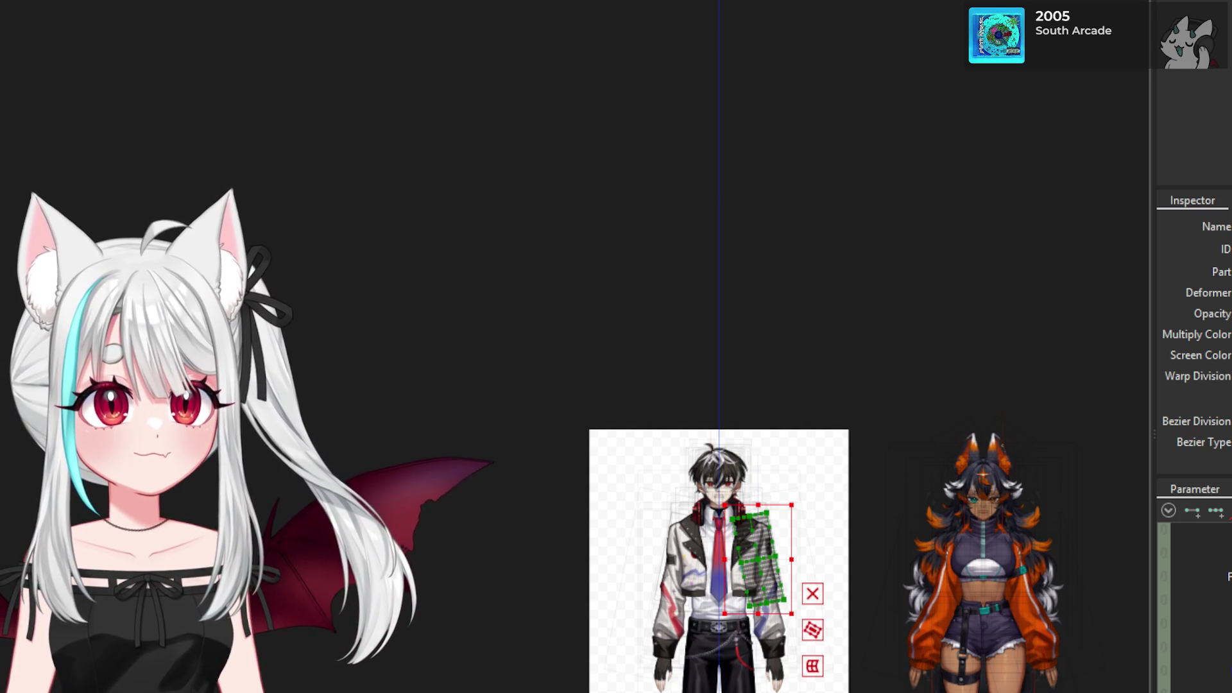
- Delete Parts40 and confirm removing all of its child elements
key(Escape)
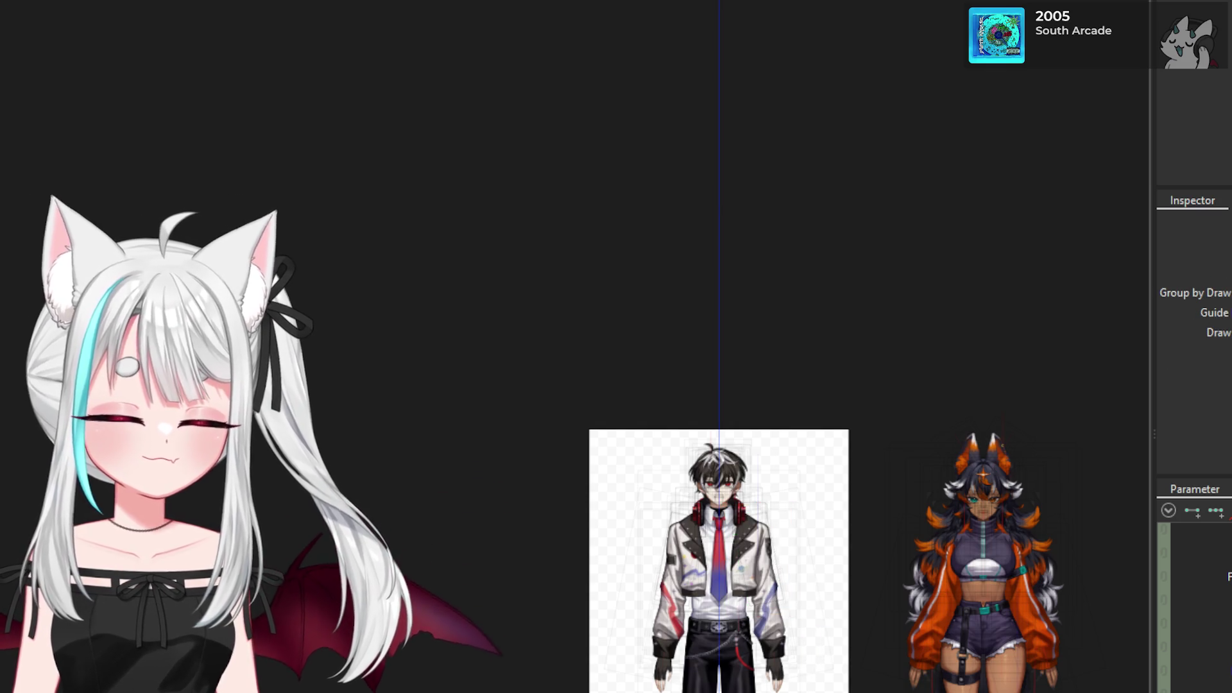
key(Delete)
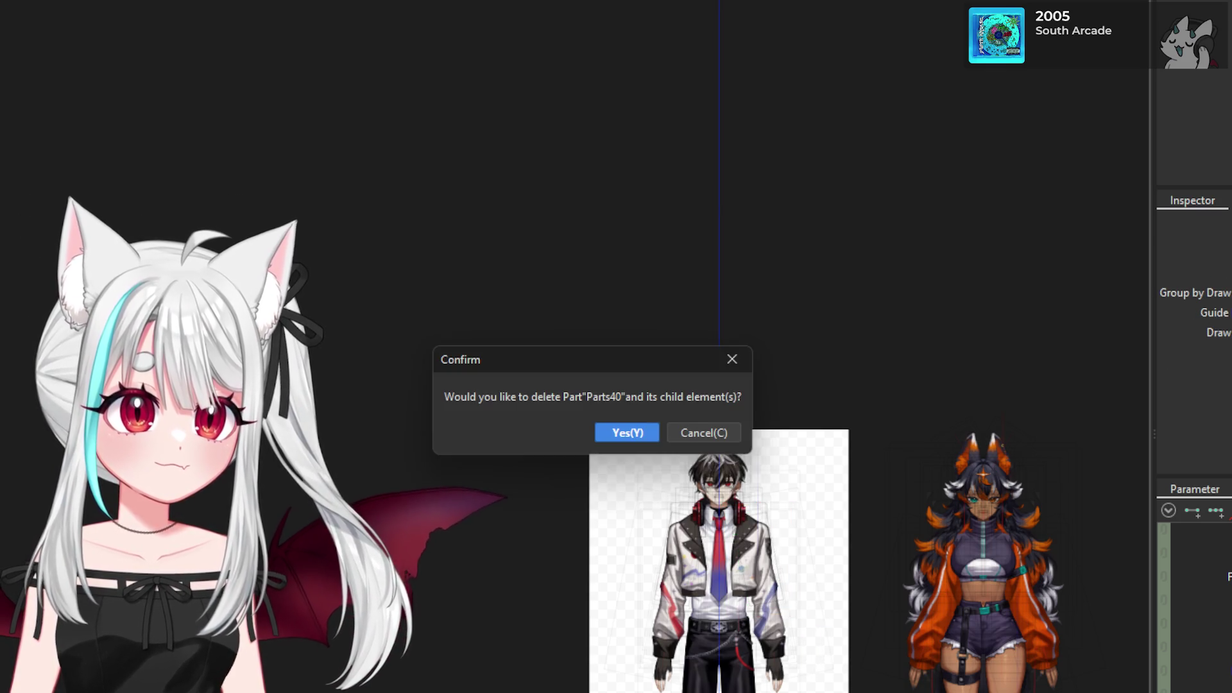
click(624, 432)
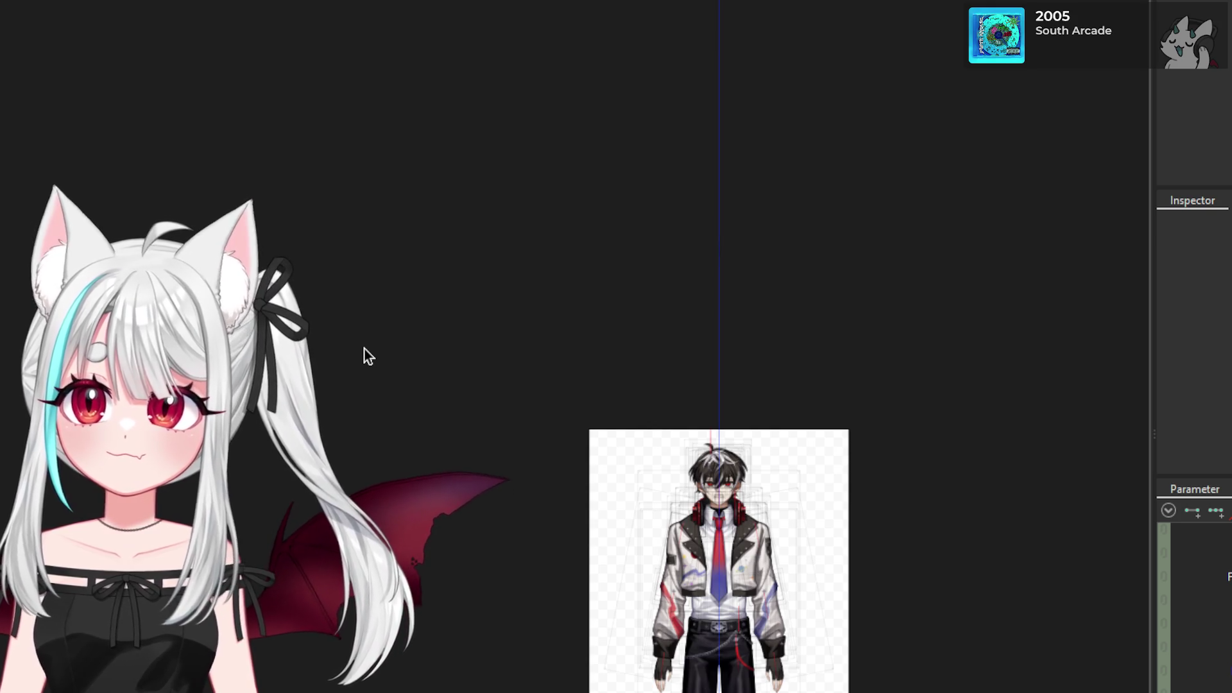
scroll(642, 514, down, 2)
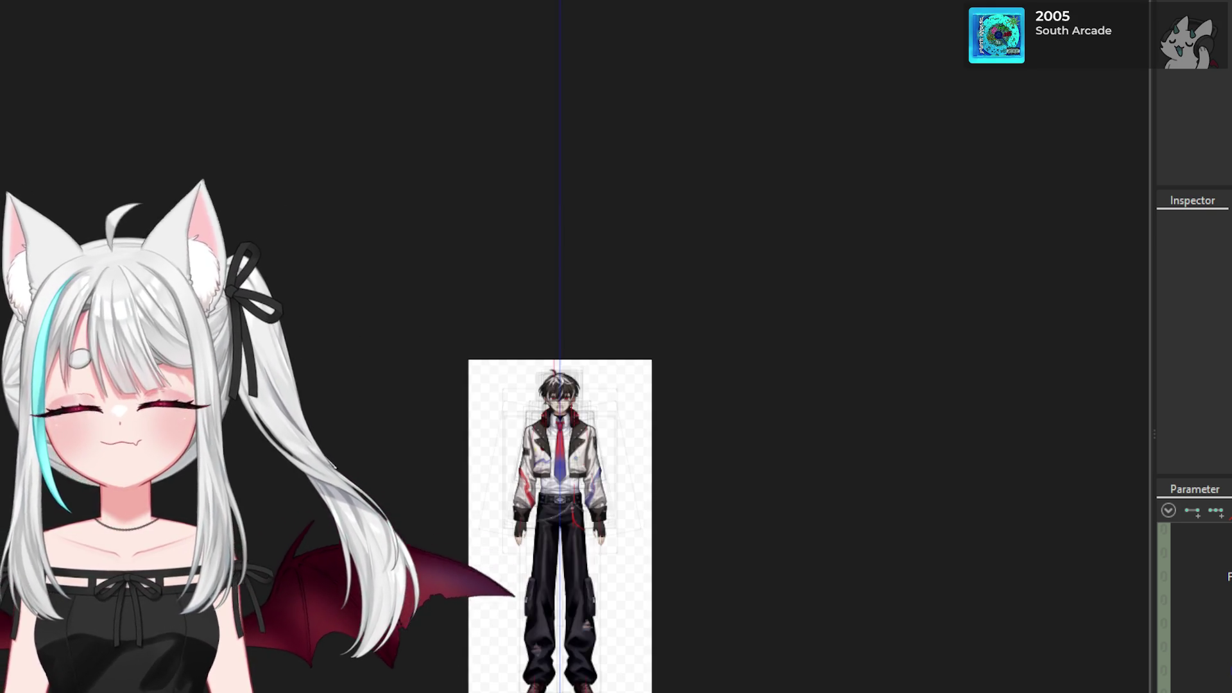
- Zoom in on the male model and save it with Ctrl+S
scroll(480, 535, up, 2)
scroll(644, 353, up, 1)
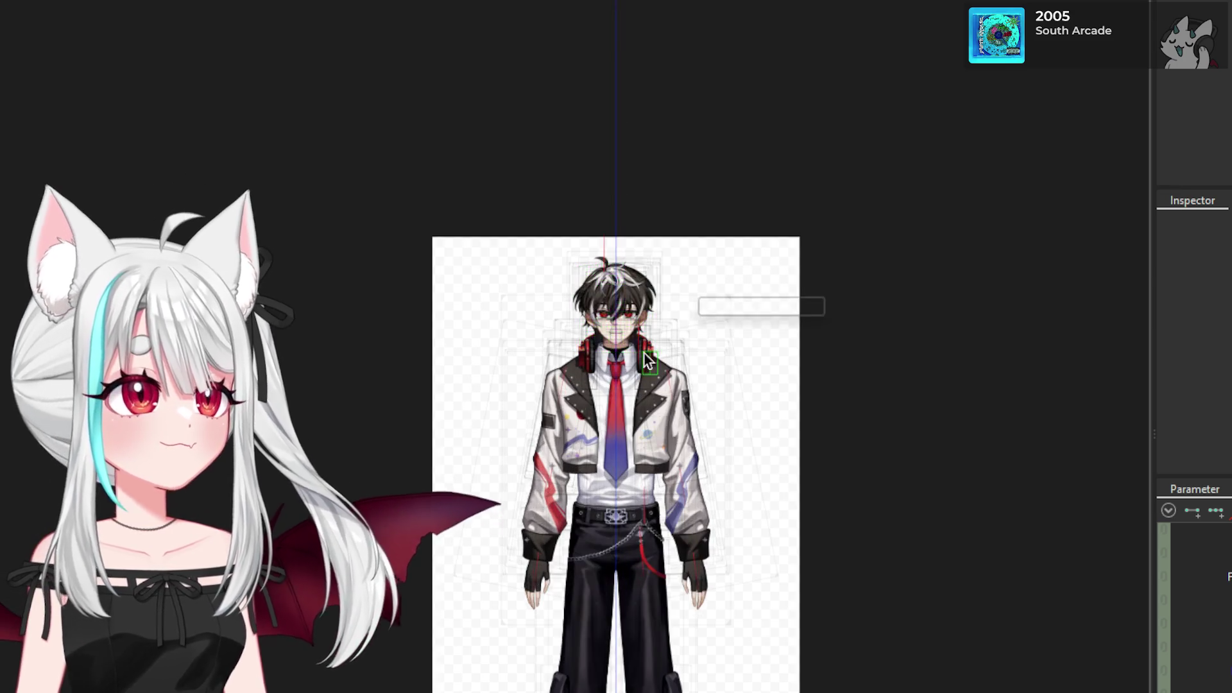
scroll(859, 424, up, 2)
scroll(712, 346, down, 1)
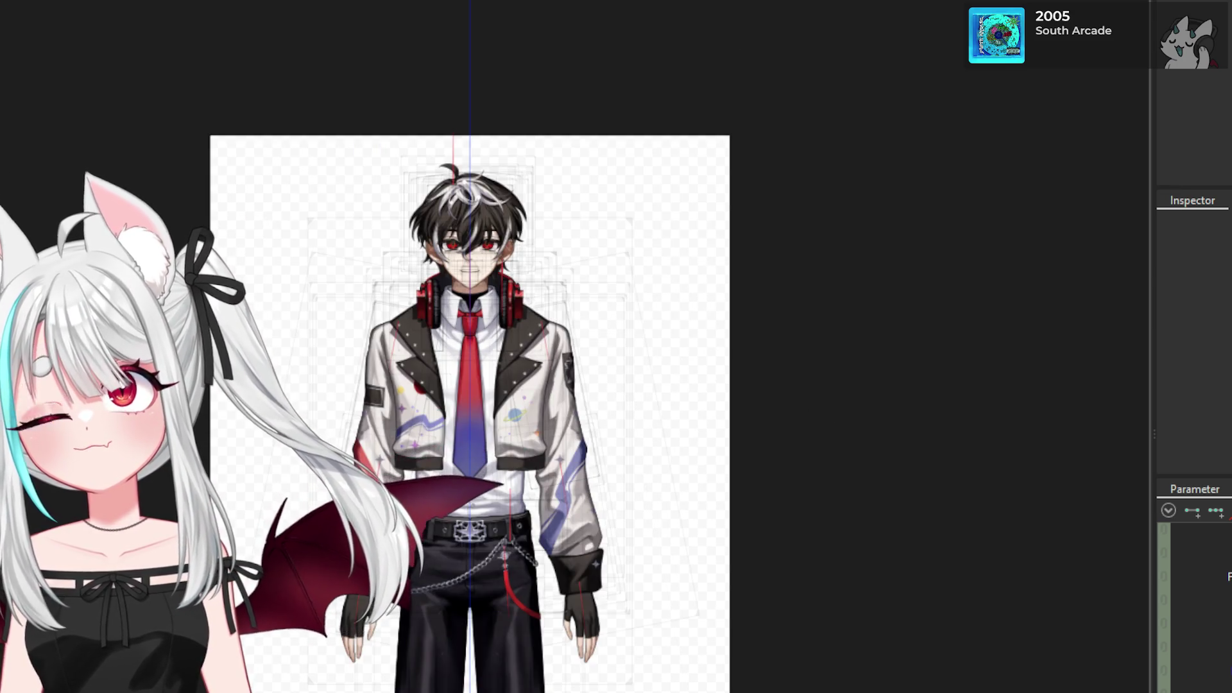
key(ctrl+s)
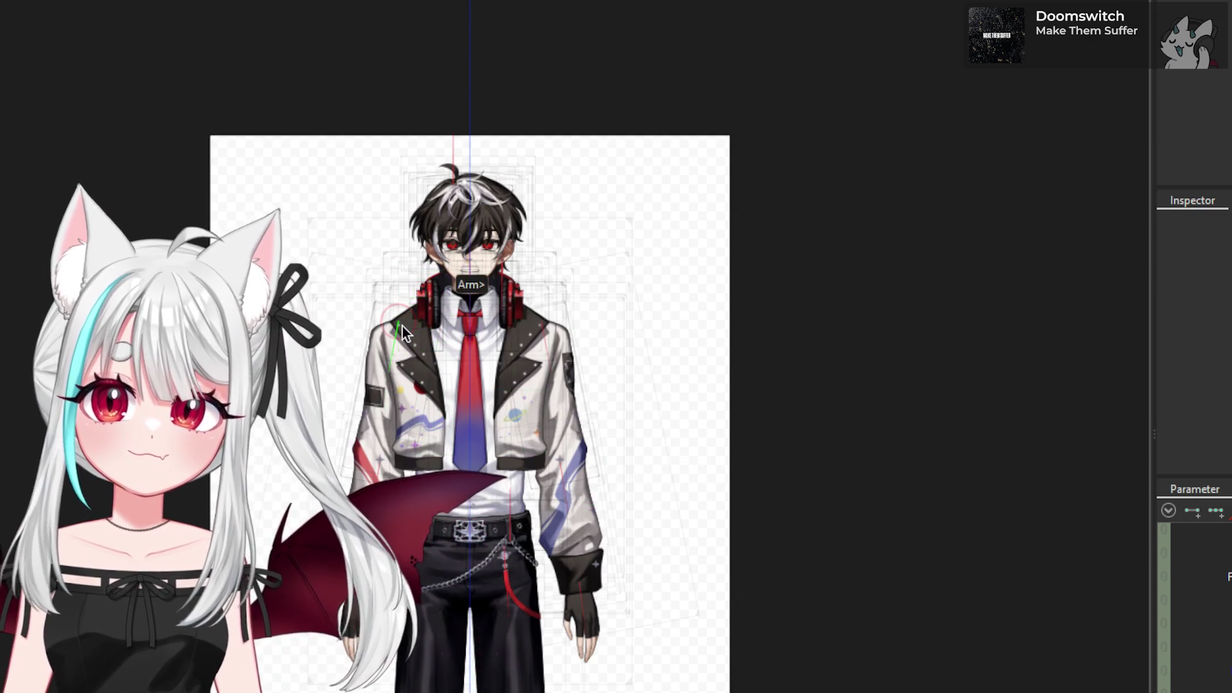
- Zoom in on the chest, select the tie ArtMesh, and save the model
scroll(452, 298, up, 2)
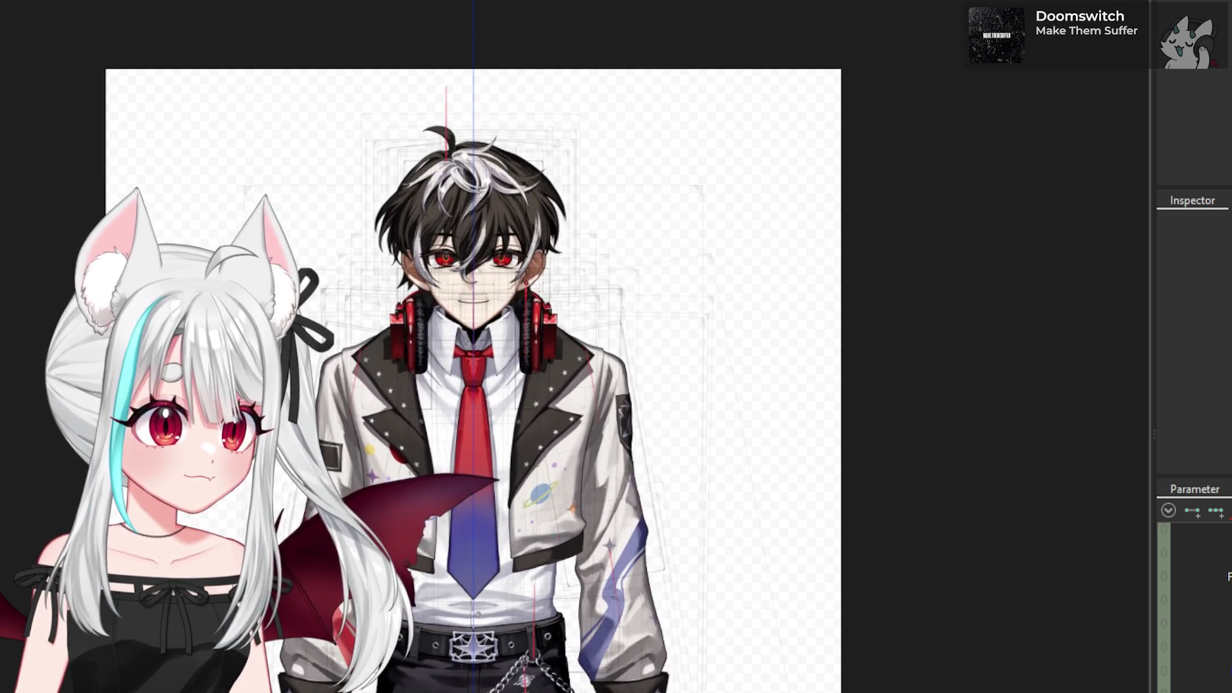
click(473, 449)
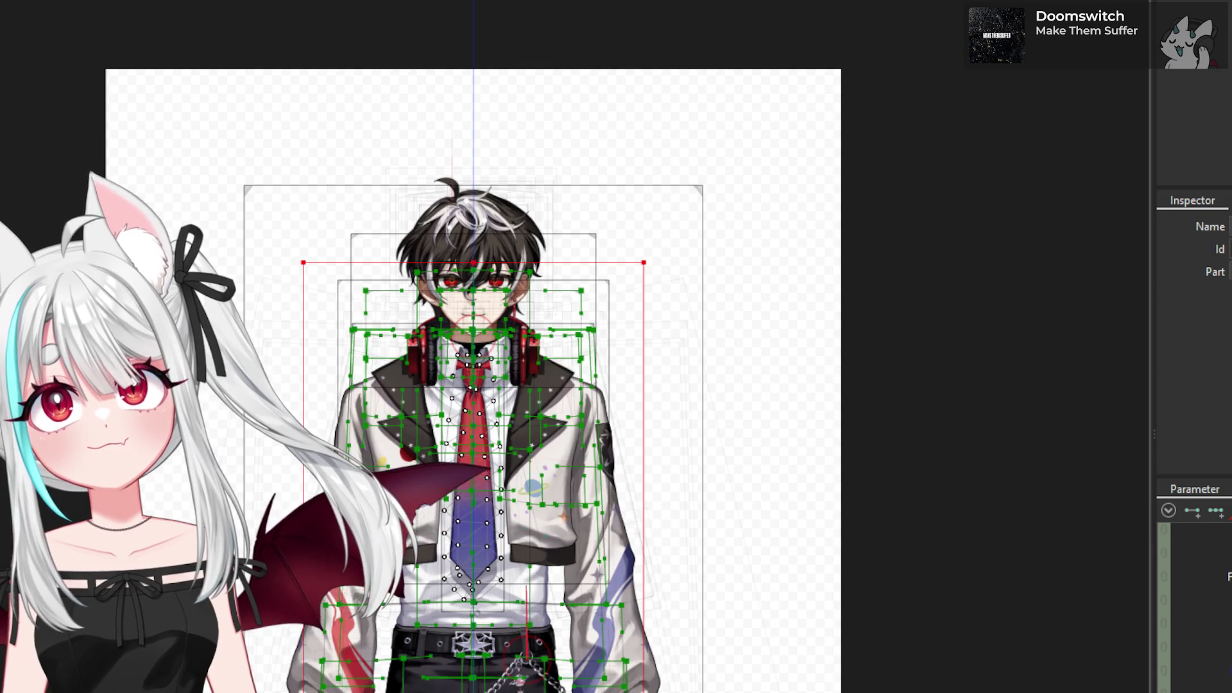
key(ctrl+s)
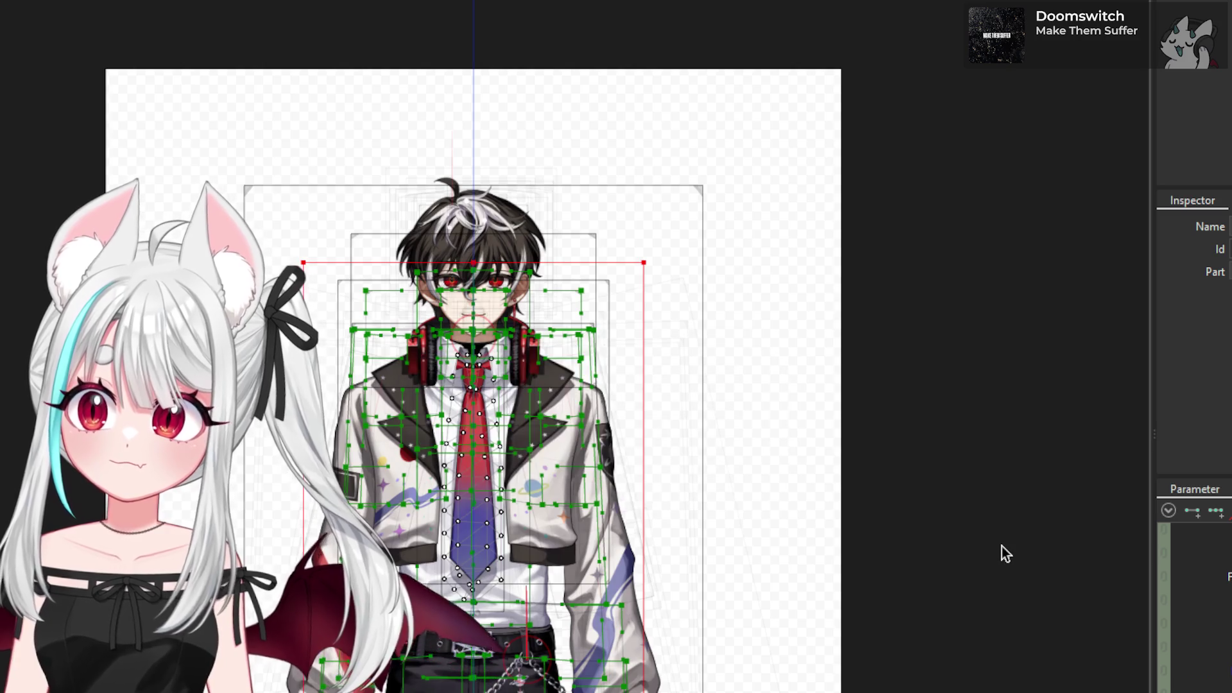
- Expand the Body Angle parameter folder and scroll through the parameter list to review it
scroll(1195, 603, down, 3)
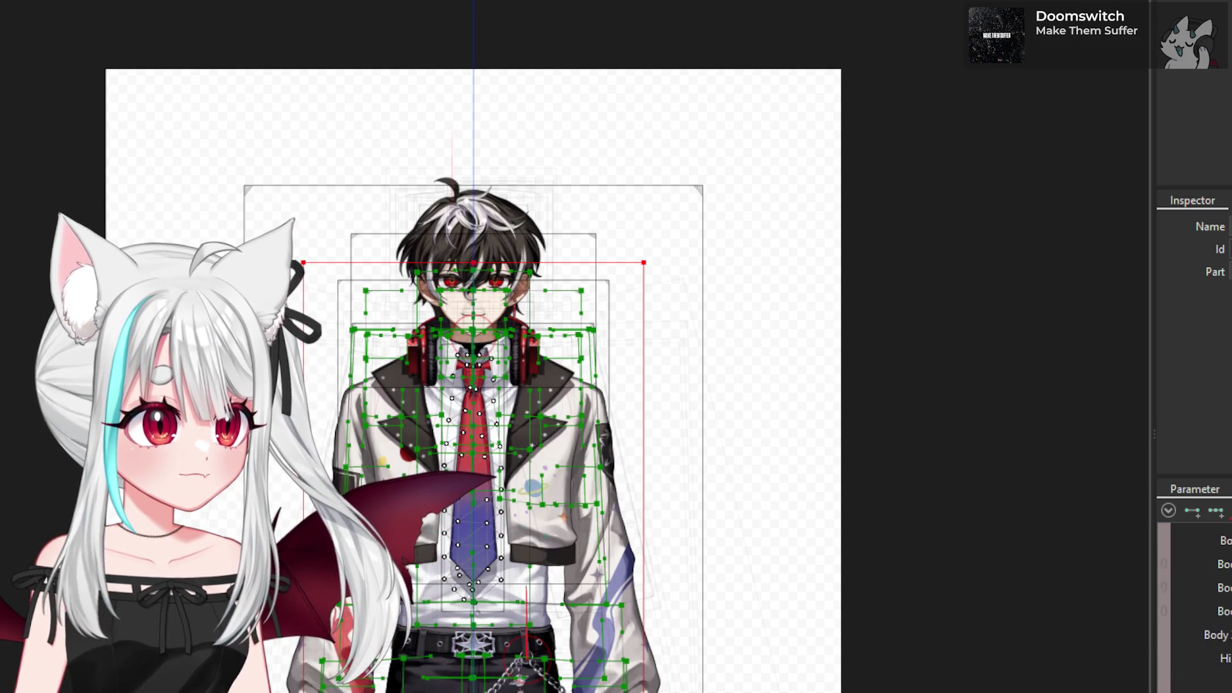
scroll(1195, 603, up, 3)
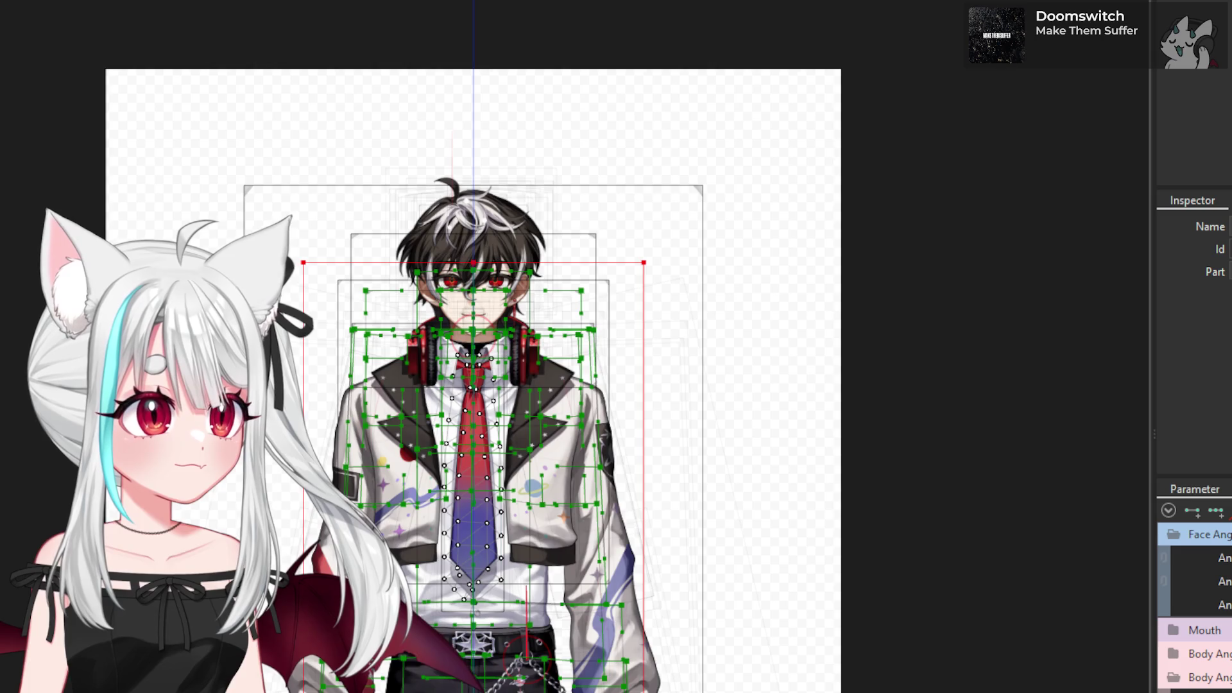
click(1175, 653)
scroll(1172, 641, down, 3)
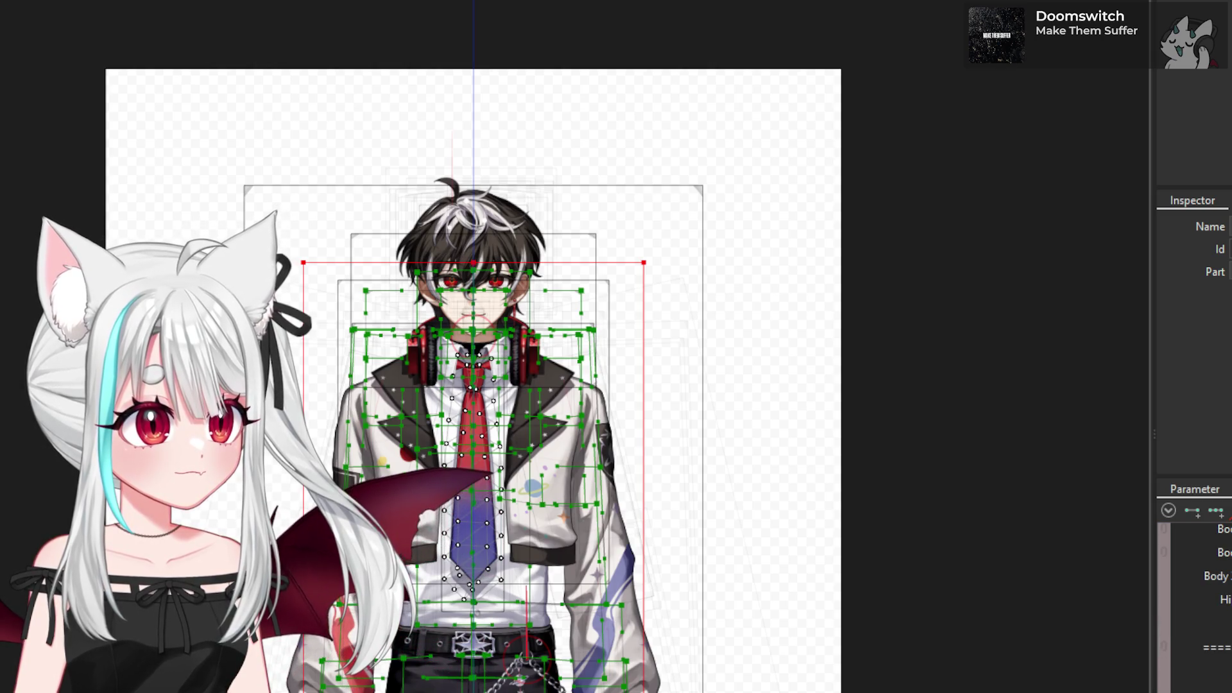
scroll(1194, 603, down, 2)
scroll(1195, 603, down, 2)
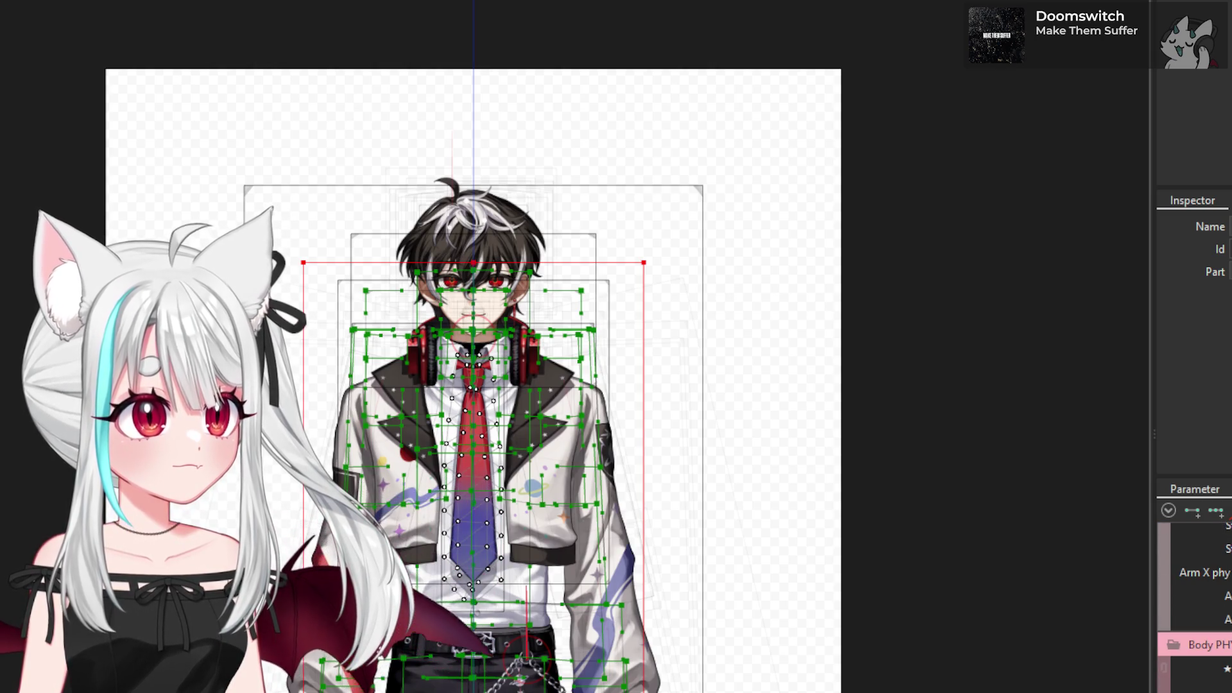
scroll(1171, 667, up, 3)
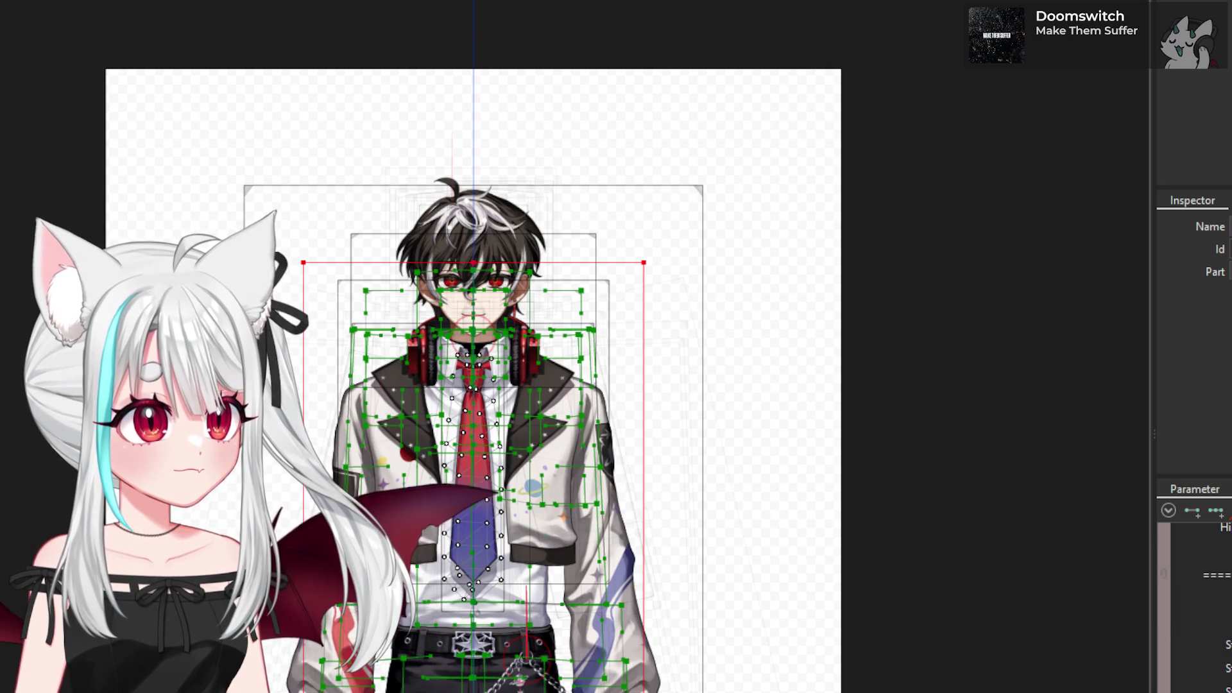
scroll(1193, 606, up, 3)
scroll(1193, 606, up, 2)
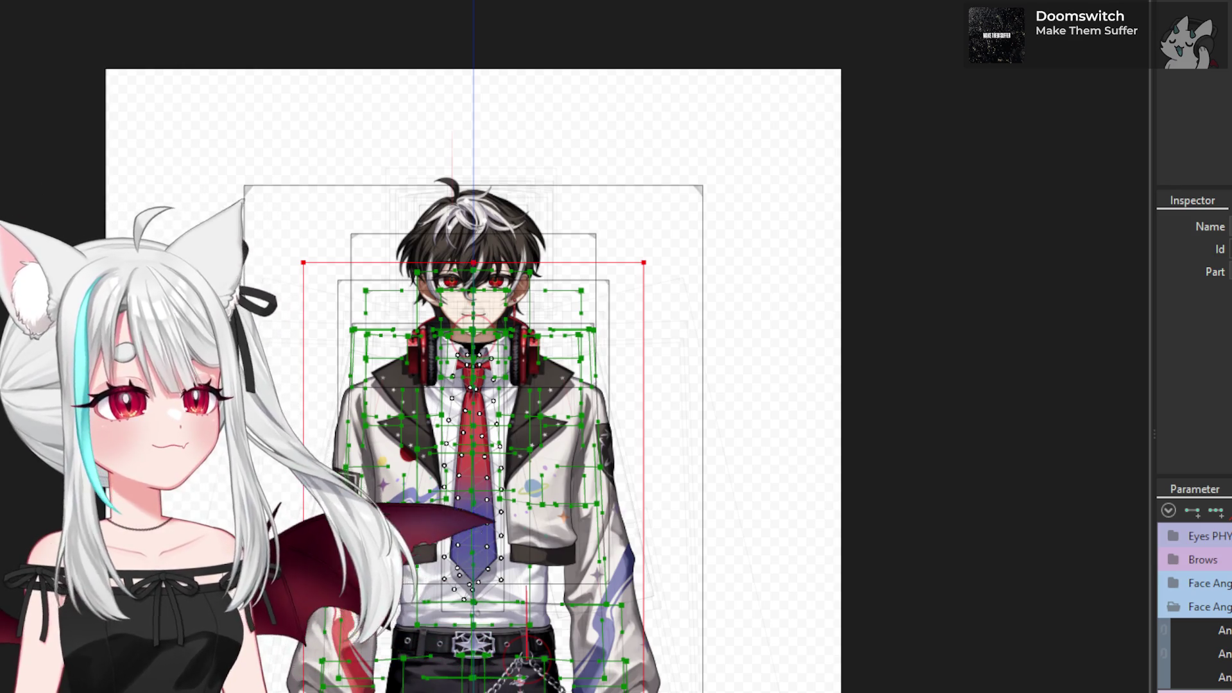
scroll(1195, 606, down, 2)
scroll(1195, 606, down, 2)
scroll(1195, 606, down, 2)
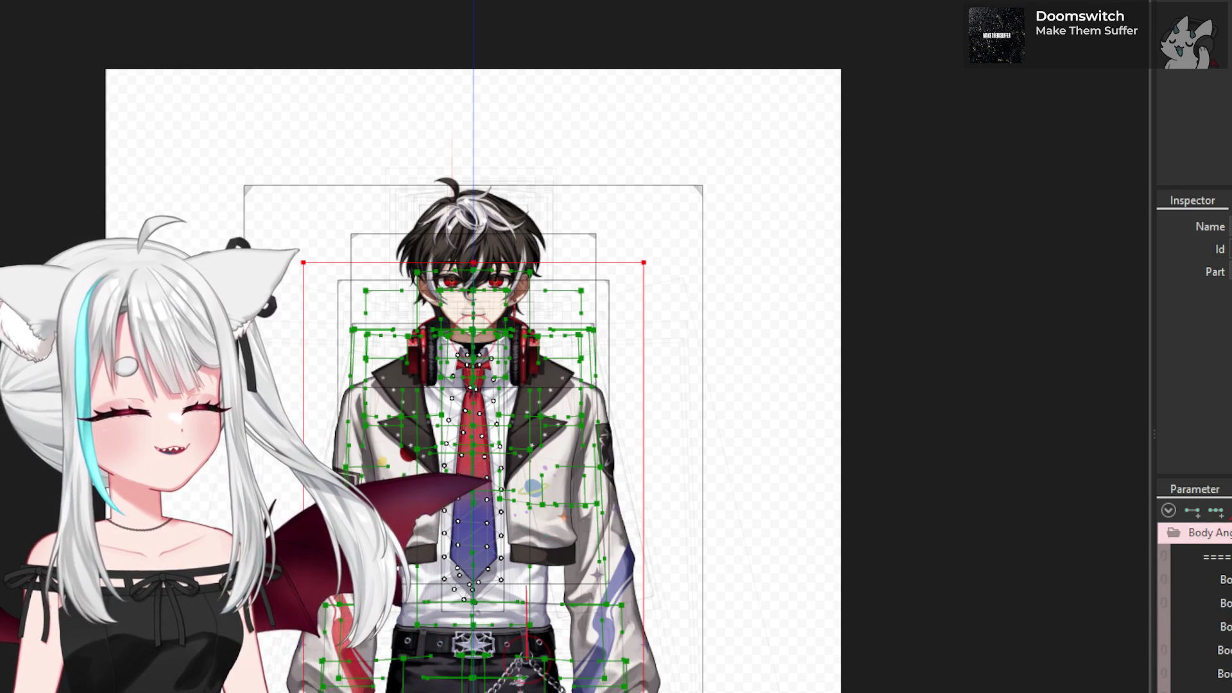
scroll(1195, 606, up, 2)
scroll(1194, 607, up, 4)
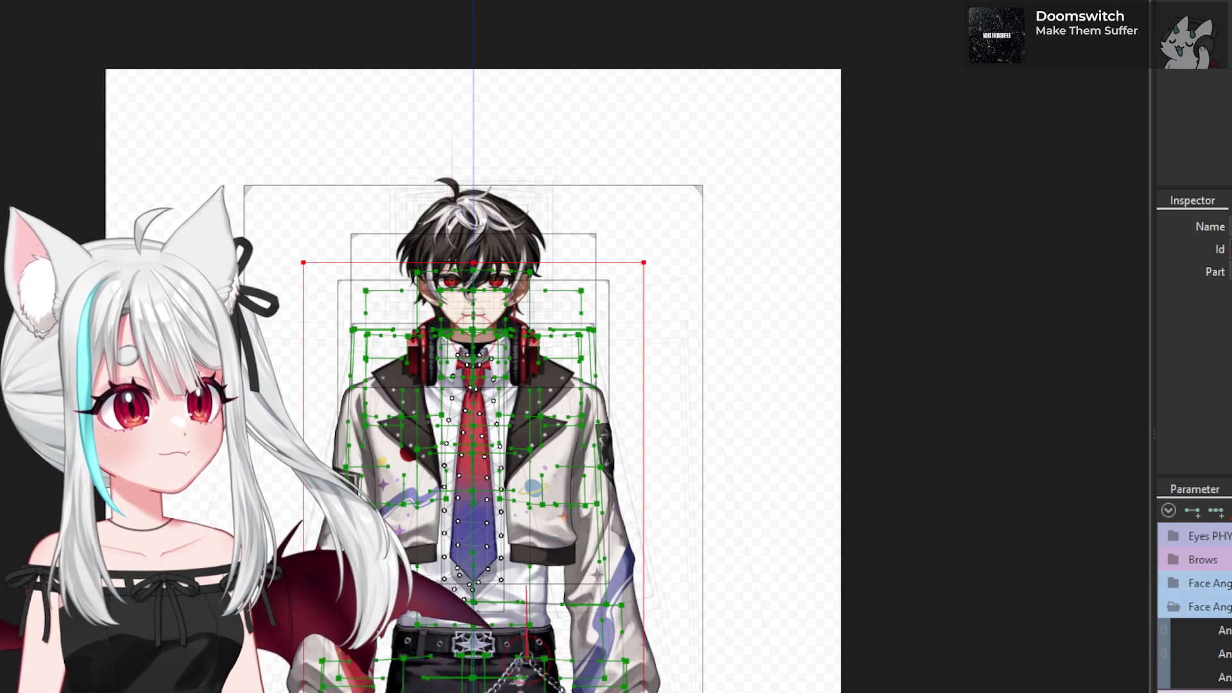
scroll(1195, 606, up, 3)
scroll(1194, 607, up, 2)
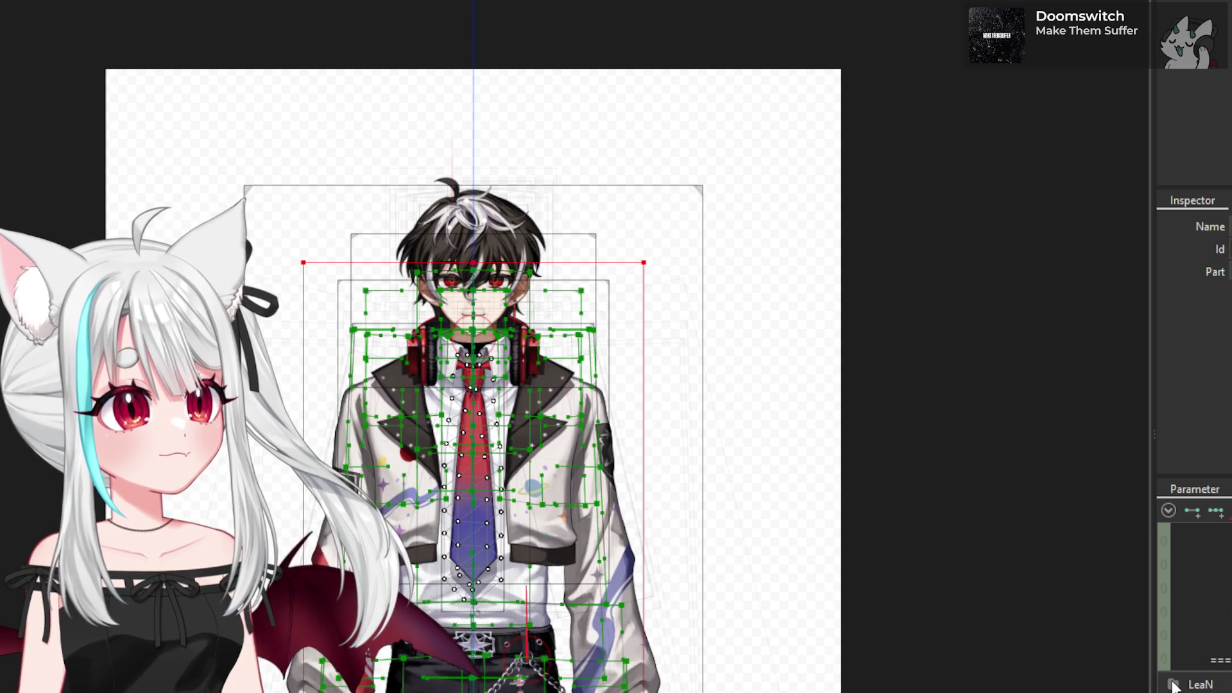
scroll(1173, 686, up, 2)
scroll(1173, 686, up, 2)
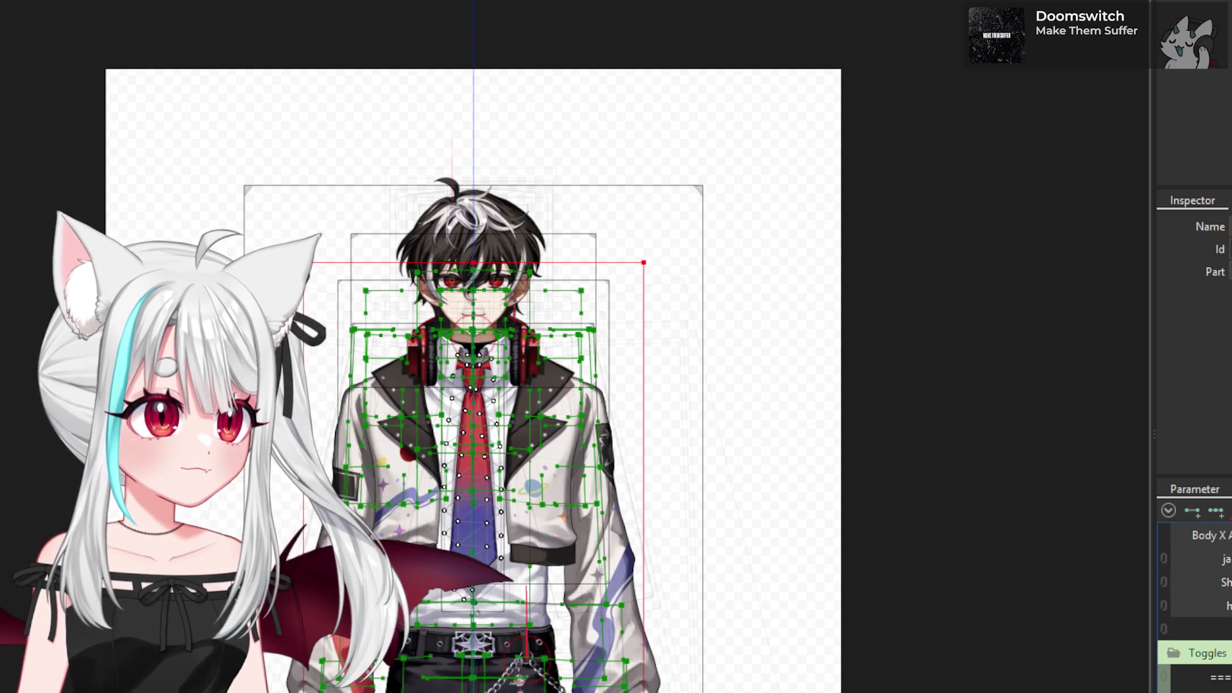
- Re-expand Folder 1 and check the keyform settings of the Shirt_ON/OFF and Bald parameters
click(1172, 535)
click(1172, 535)
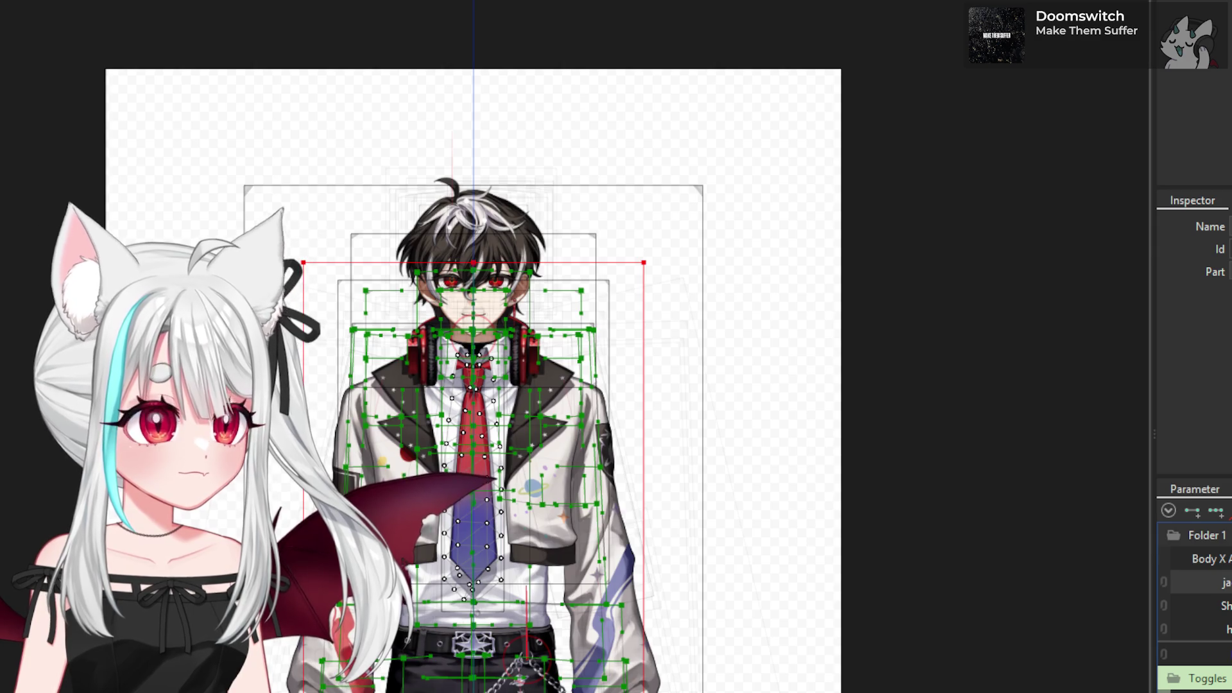
double_click(1226, 607)
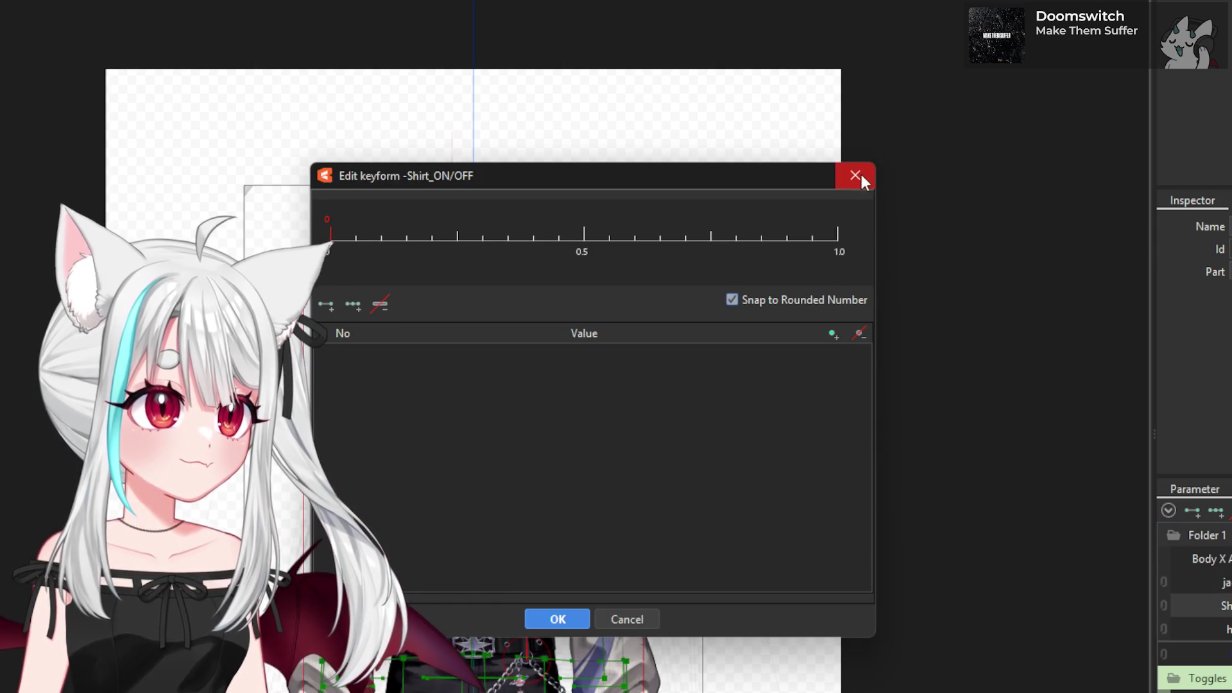
click(868, 179)
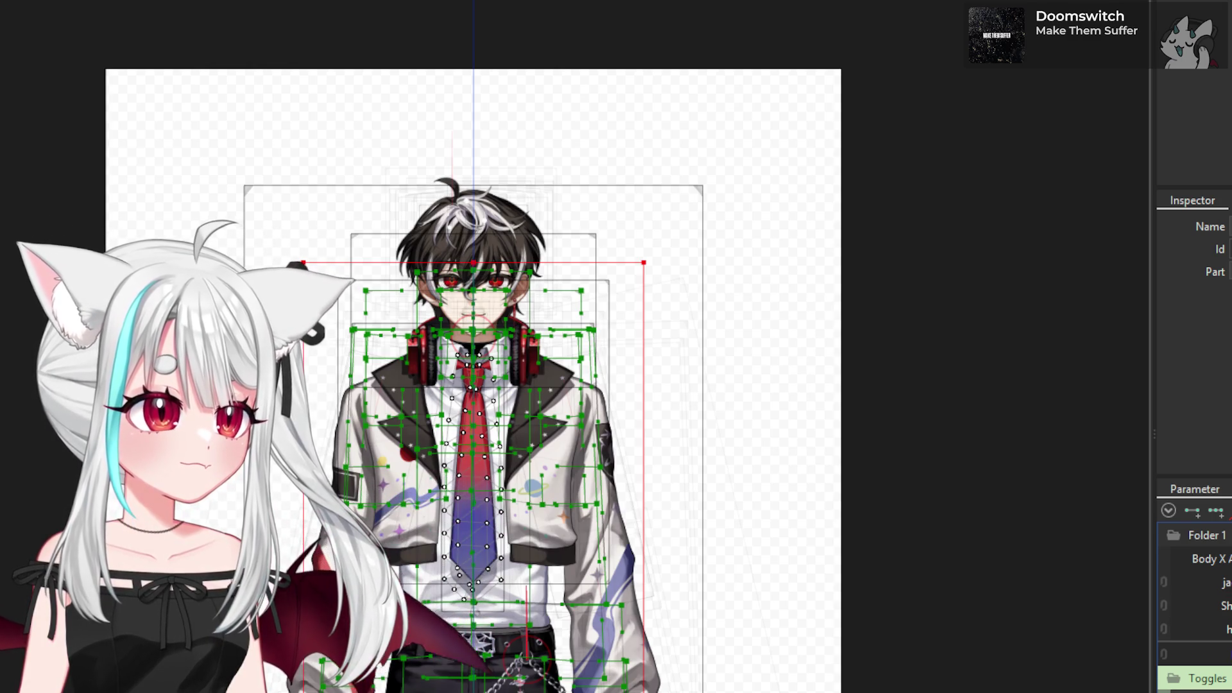
double_click(1219, 654)
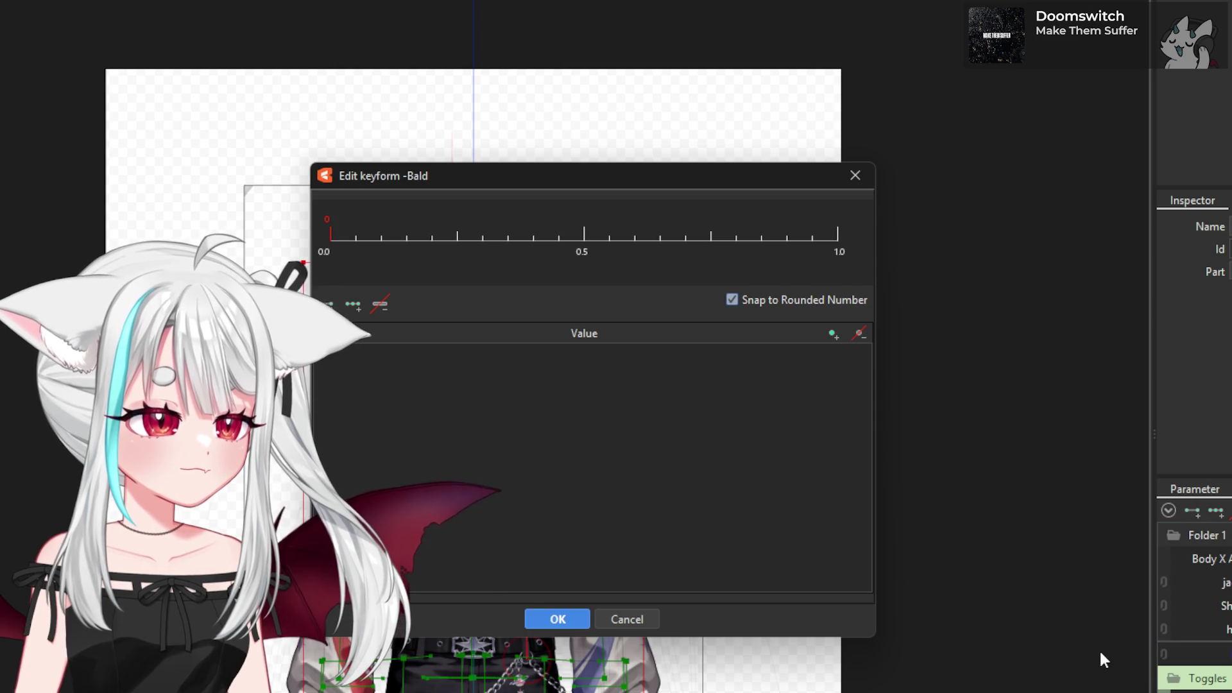
click(853, 177)
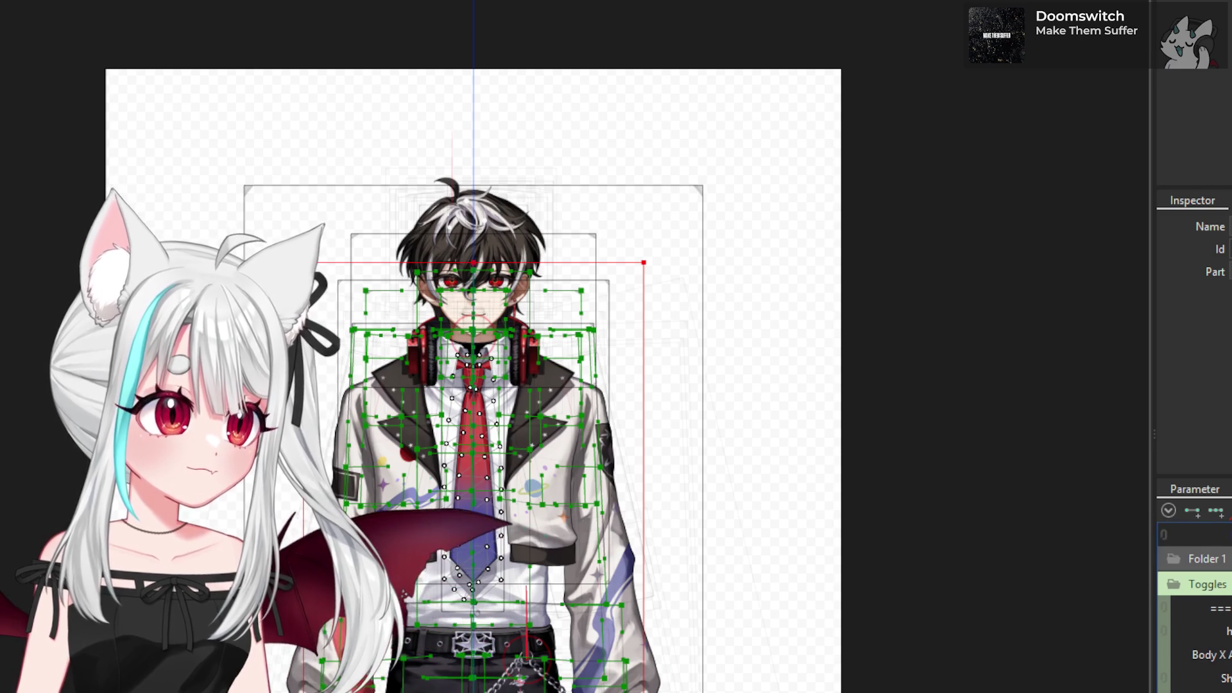
- Delete Folder 1 along with its contents and confirm the removal
key(Delete)
click(644, 434)
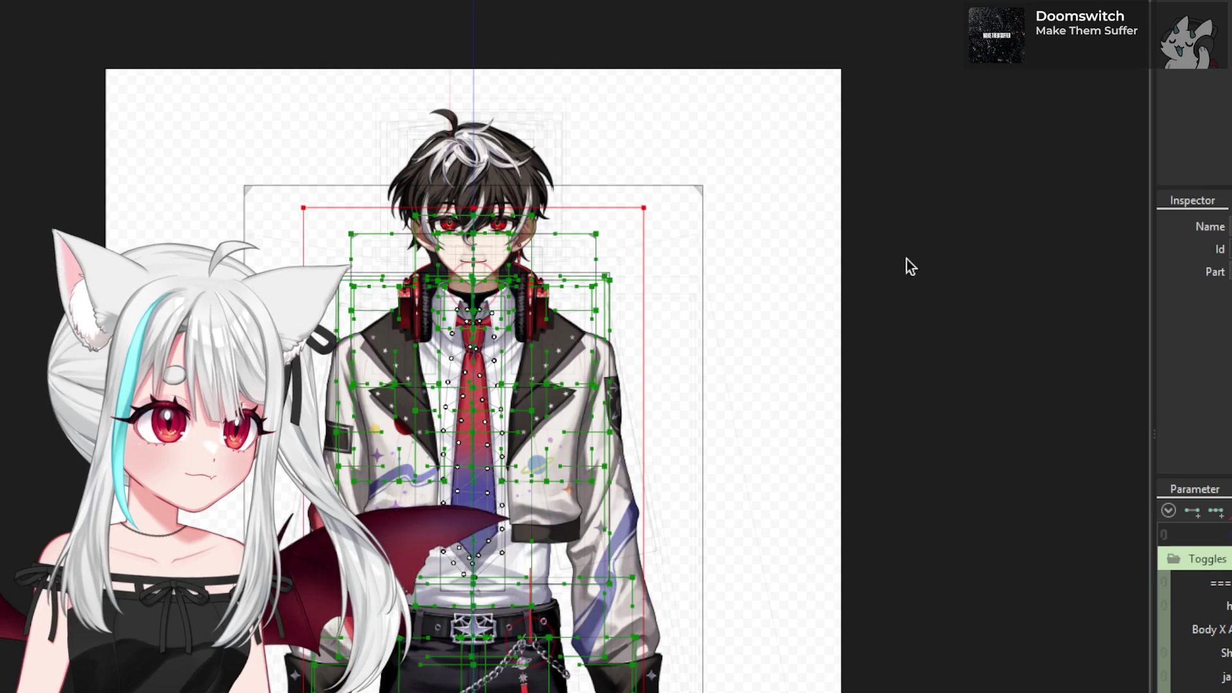
scroll(494, 287, up, 5)
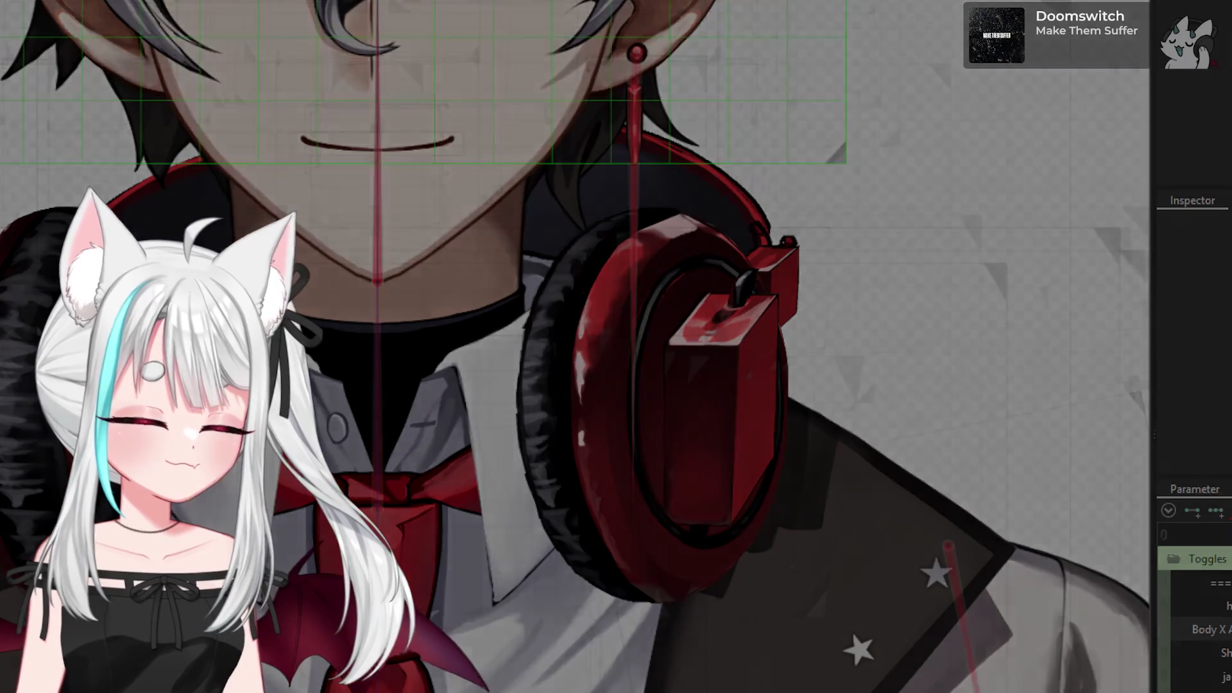
click(298, 657)
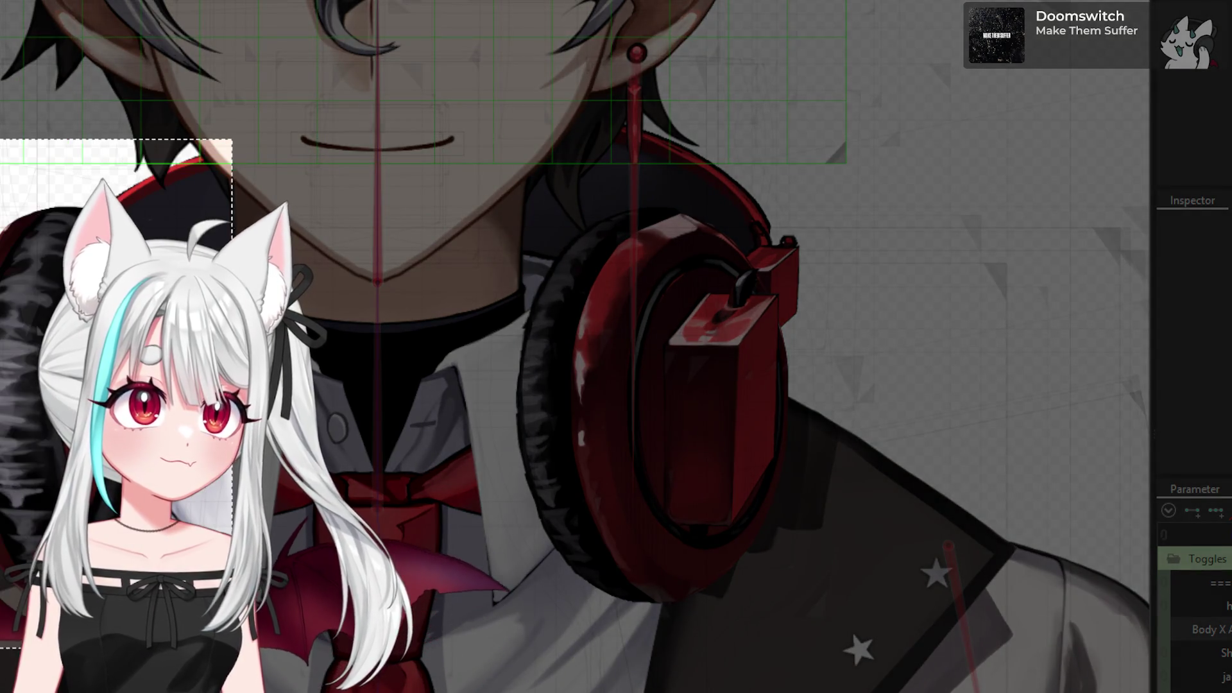
key(Escape)
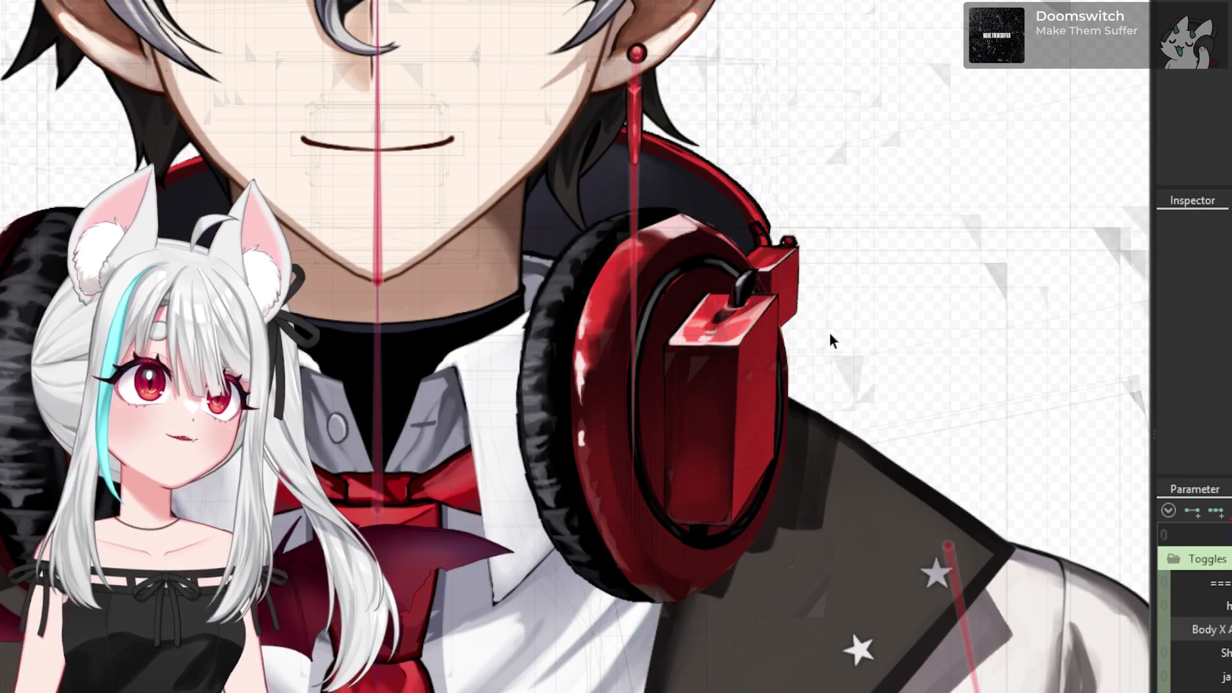
scroll(491, 315, down, 2)
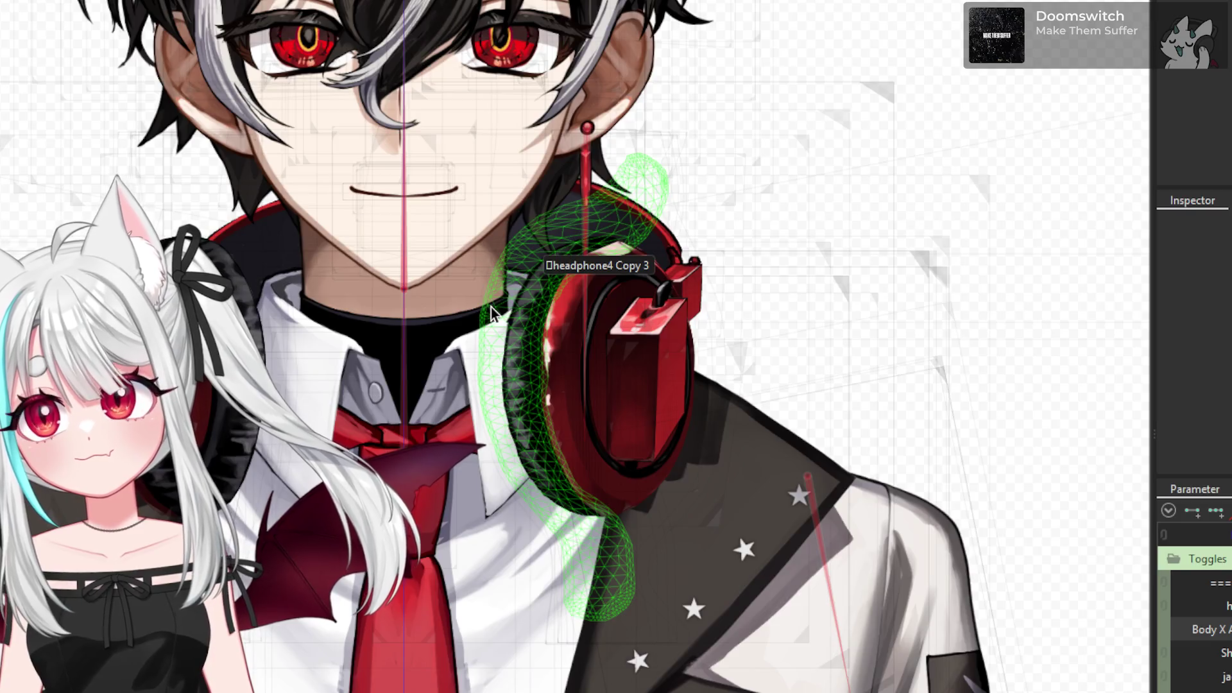
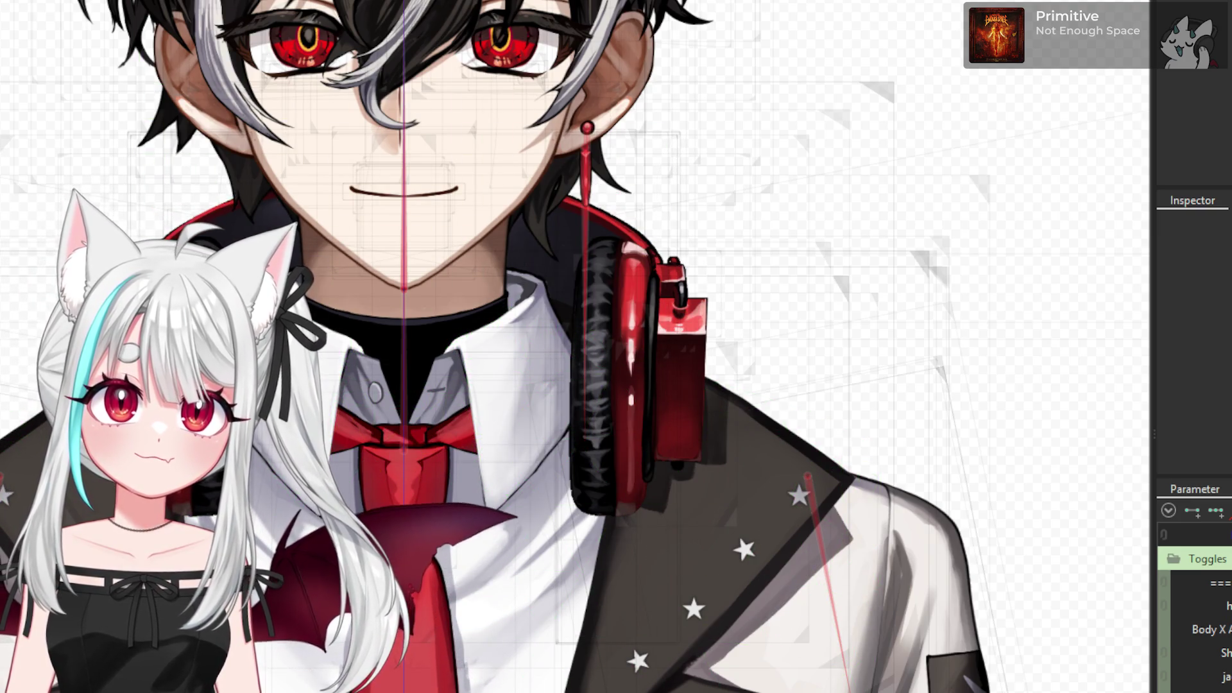
- Save the project and zoom the canvas out to frame the boy model
key(ctrl+s)
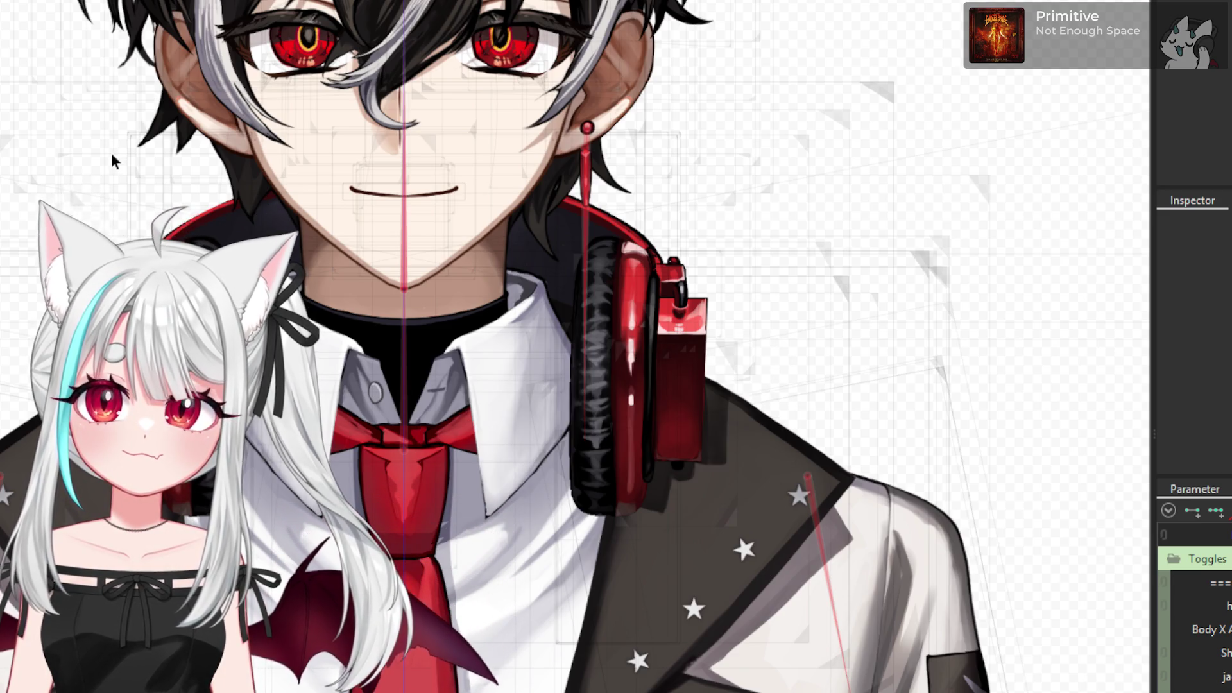
scroll(83, 161, down, 2)
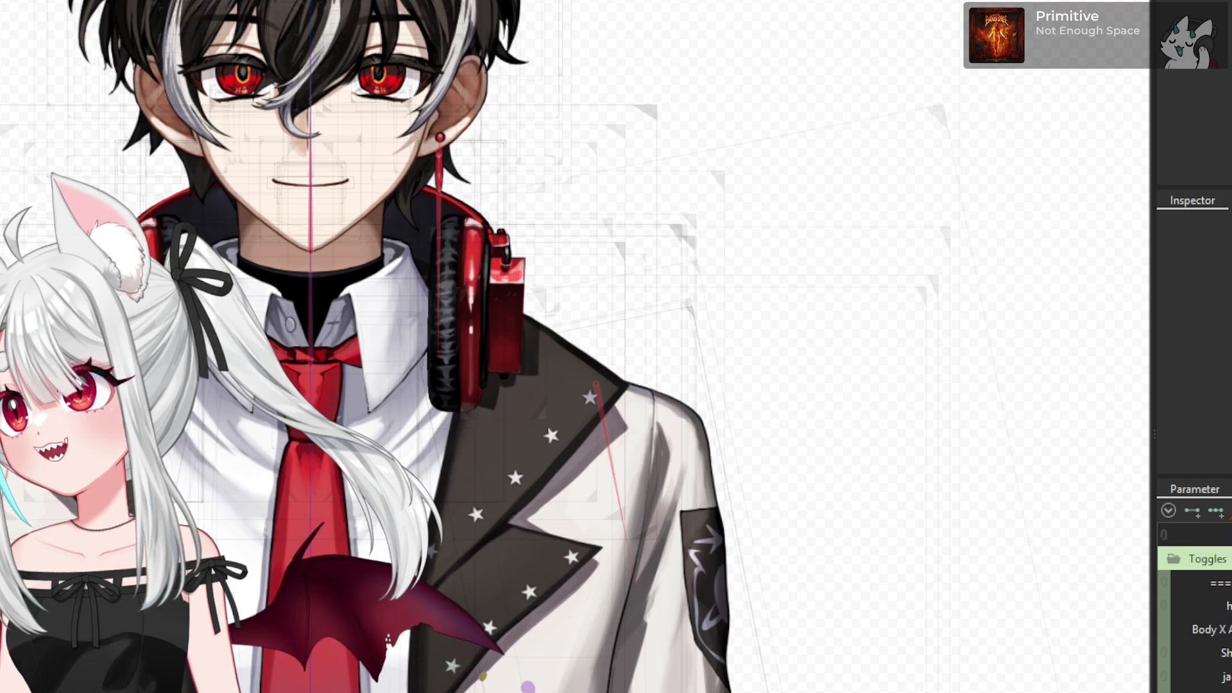
scroll(789, 141, up, 2)
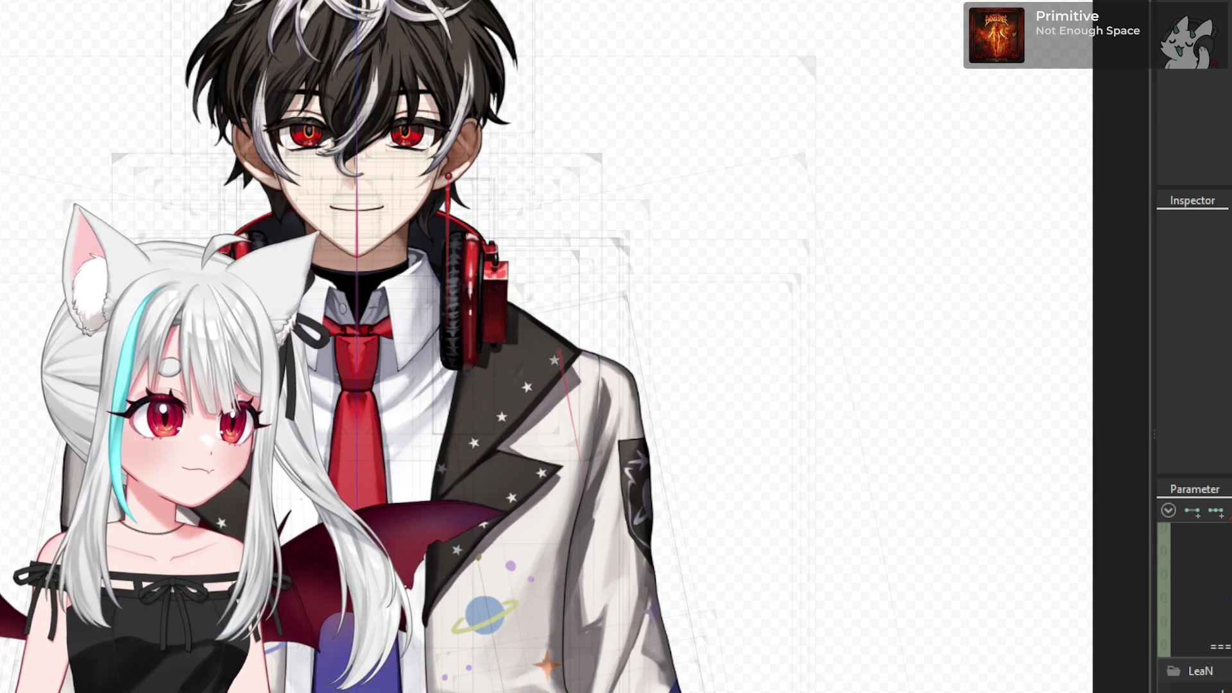
scroll(1179, 671, down, 3)
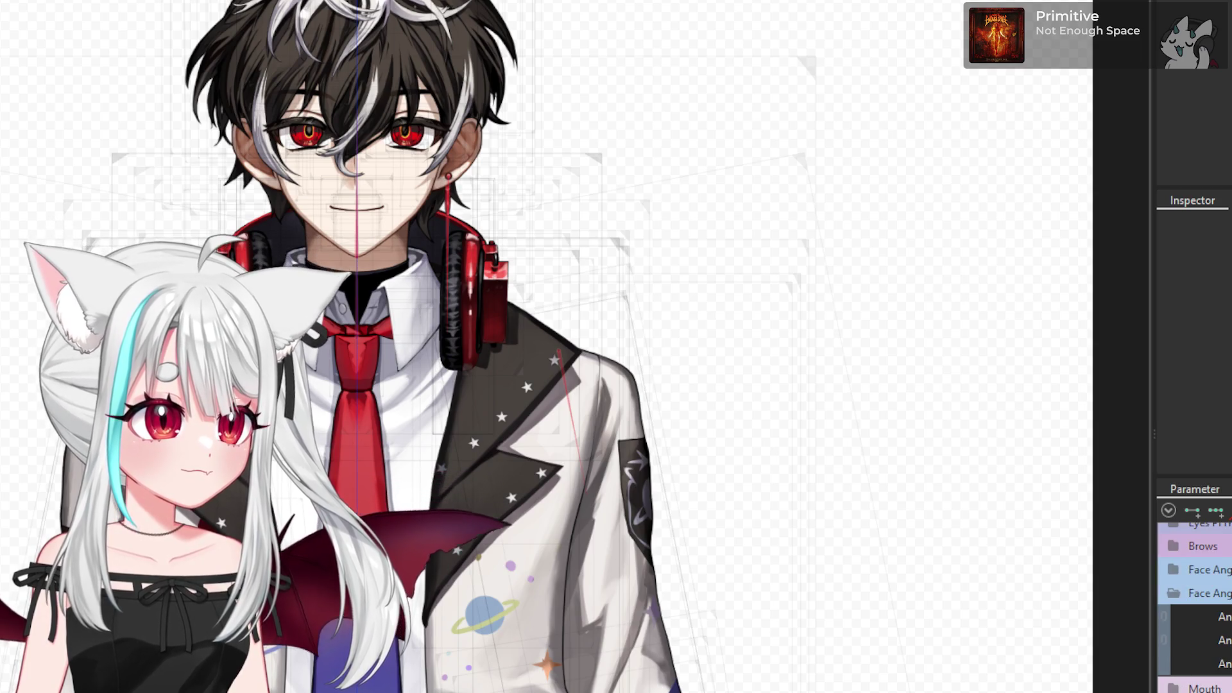
scroll(1179, 670, down, 3)
scroll(1179, 670, down, 3)
scroll(1179, 670, down, 3)
scroll(1194, 609, down, 3)
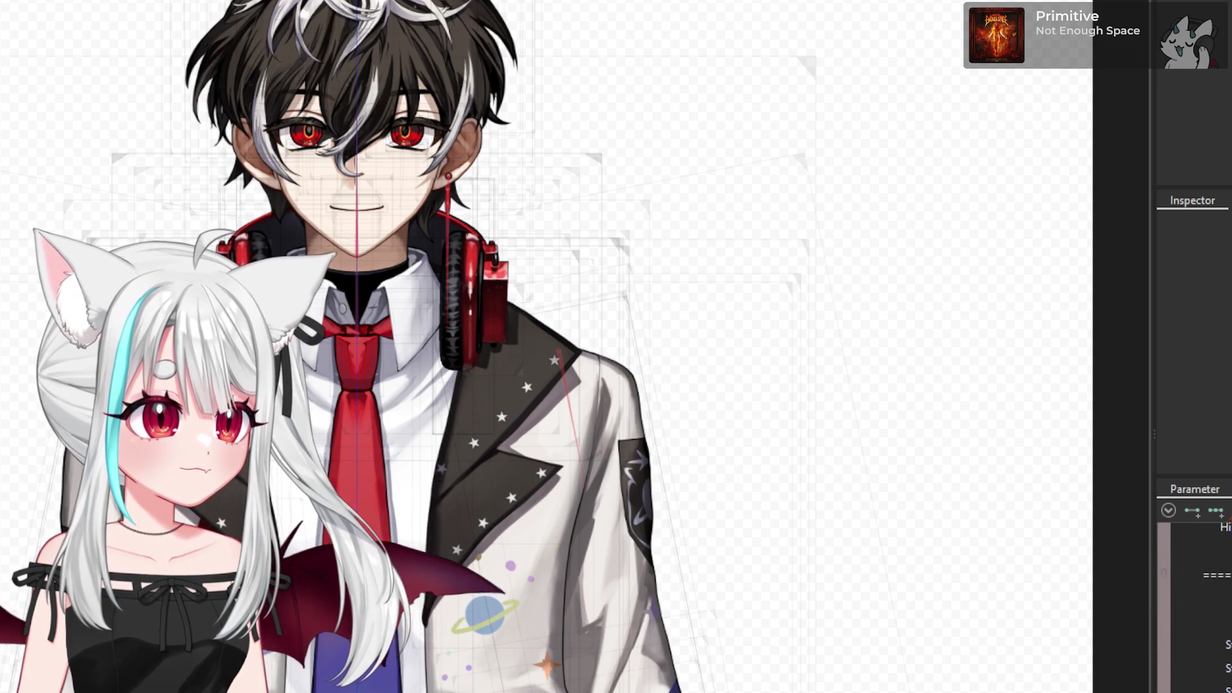
scroll(1193, 642, down, 3)
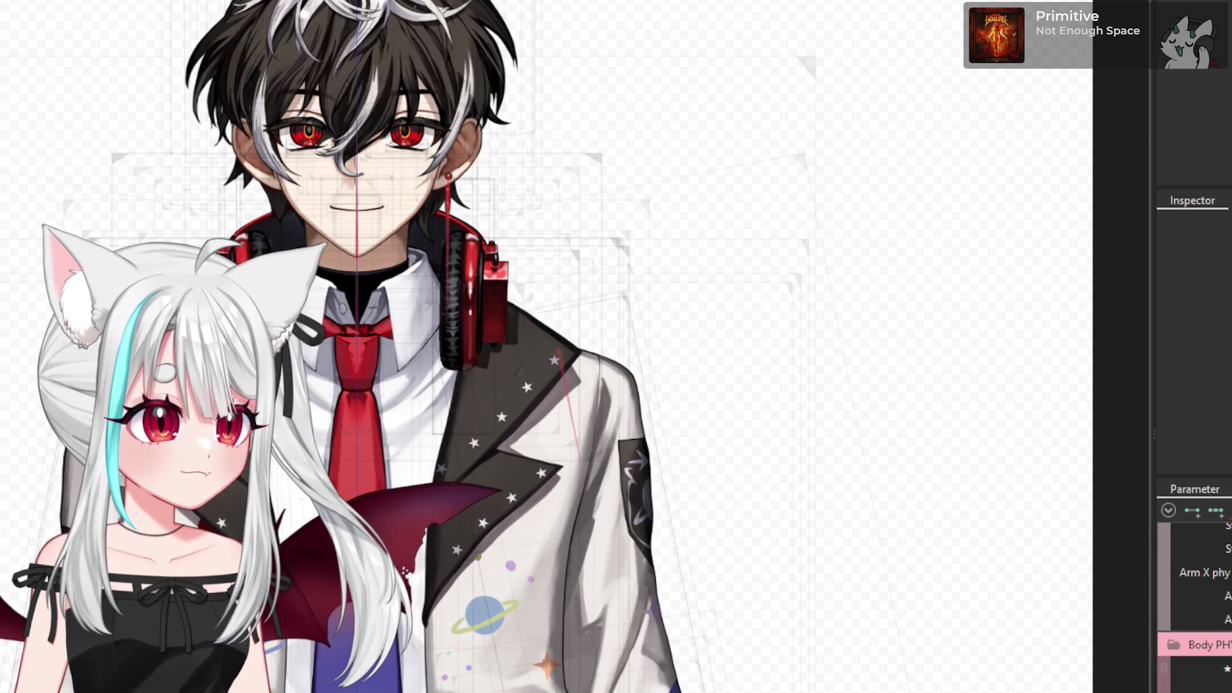
scroll(1193, 642, down, 3)
scroll(1193, 641, down, 3)
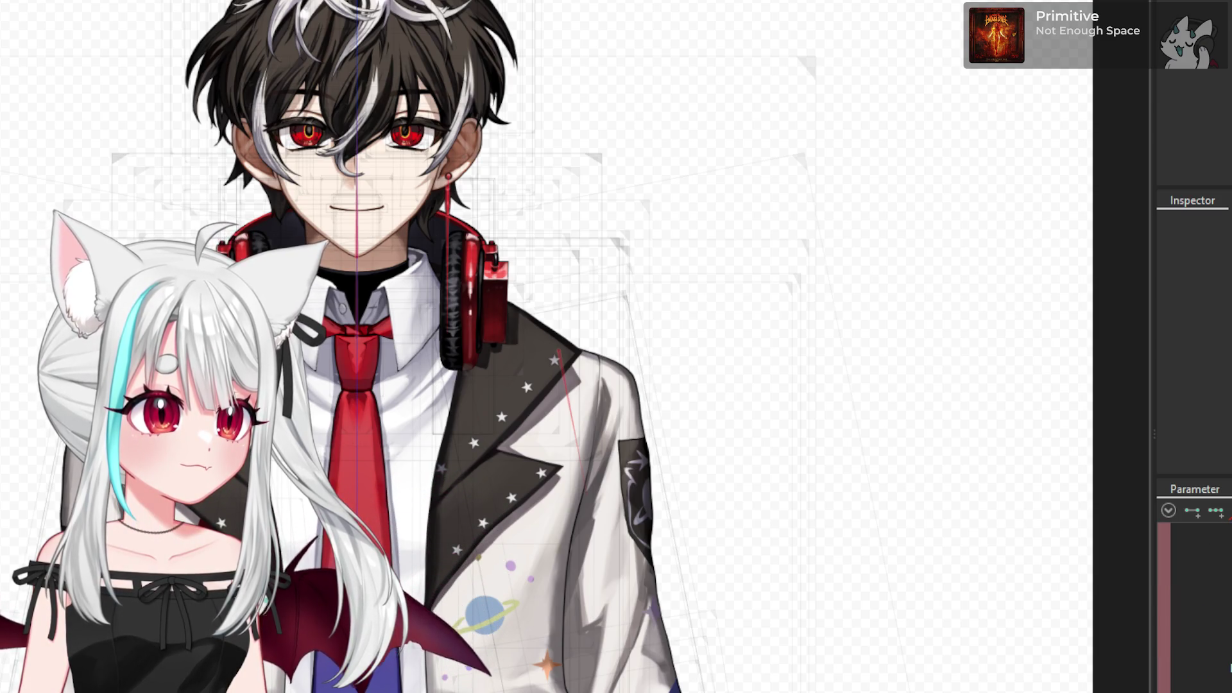
scroll(1193, 610, down, 3)
scroll(1194, 603, up, 3)
scroll(1193, 603, up, 3)
scroll(1194, 603, down, 3)
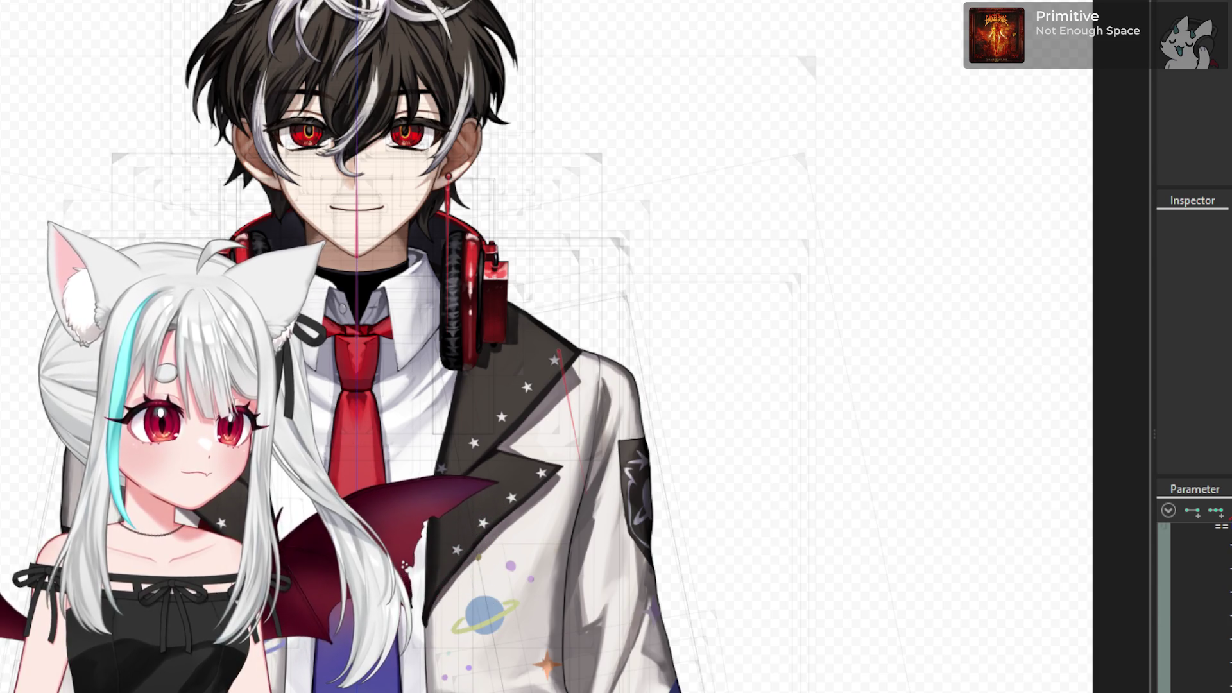
scroll(1194, 604, down, 3)
scroll(1193, 603, down, 3)
scroll(1194, 603, down, 3)
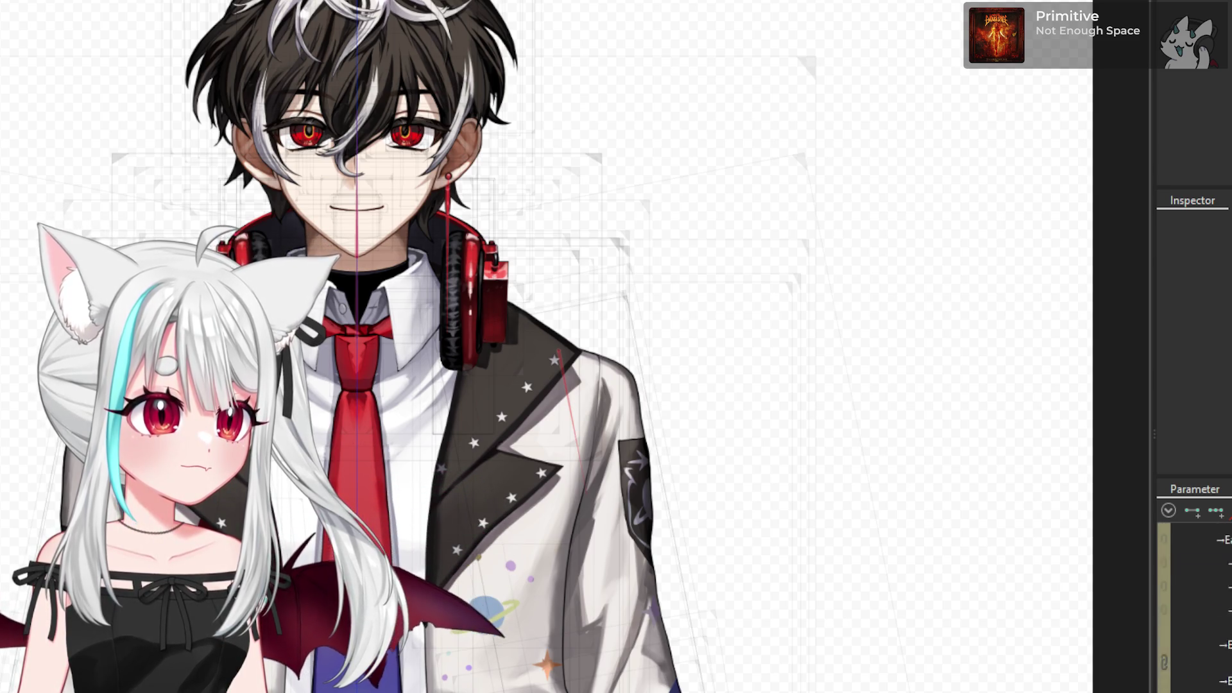
scroll(1194, 603, down, 3)
scroll(1193, 603, down, 3)
scroll(1194, 603, down, 3)
scroll(1194, 603, down, 3)
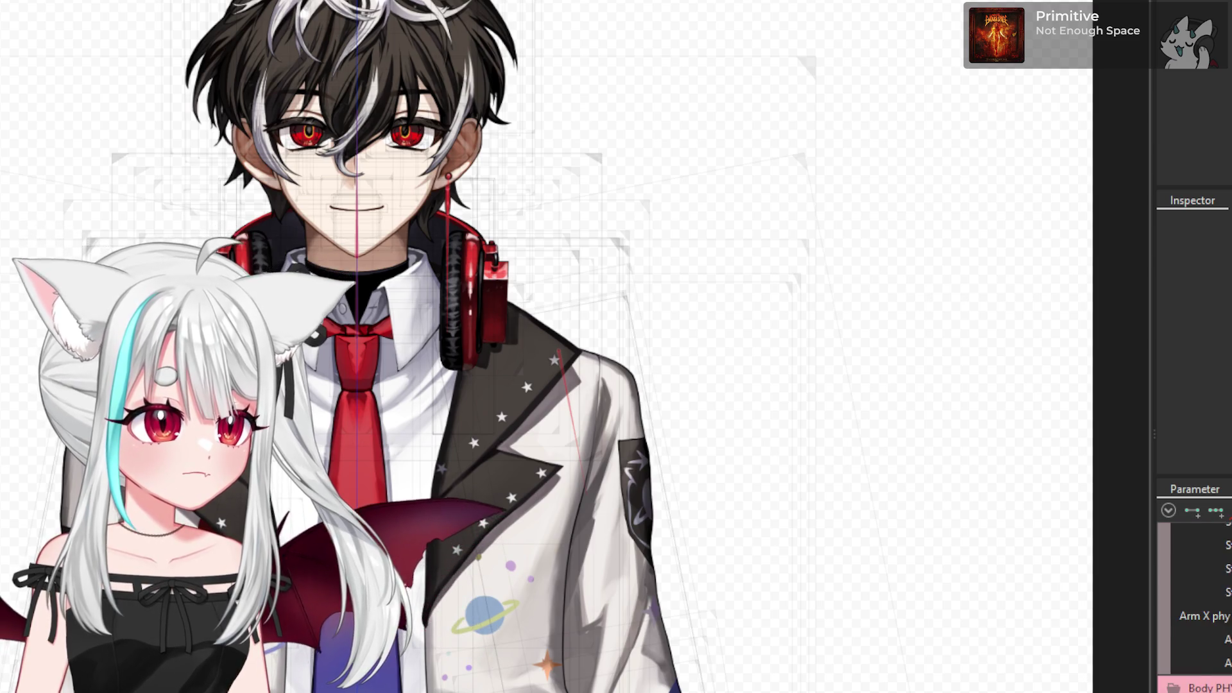
scroll(1194, 604, up, 3)
scroll(1194, 603, up, 3)
scroll(1193, 603, up, 3)
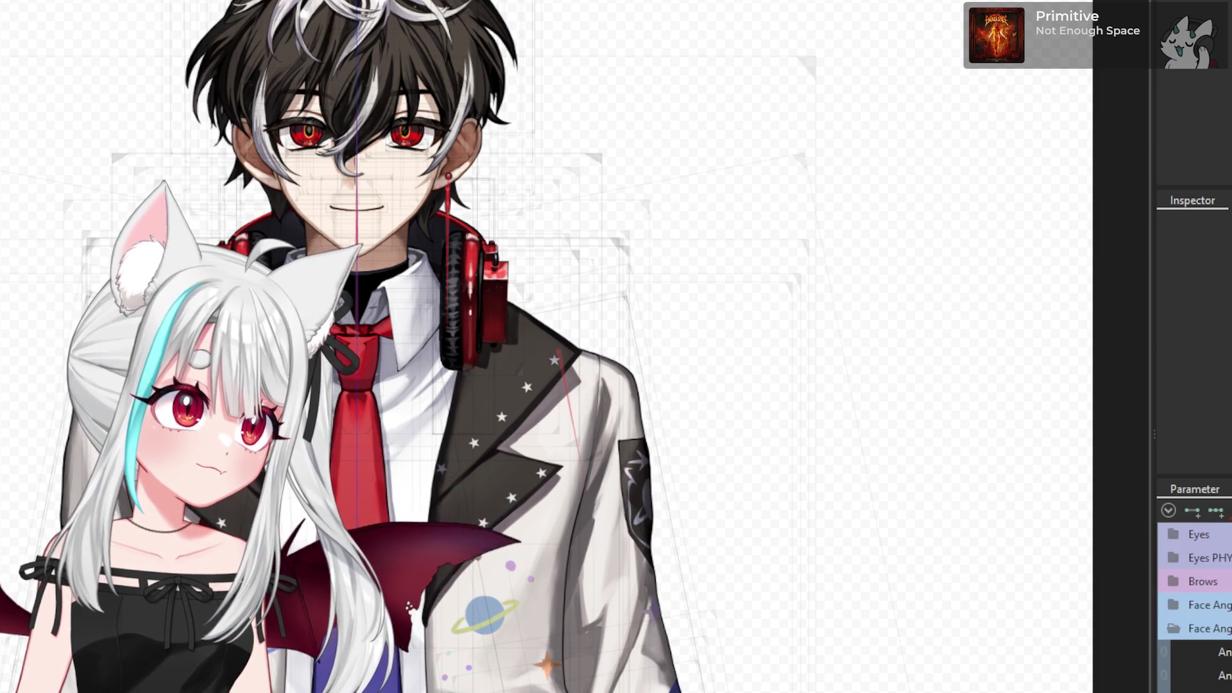
scroll(1193, 603, down, 5)
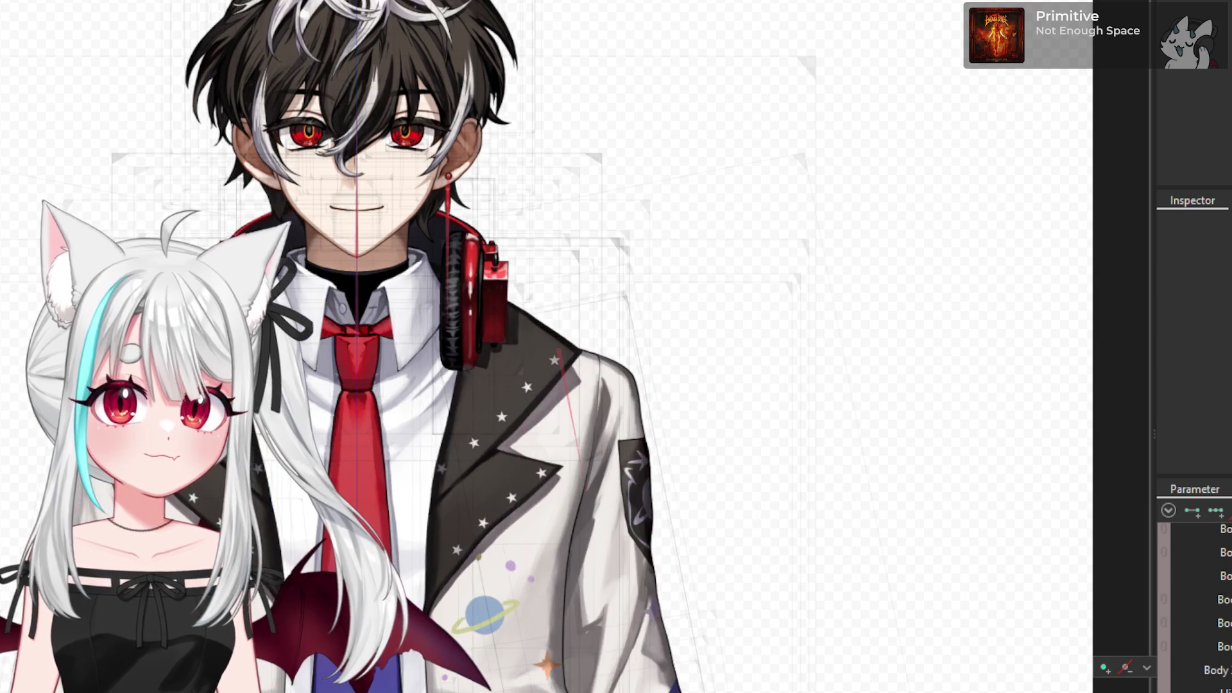
- Adjust the zoom and select the warp deformer wrapped around the belt and waist
scroll(1194, 610, up, 3)
scroll(1193, 610, up, 3)
scroll(1193, 610, up, 3)
scroll(1194, 610, up, 3)
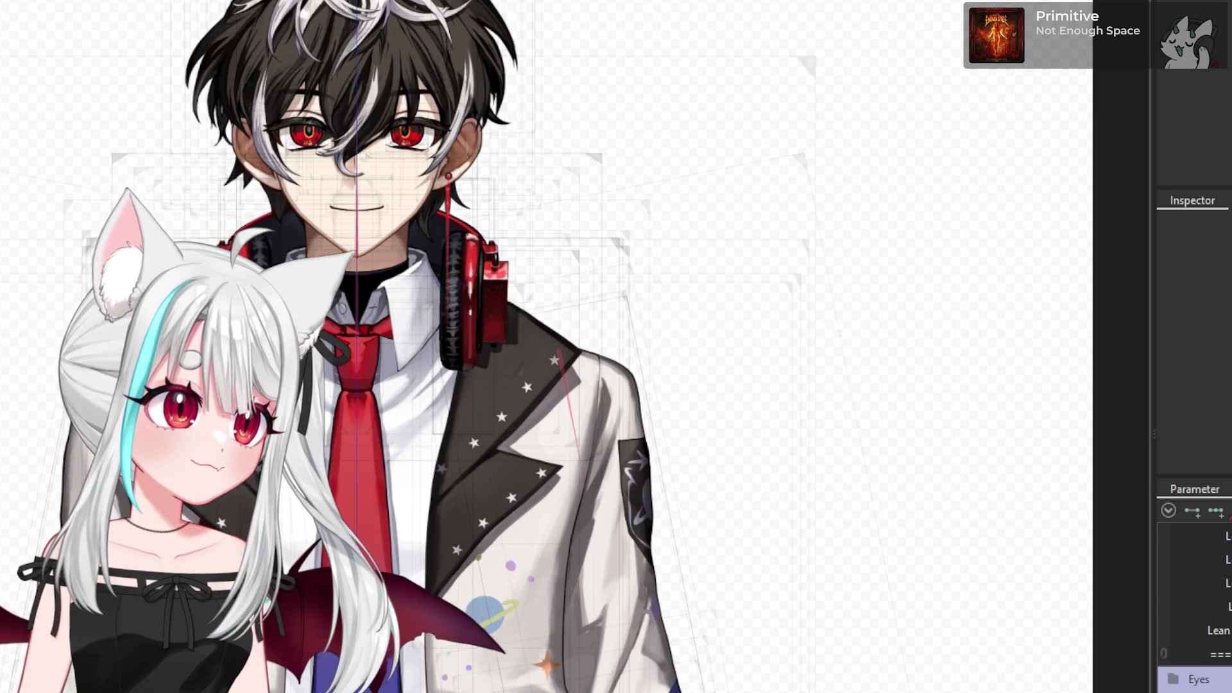
scroll(1194, 610, down, 3)
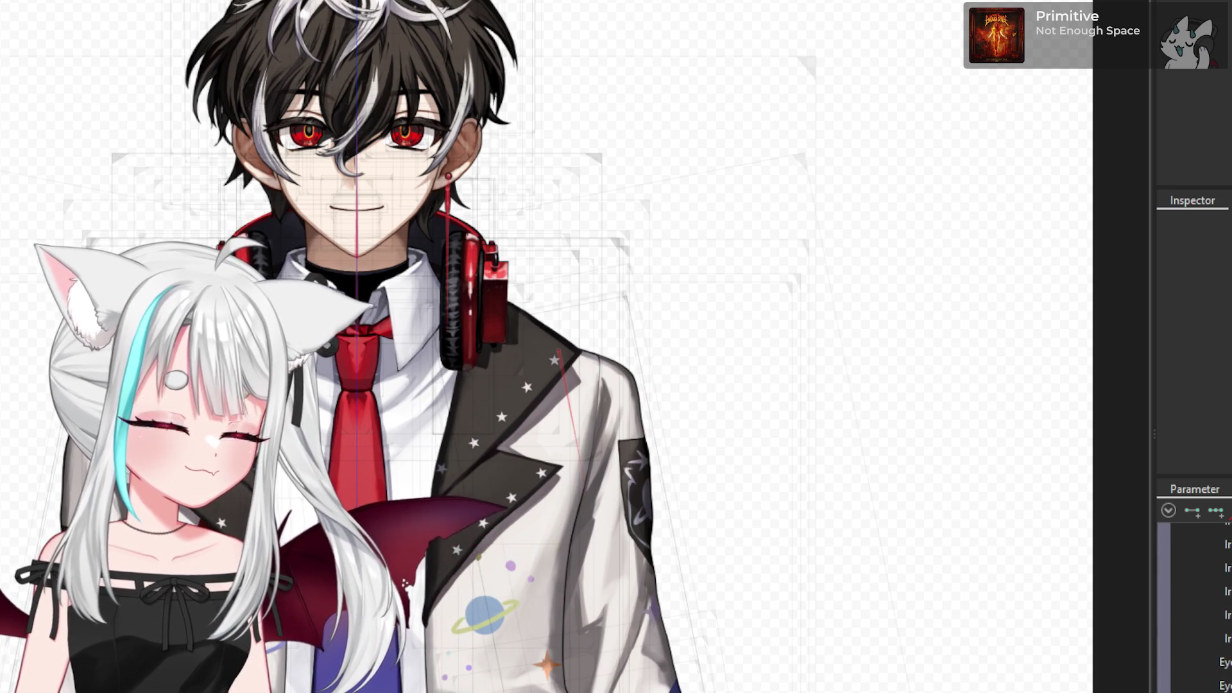
scroll(1193, 610, down, 3)
scroll(1193, 609, down, 3)
scroll(1186, 644, down, 3)
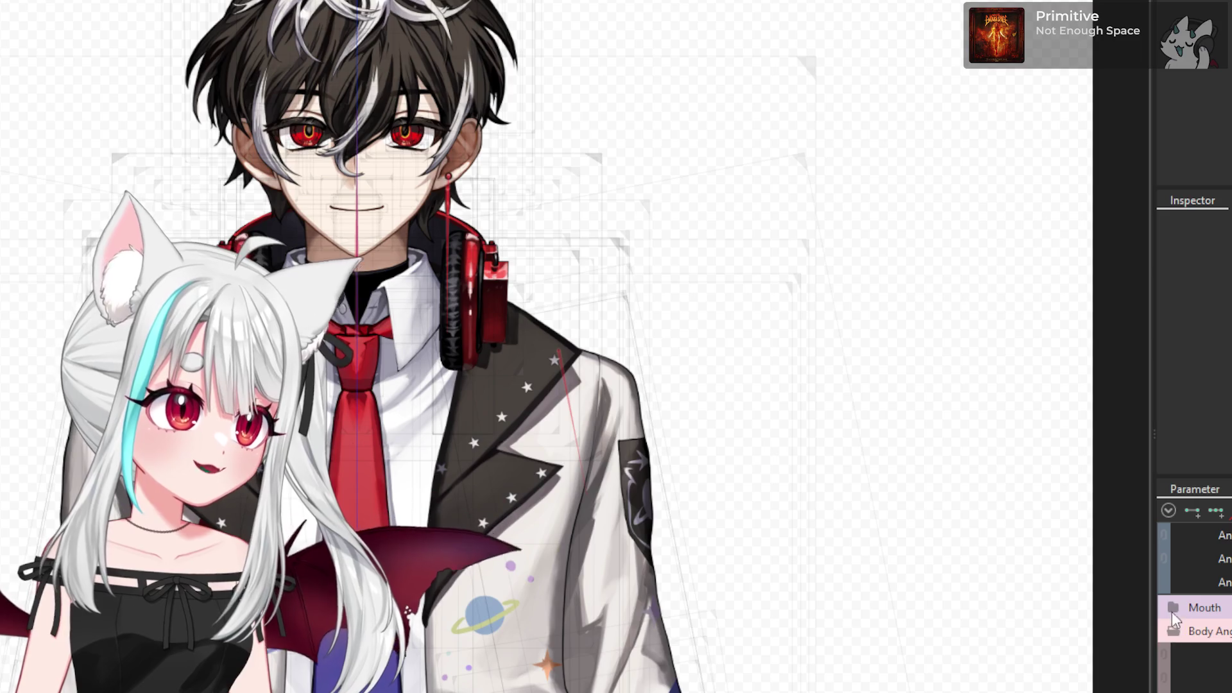
scroll(1186, 616, down, 3)
scroll(1186, 616, down, 3)
scroll(1185, 616, down, 2)
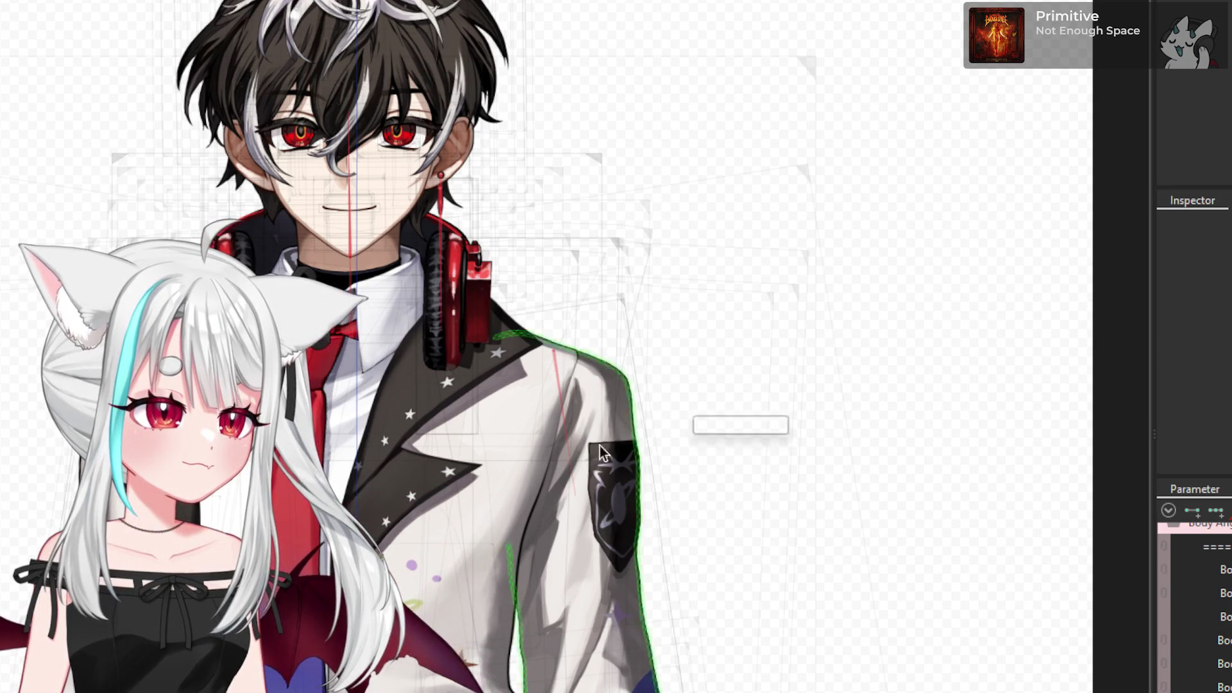
scroll(642, 417, down, 3)
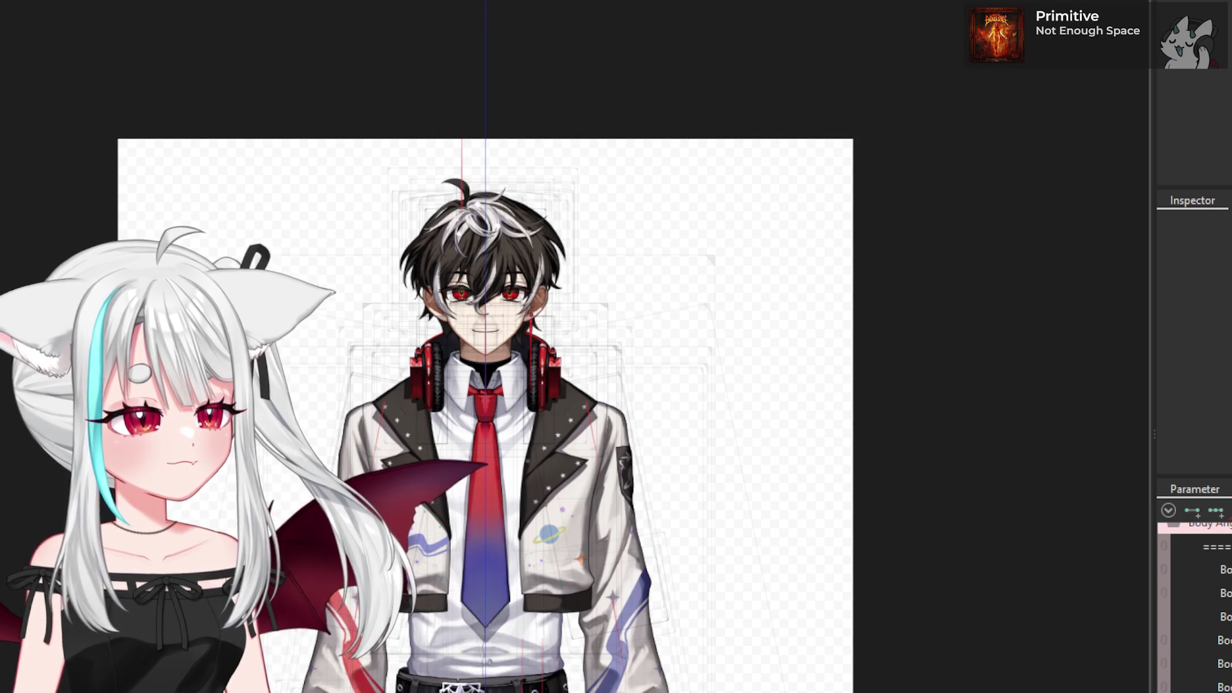
click(488, 661)
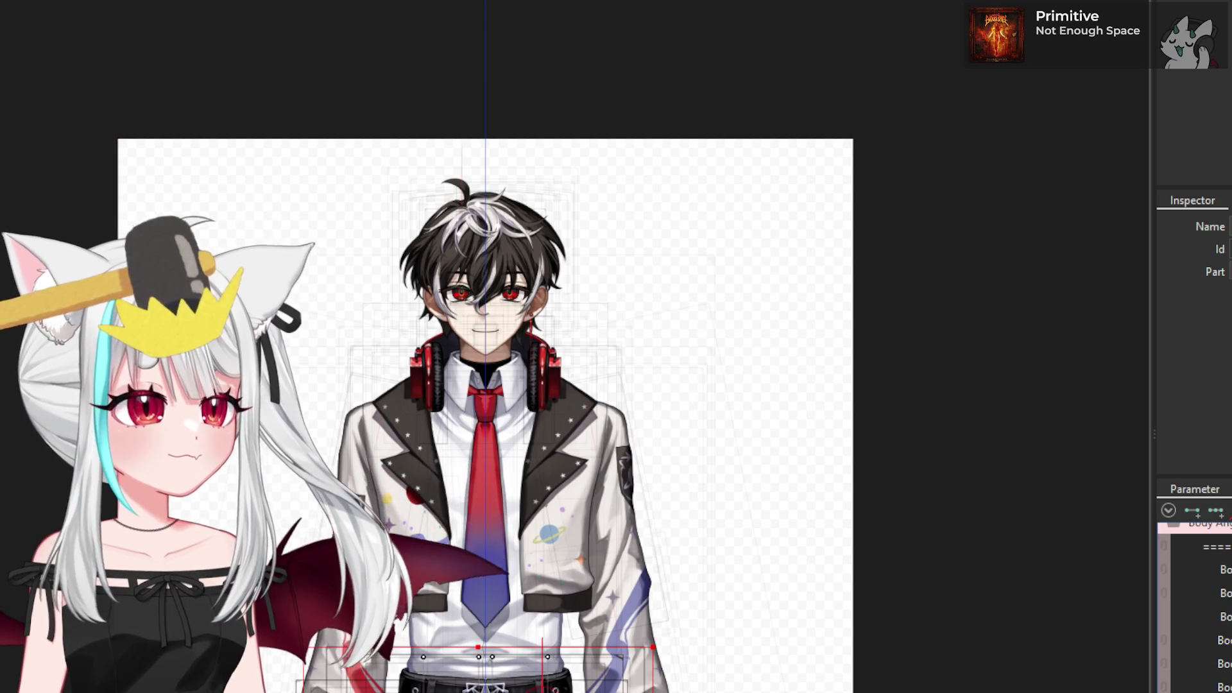
- Paste the copied form onto the leg pieces and their warp deformers, confirming the targets
key(ctrl+shift+v)
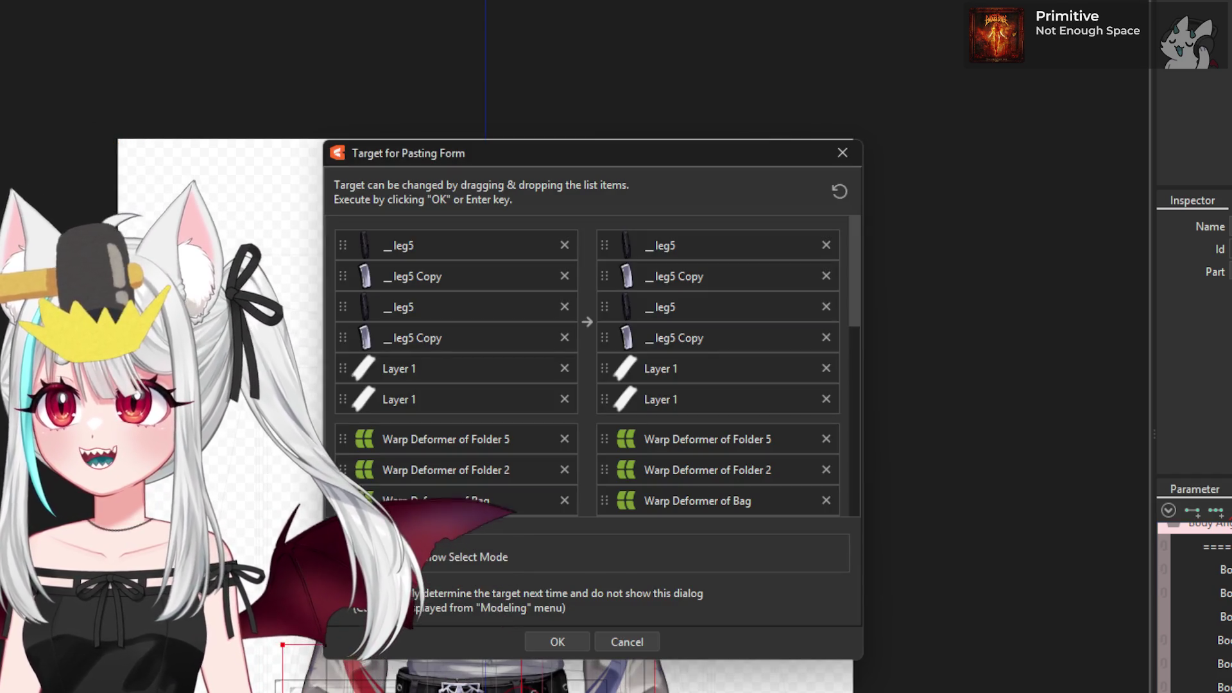
click(558, 649)
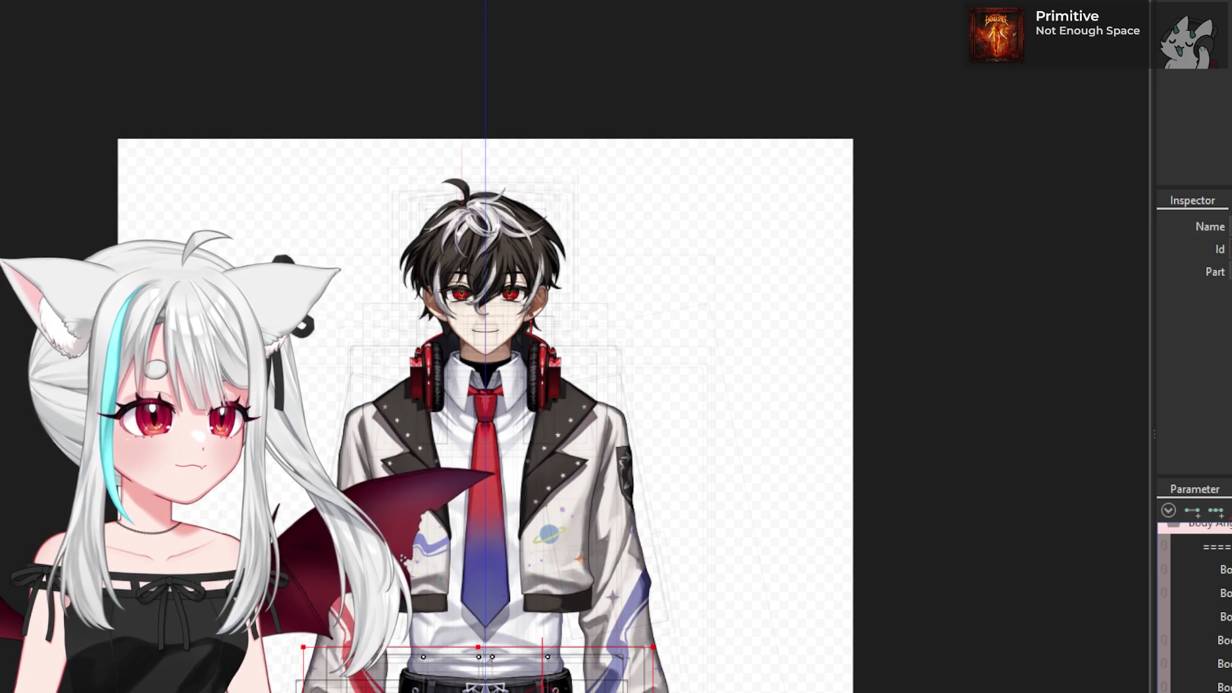
key(ctrl+shift+v)
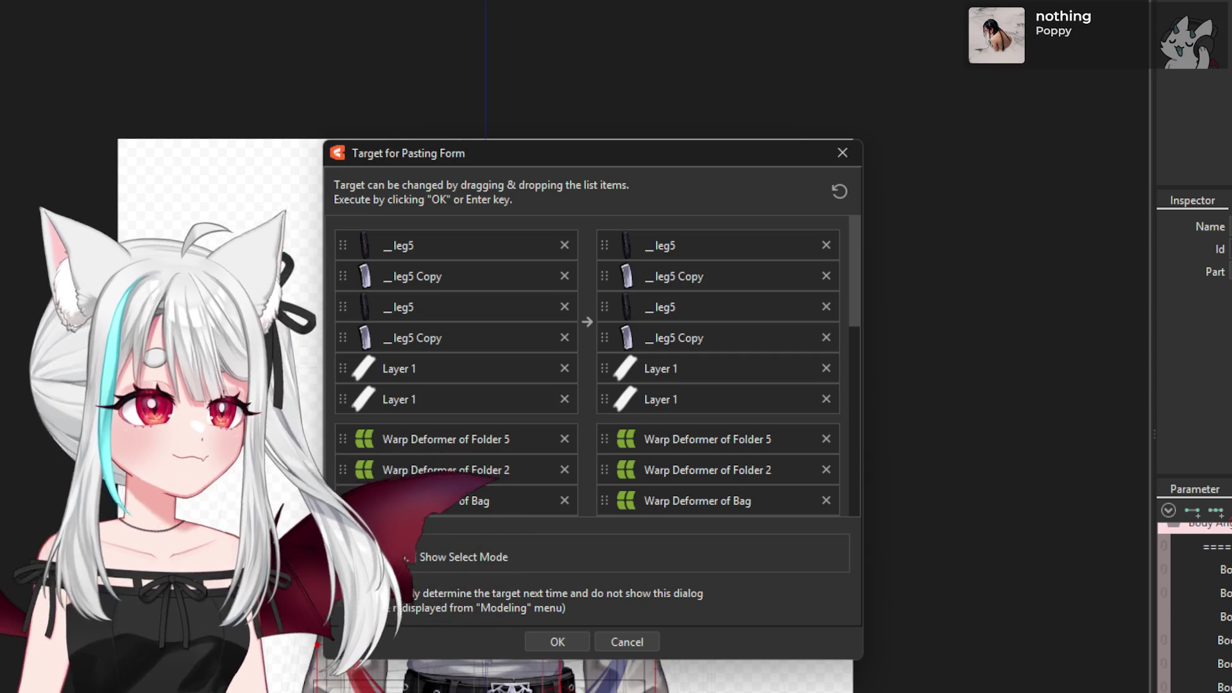
click(556, 640)
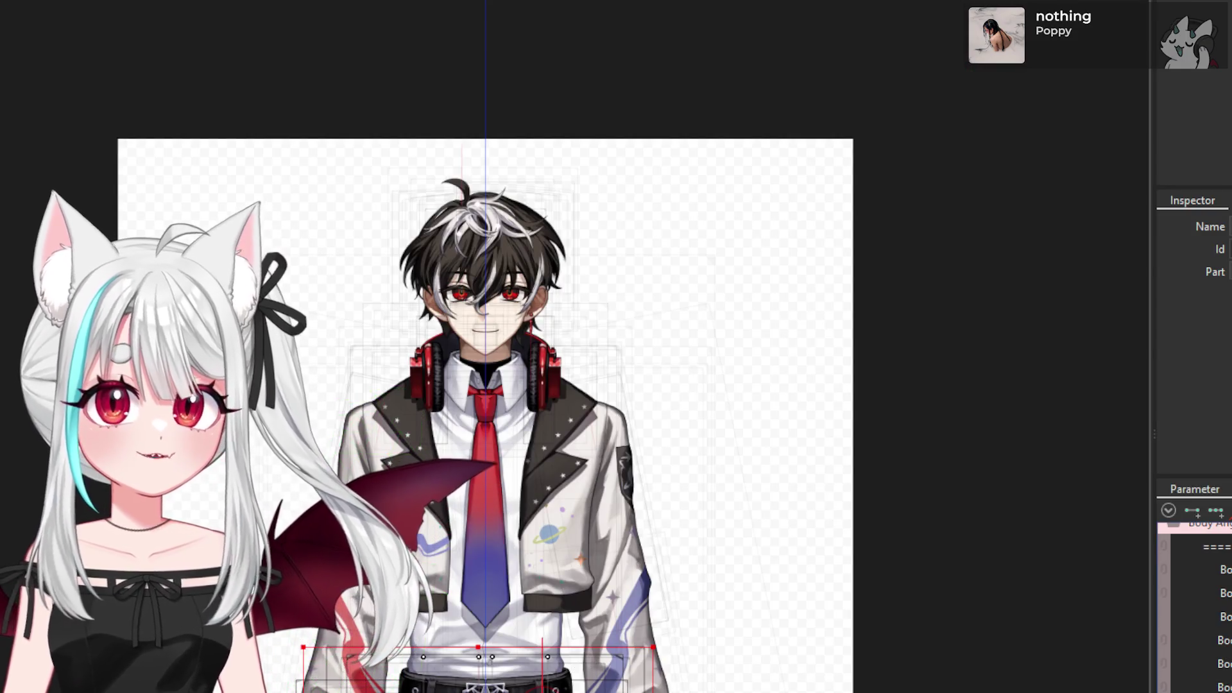
click(502, 572)
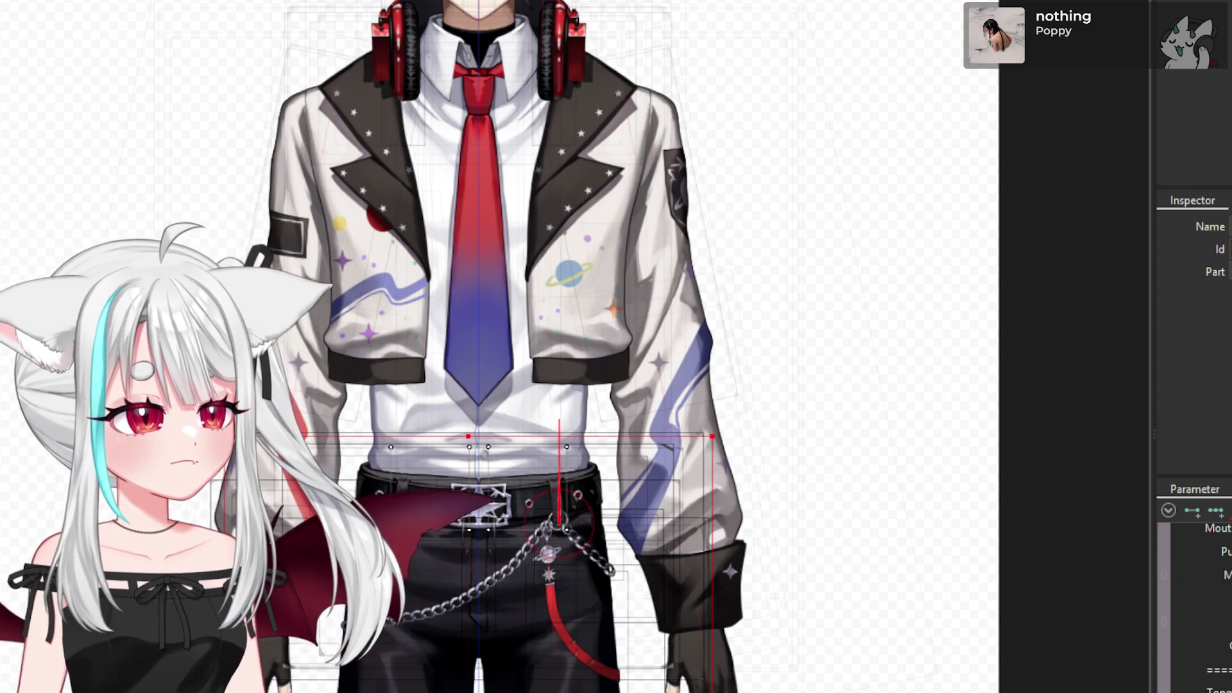
- Scroll the Parameter palette down to the Lean parameter group
scroll(1193, 597, up, 5)
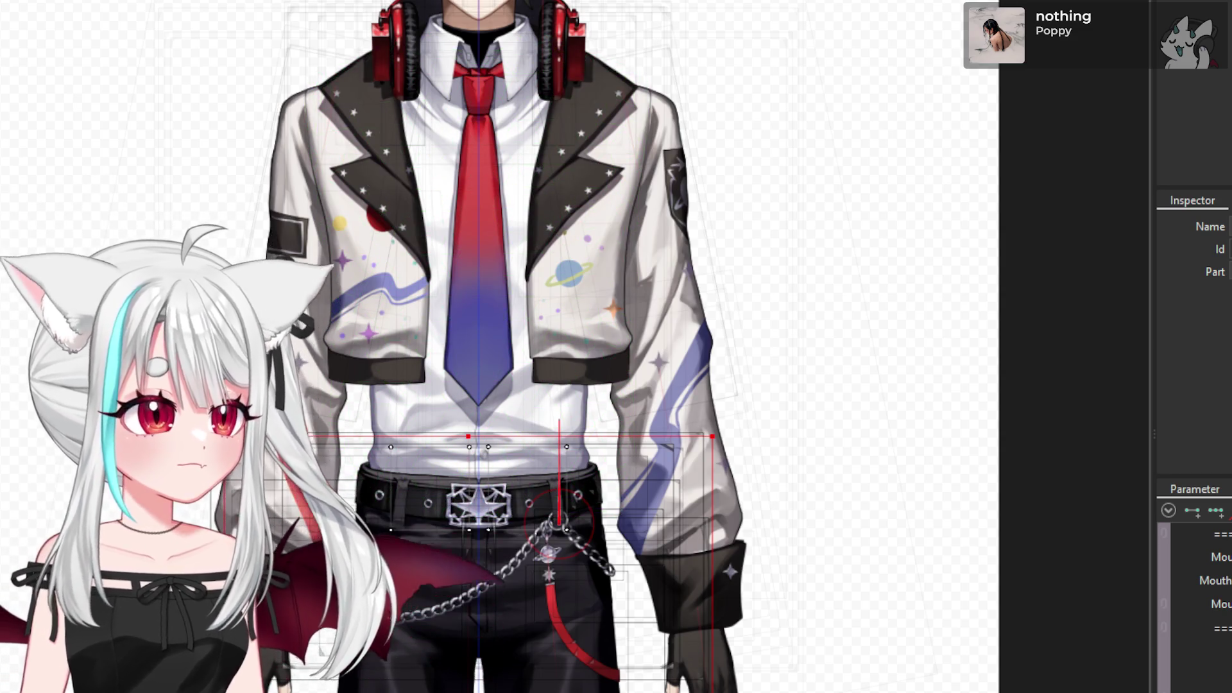
scroll(1193, 597, up, 3)
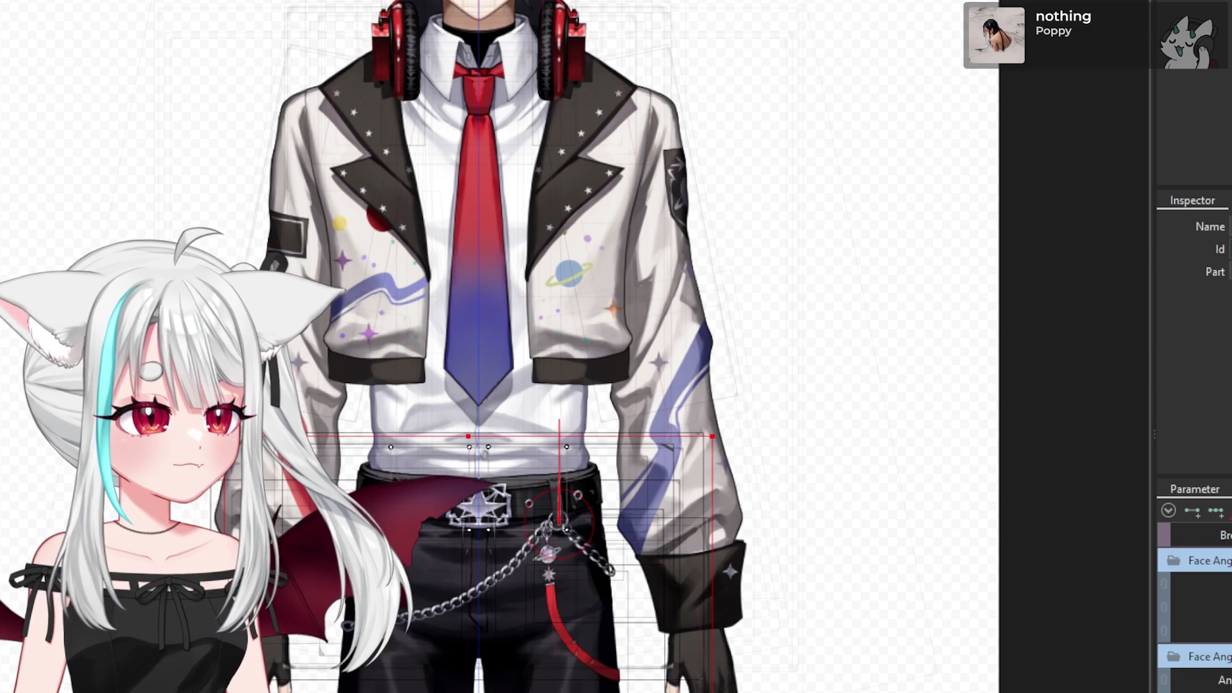
scroll(1194, 597, down, 2)
scroll(1193, 597, down, 3)
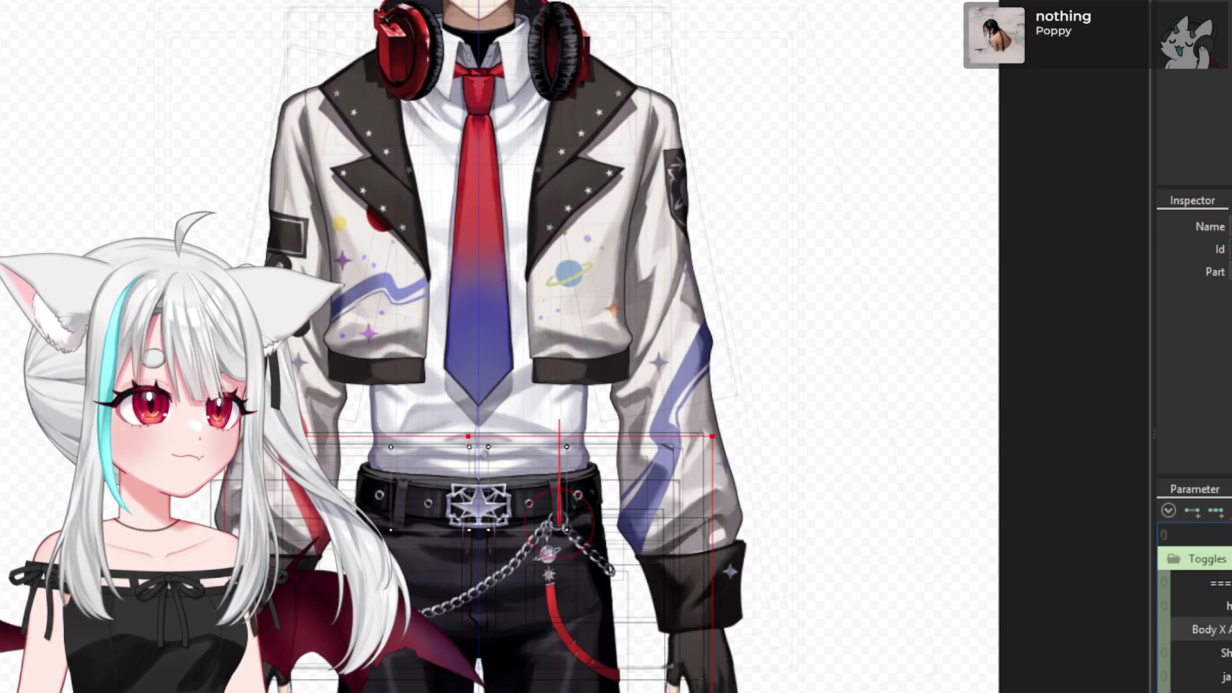
mouse_move(1200, 630)
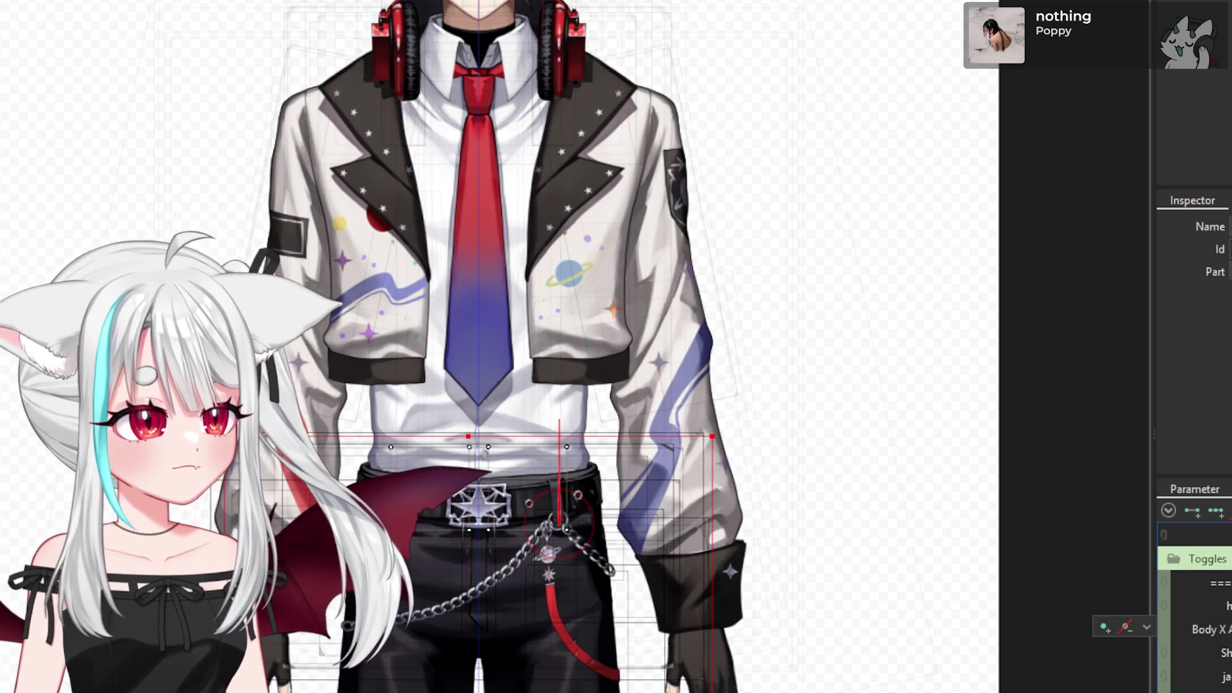
scroll(1194, 603, down, 3)
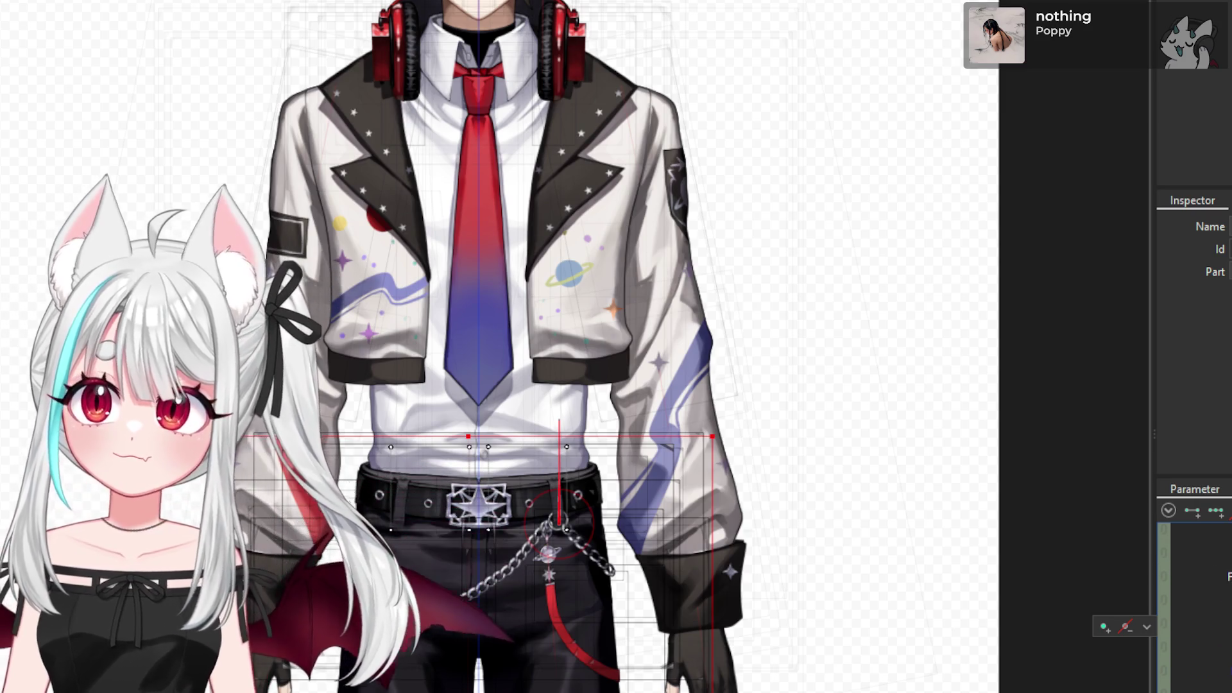
scroll(1193, 603, down, 3)
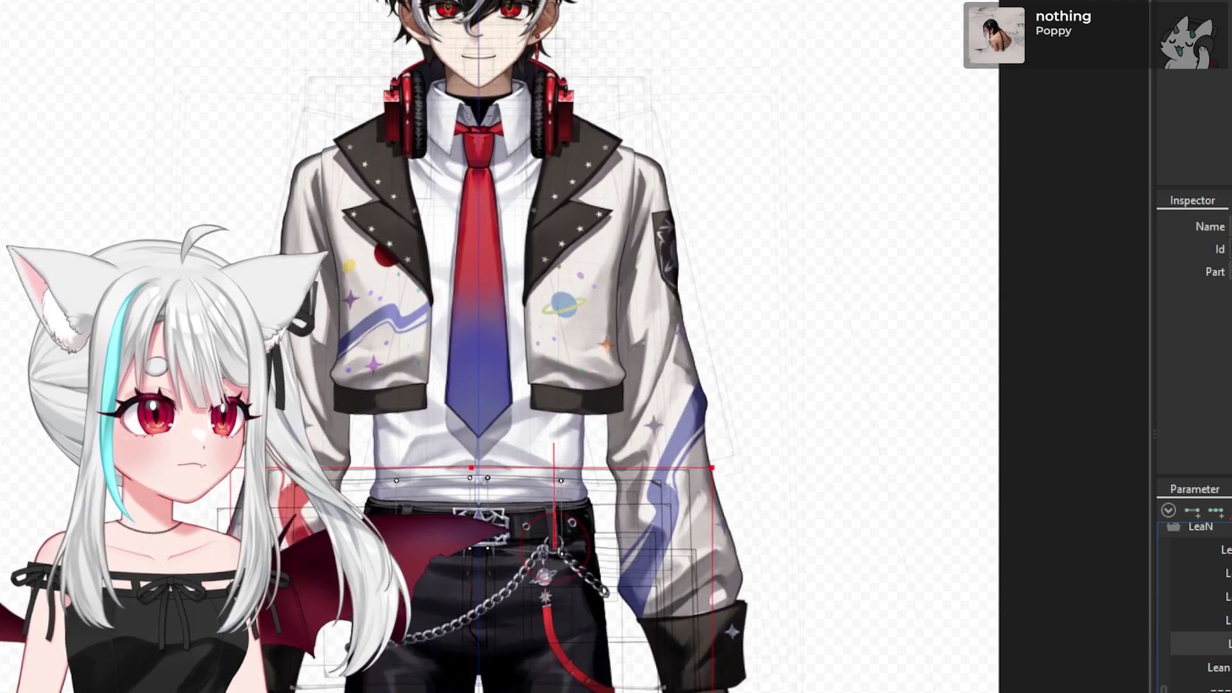
- Select the hip warp deformer and drag its right edge out across the belt's right side
right_click(1141, 637)
click(1151, 644)
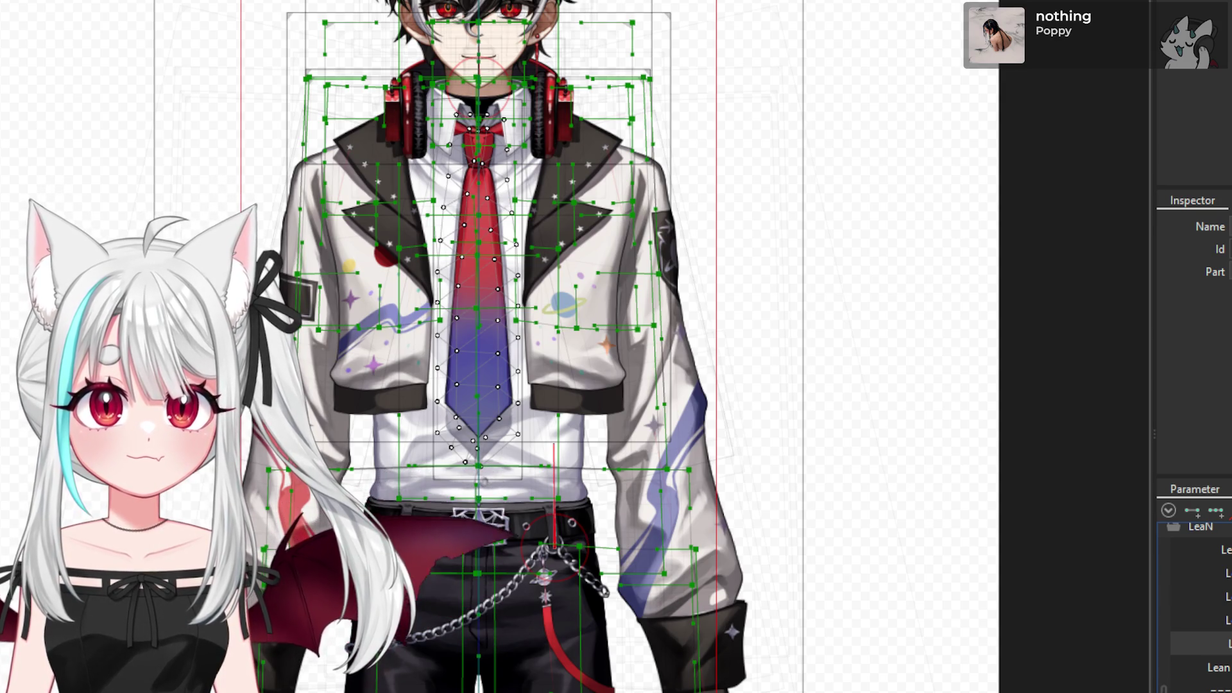
click(475, 308)
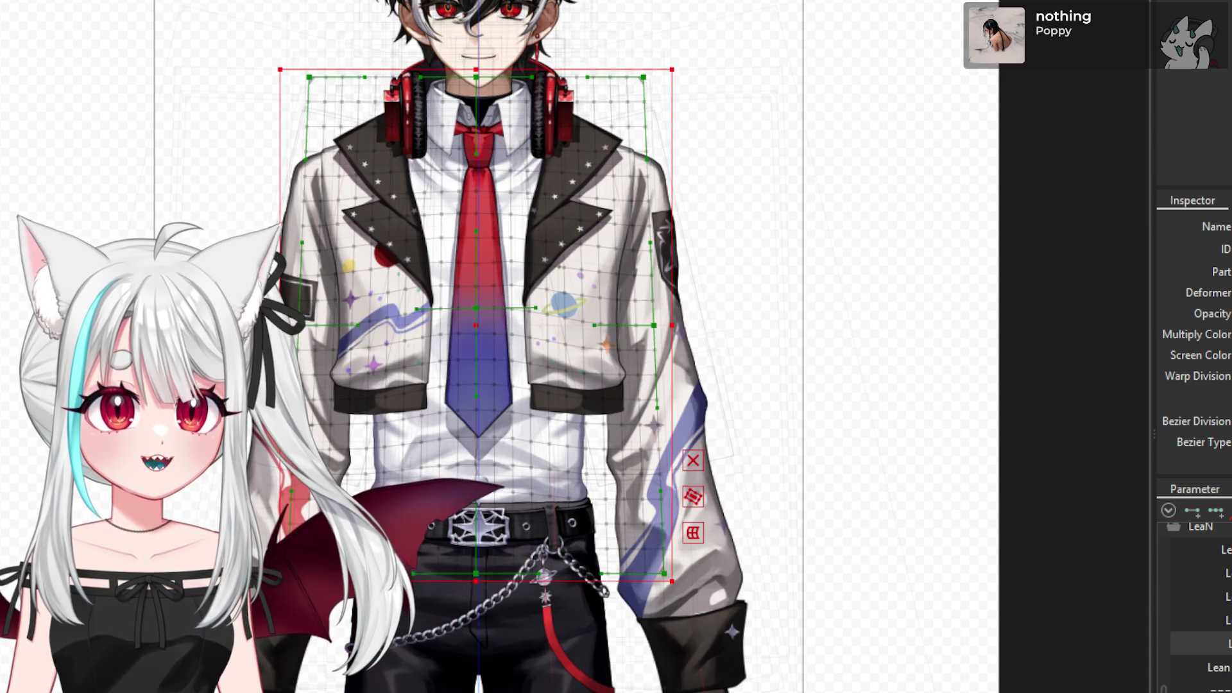
click(378, 577)
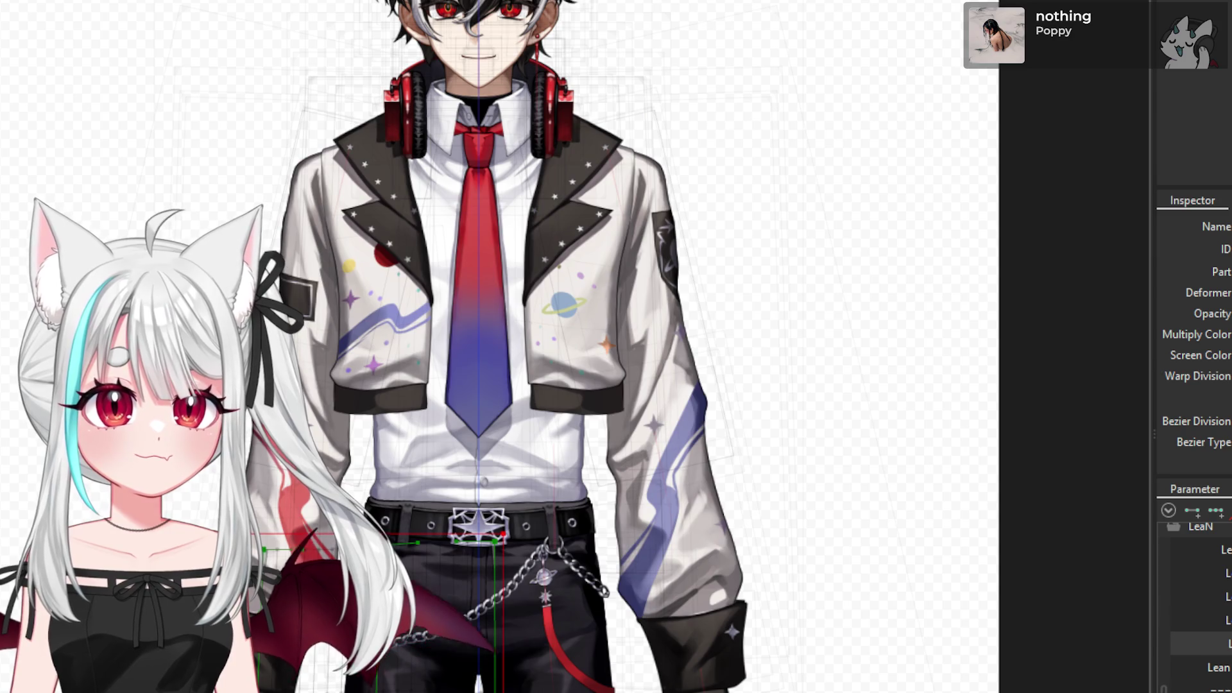
drag(503, 534, 717, 533)
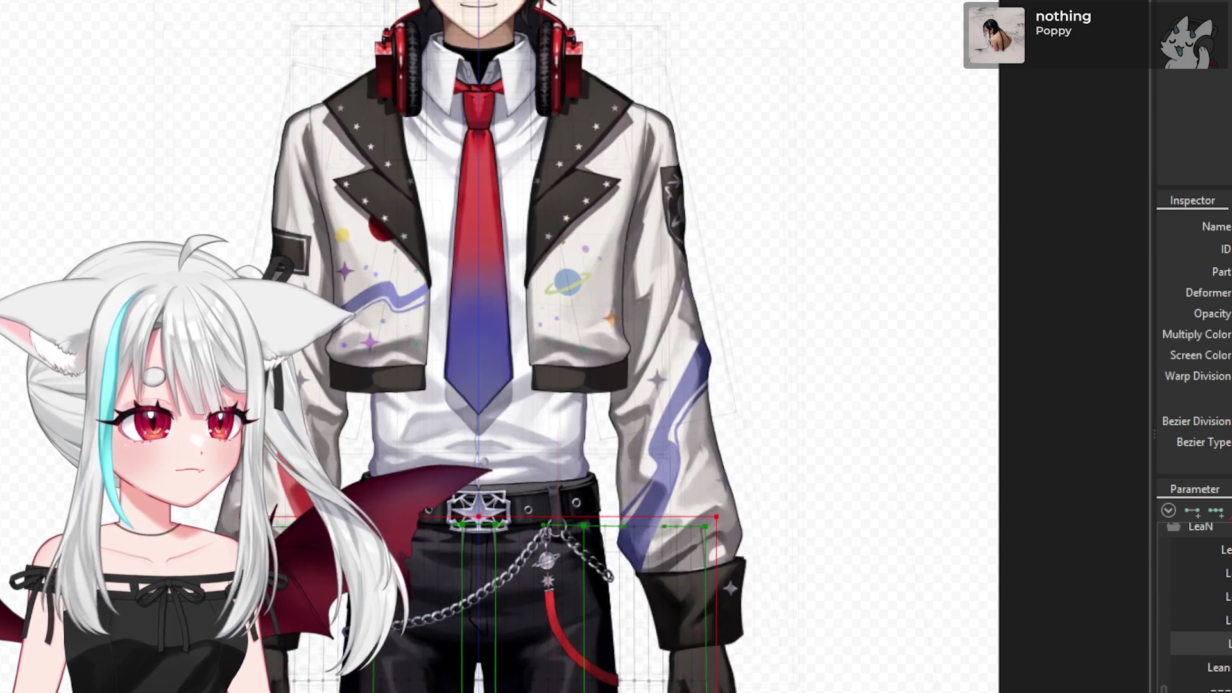
- Scroll the Parameter panel to Body Angle and select the body rotation deformer
scroll(1194, 610, down, 5)
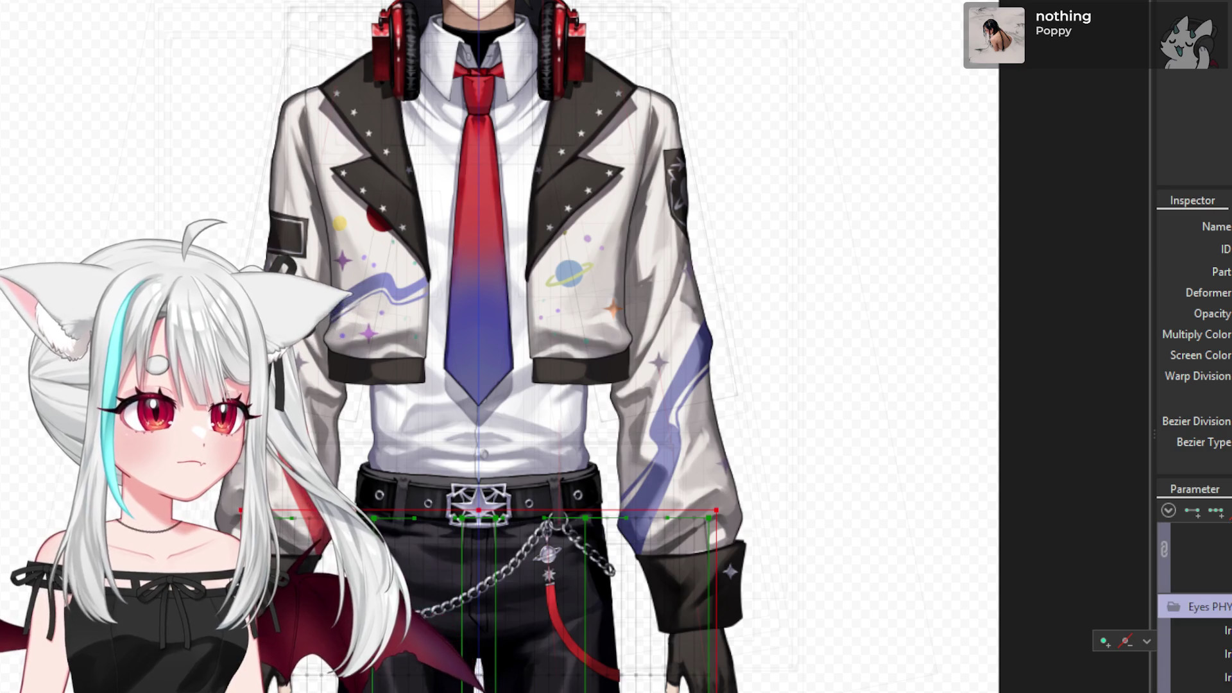
scroll(1194, 610, down, 5)
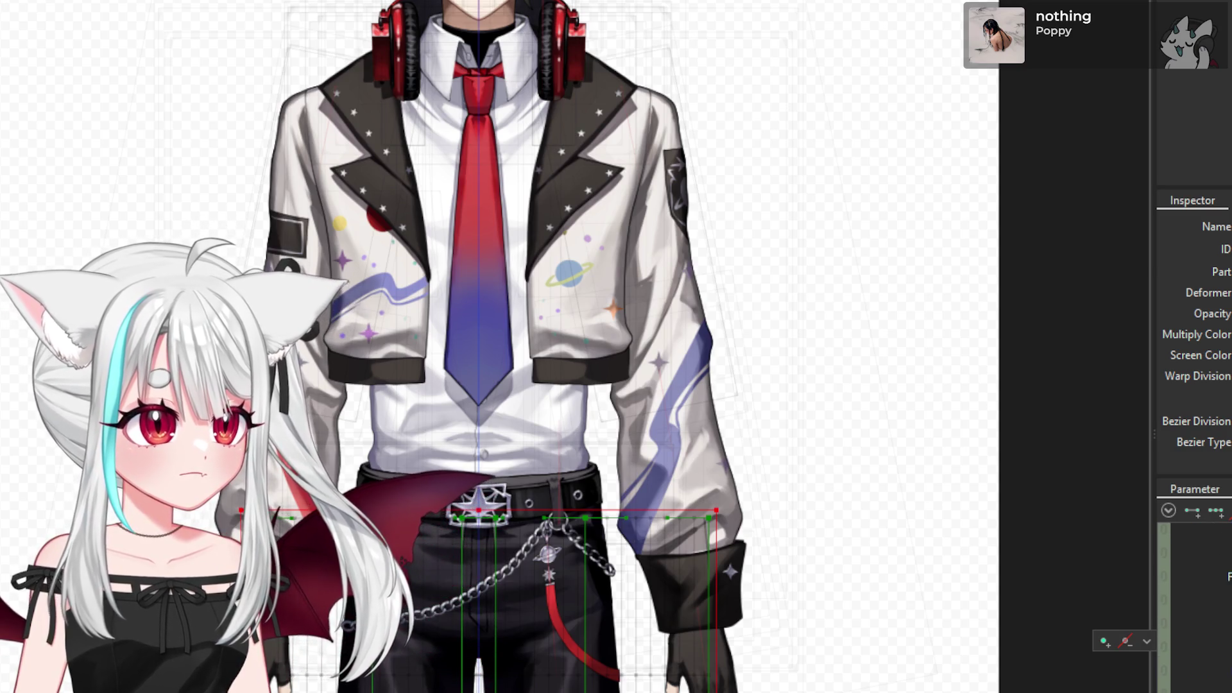
scroll(1194, 610, up, 2)
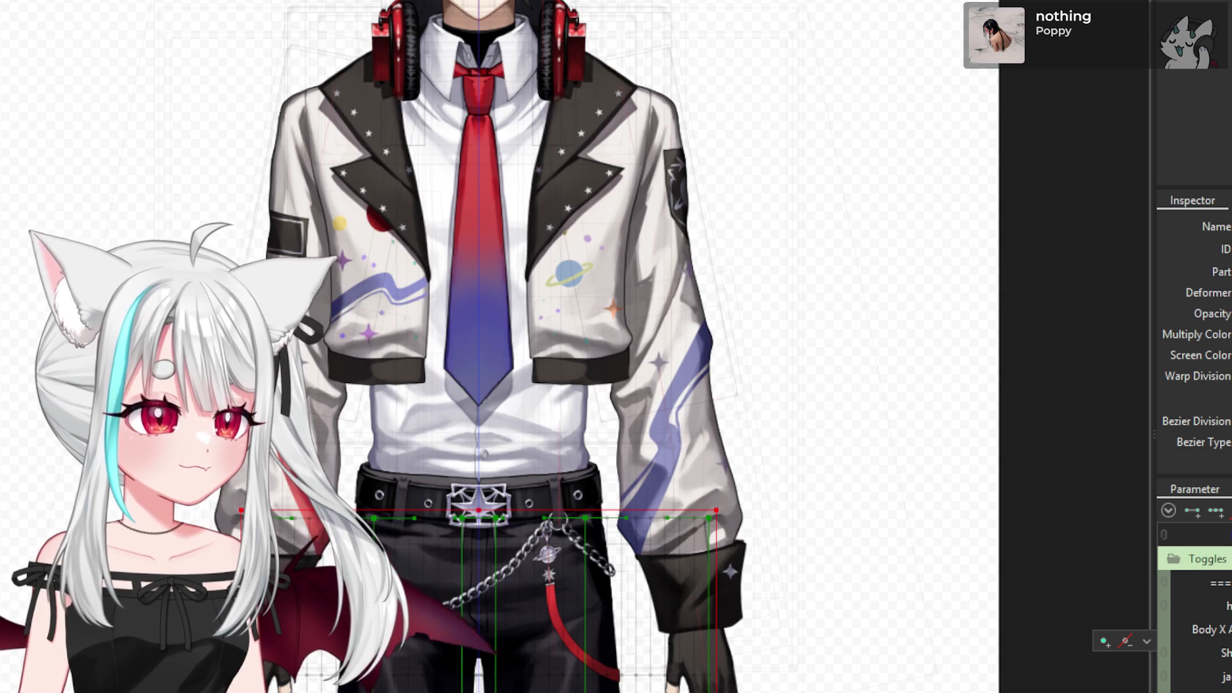
scroll(1194, 609, up, 2)
scroll(1193, 610, down, 3)
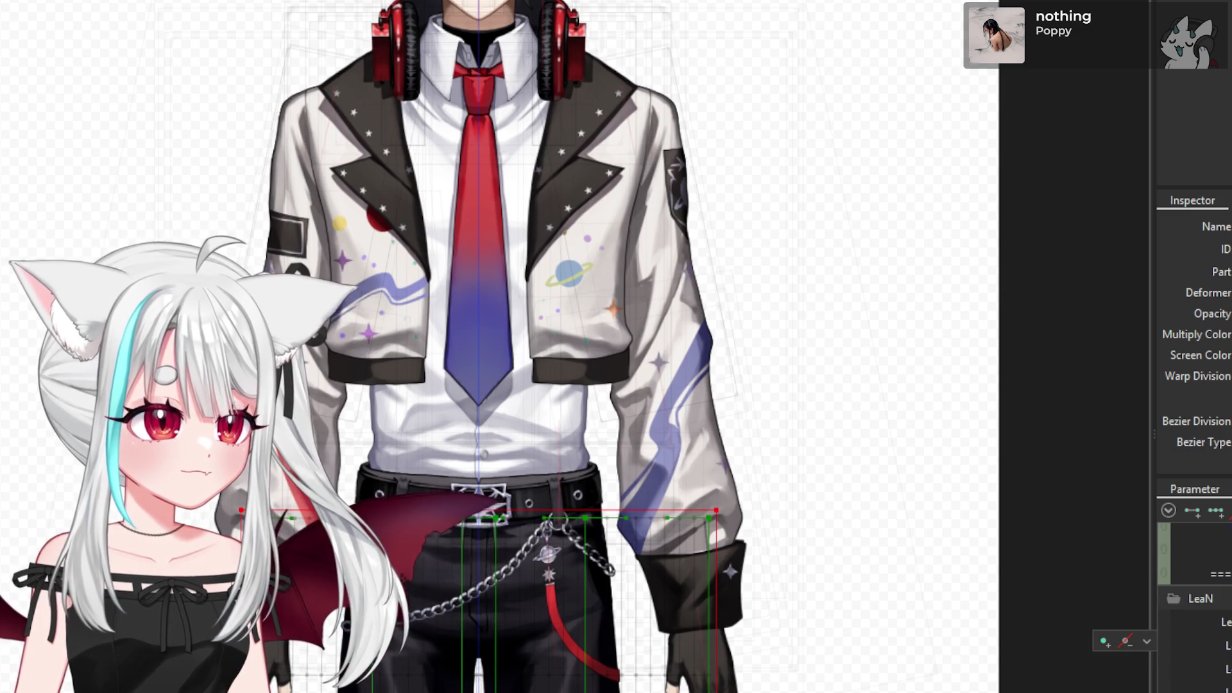
scroll(1193, 610, down, 2)
scroll(1193, 609, down, 2)
scroll(1193, 609, down, 3)
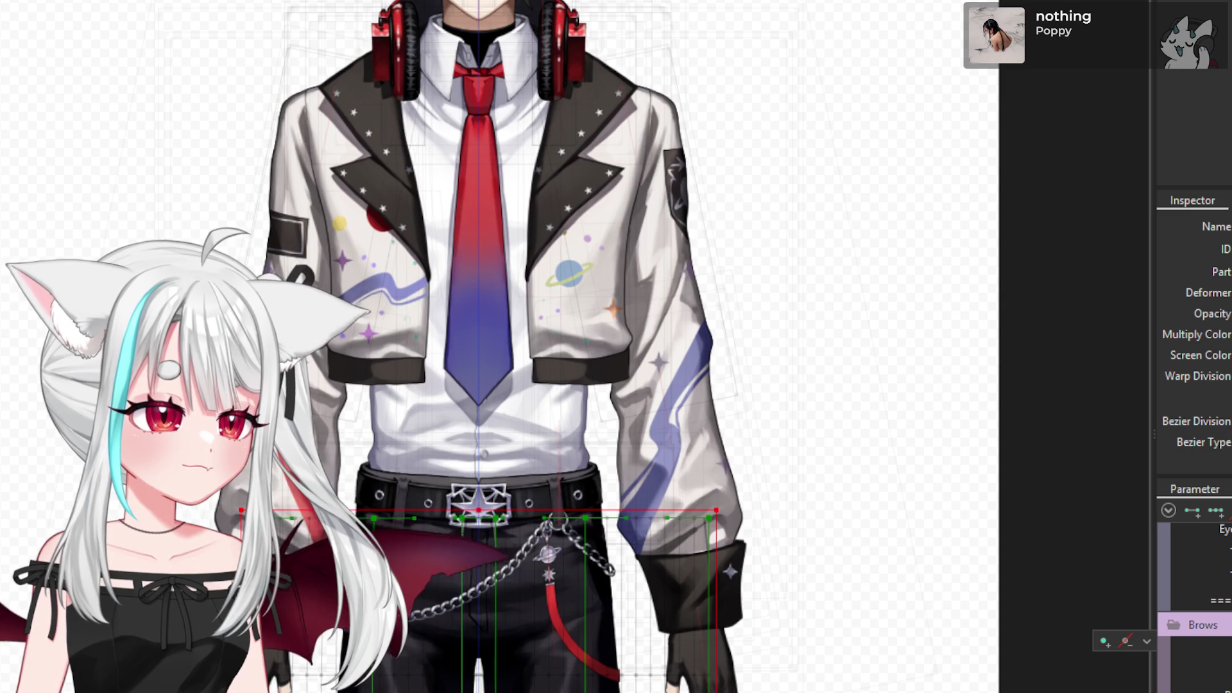
scroll(1193, 610, down, 2)
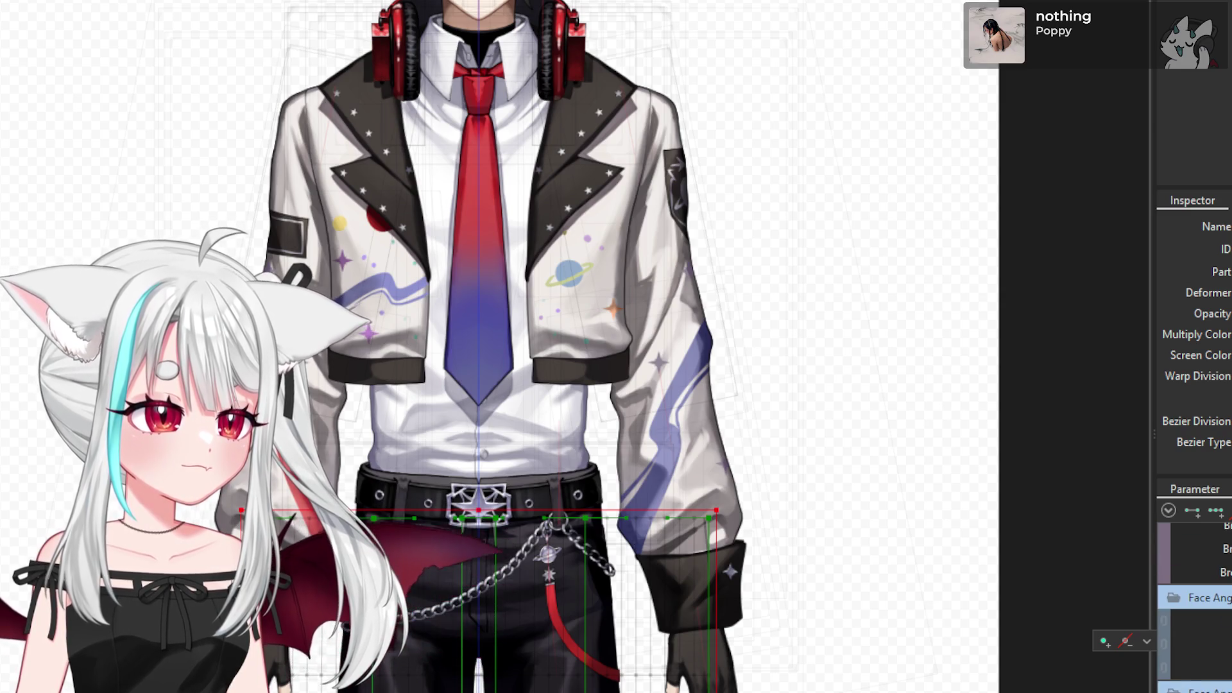
scroll(1193, 609, down, 3)
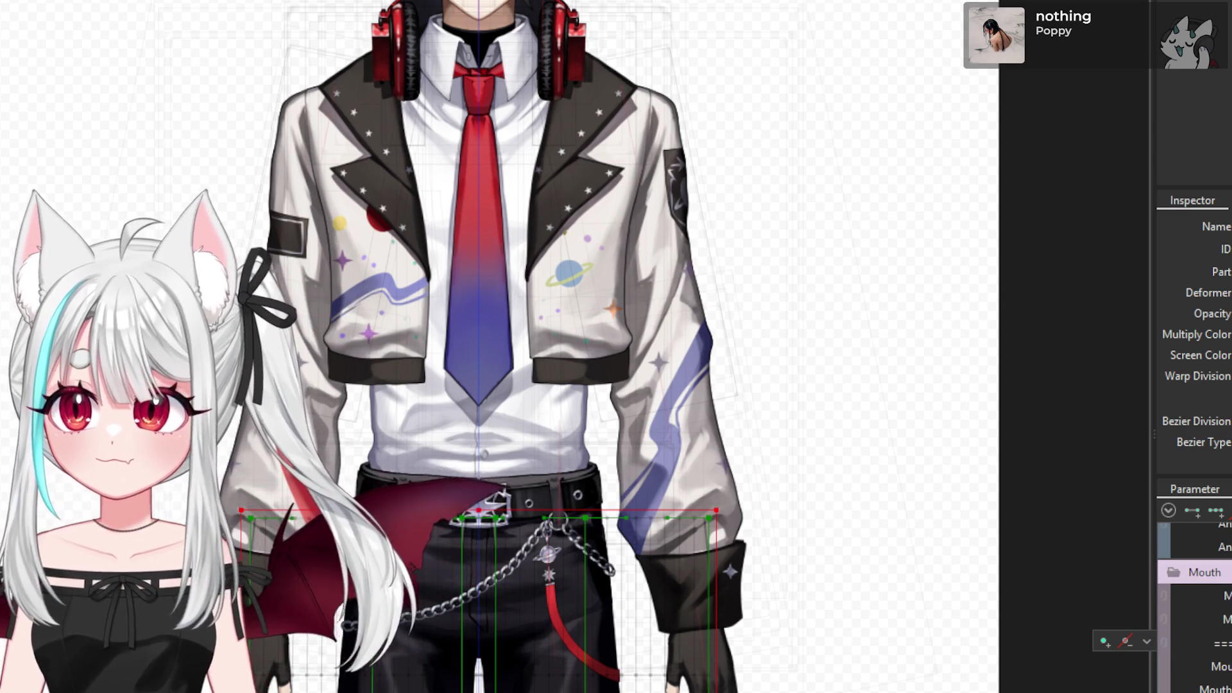
scroll(1193, 609, down, 2)
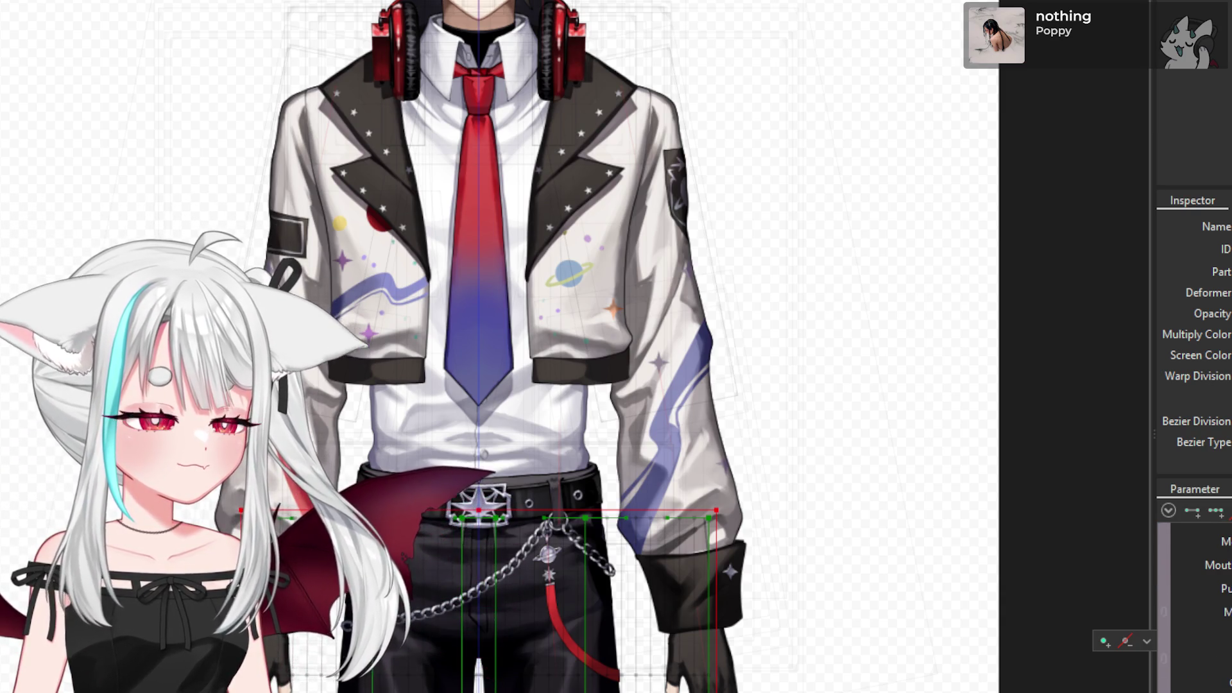
scroll(1193, 610, down, 1)
scroll(1194, 609, down, 2)
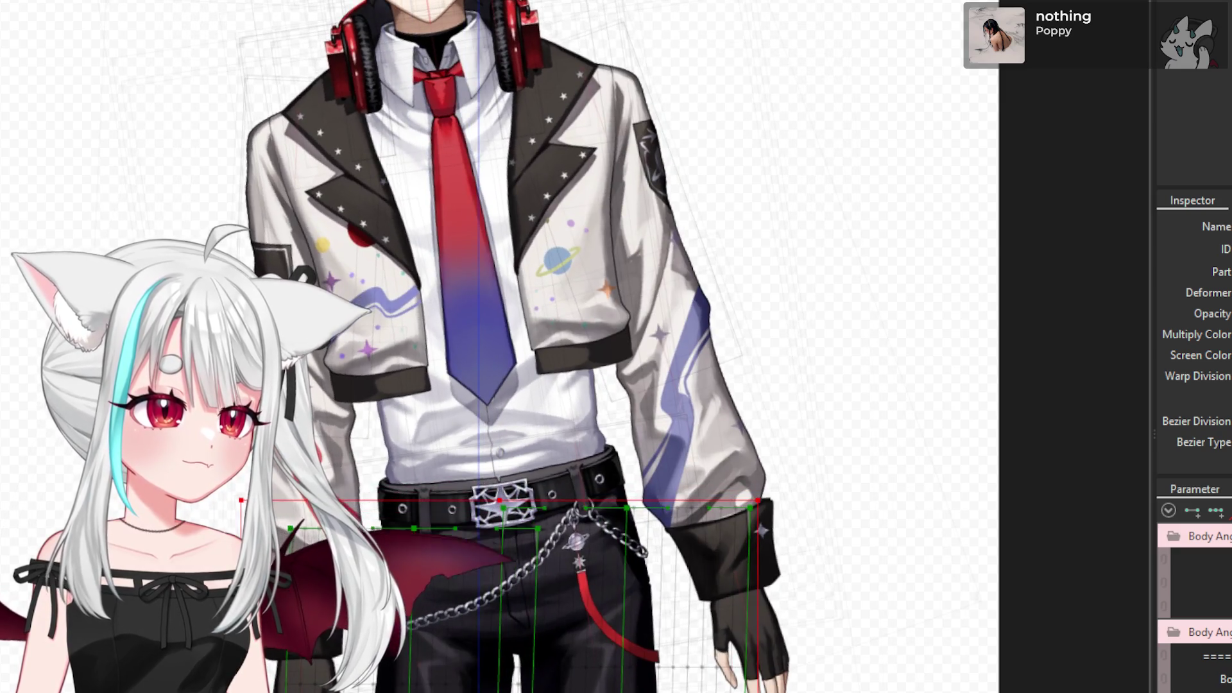
click(581, 504)
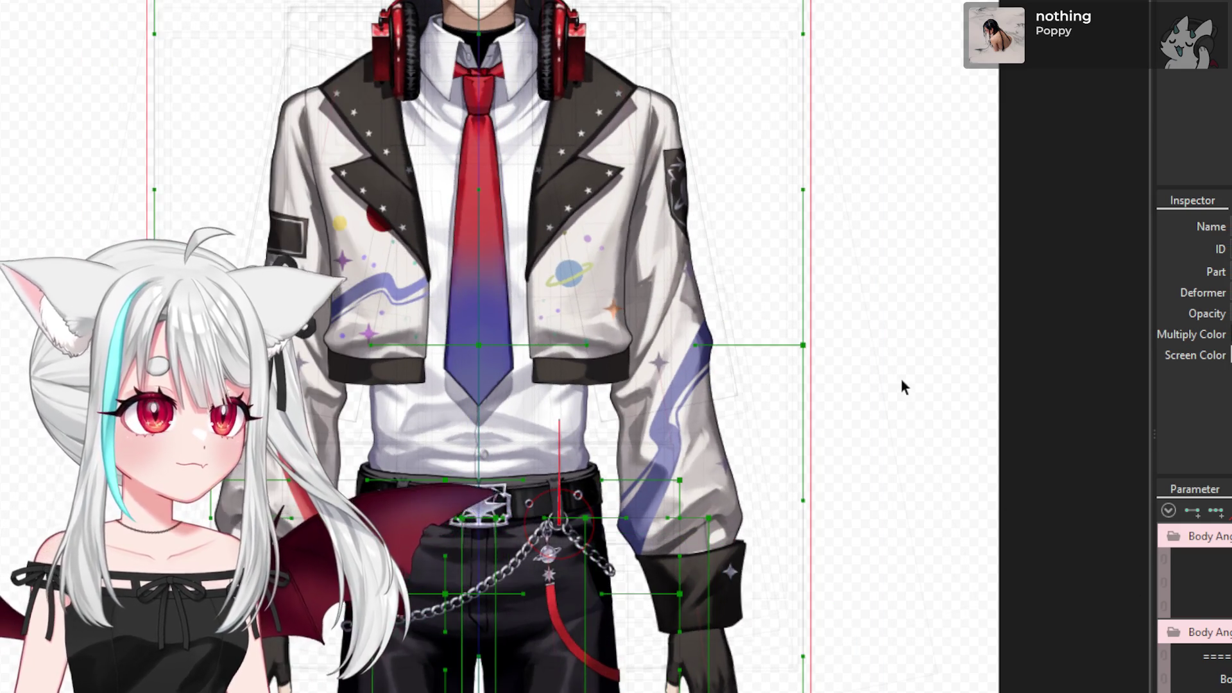
- Select the deformer framing the hips and legs and invoke Paste Form on it
scroll(906, 388, down, 3)
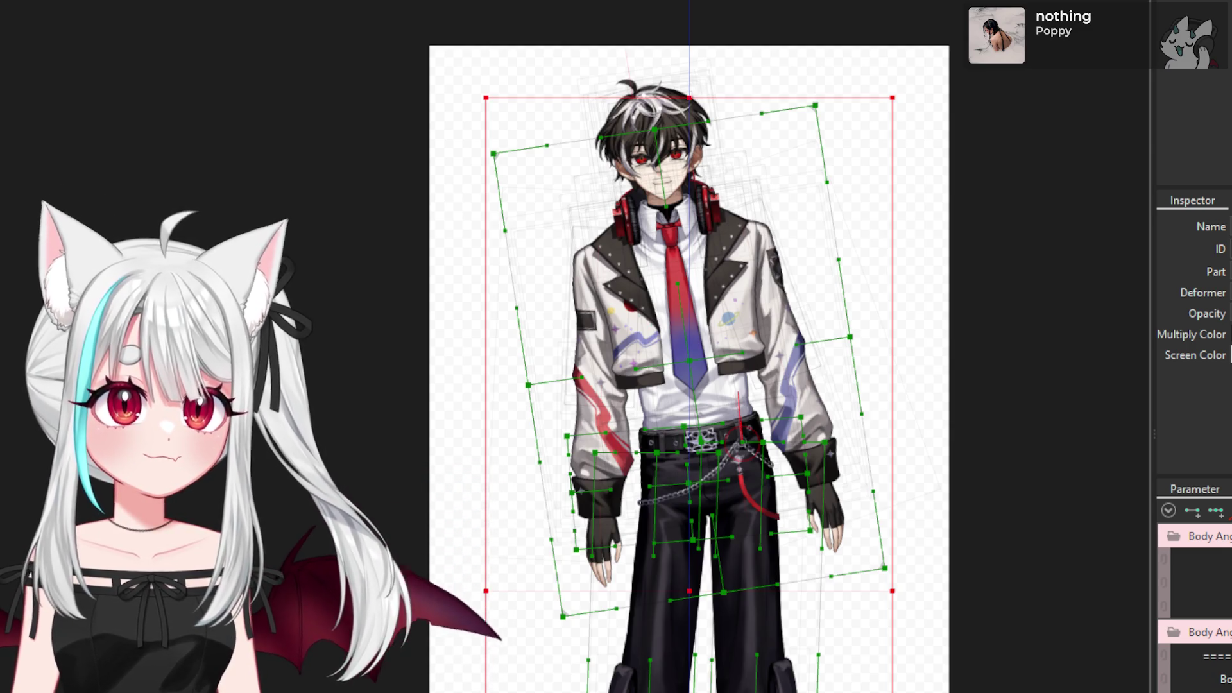
click(696, 488)
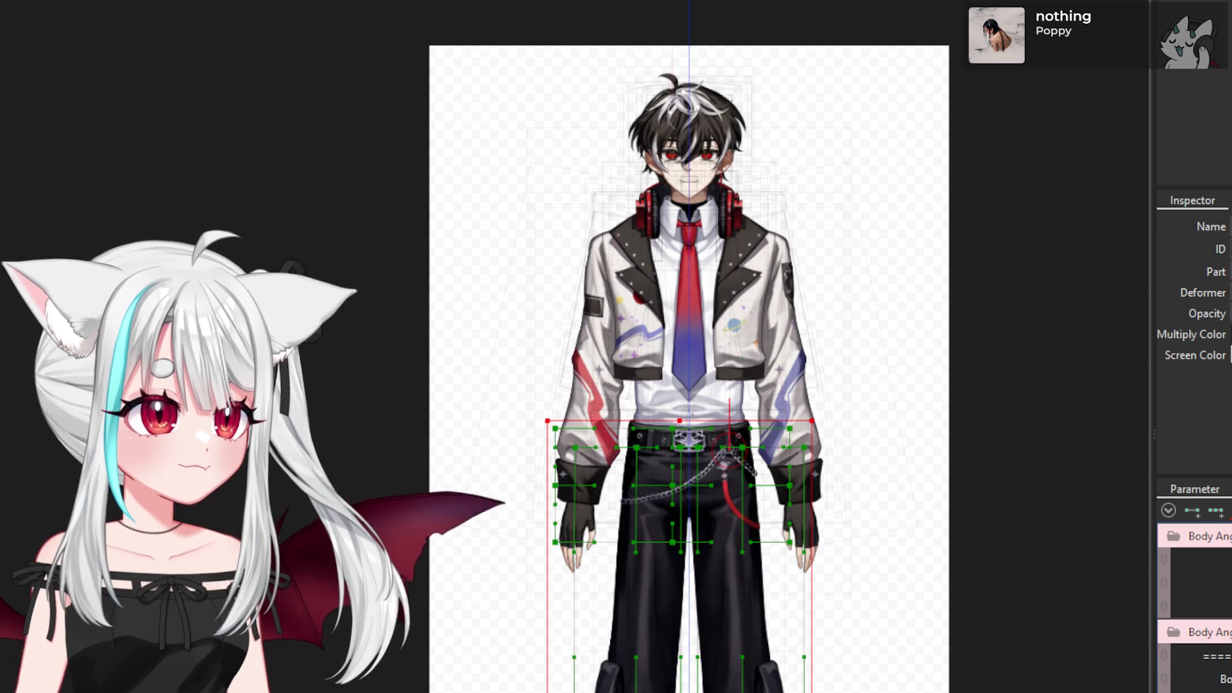
key(ctrl+shift+v)
- Confirm pasting the form onto the listed hip and leg deformers
click(573, 638)
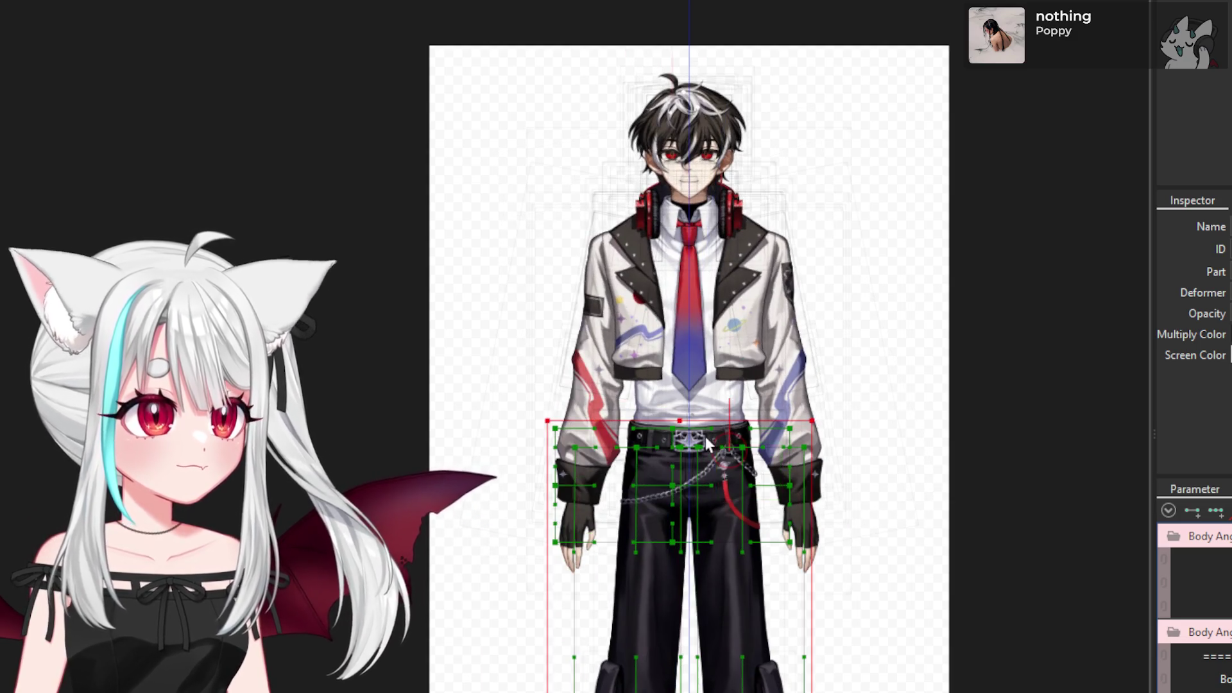
scroll(706, 442, up, 5)
scroll(699, 410, up, 3)
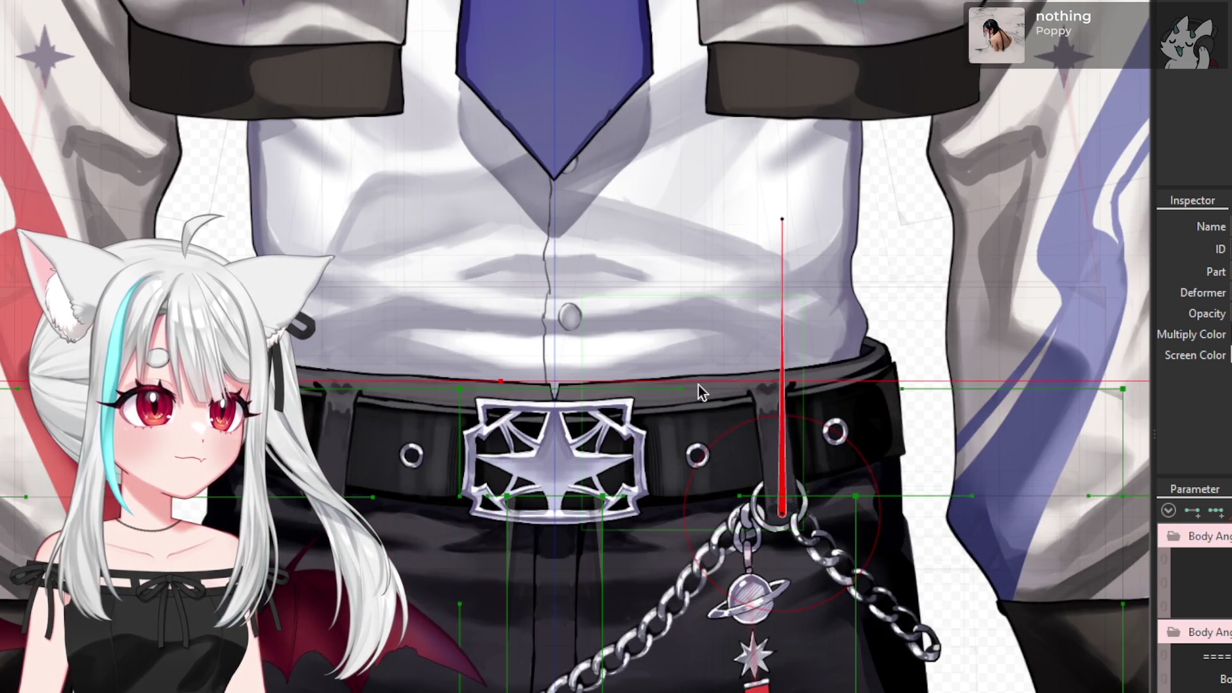
scroll(672, 442, down, 4)
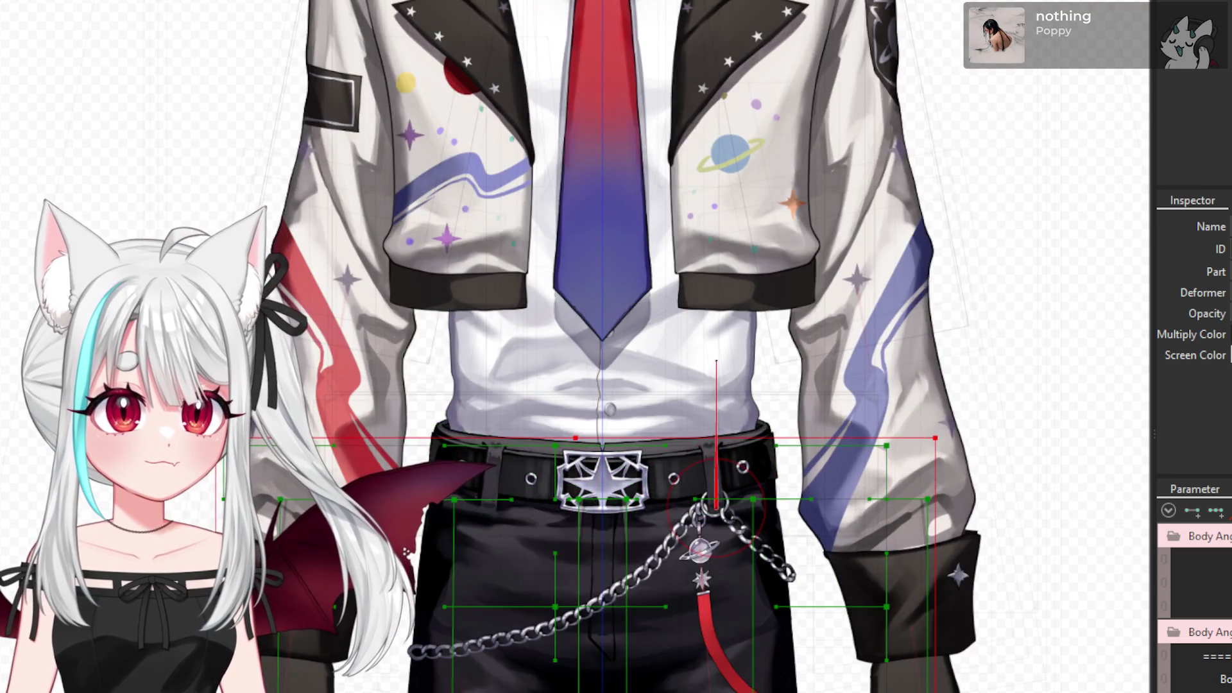
click(453, 552)
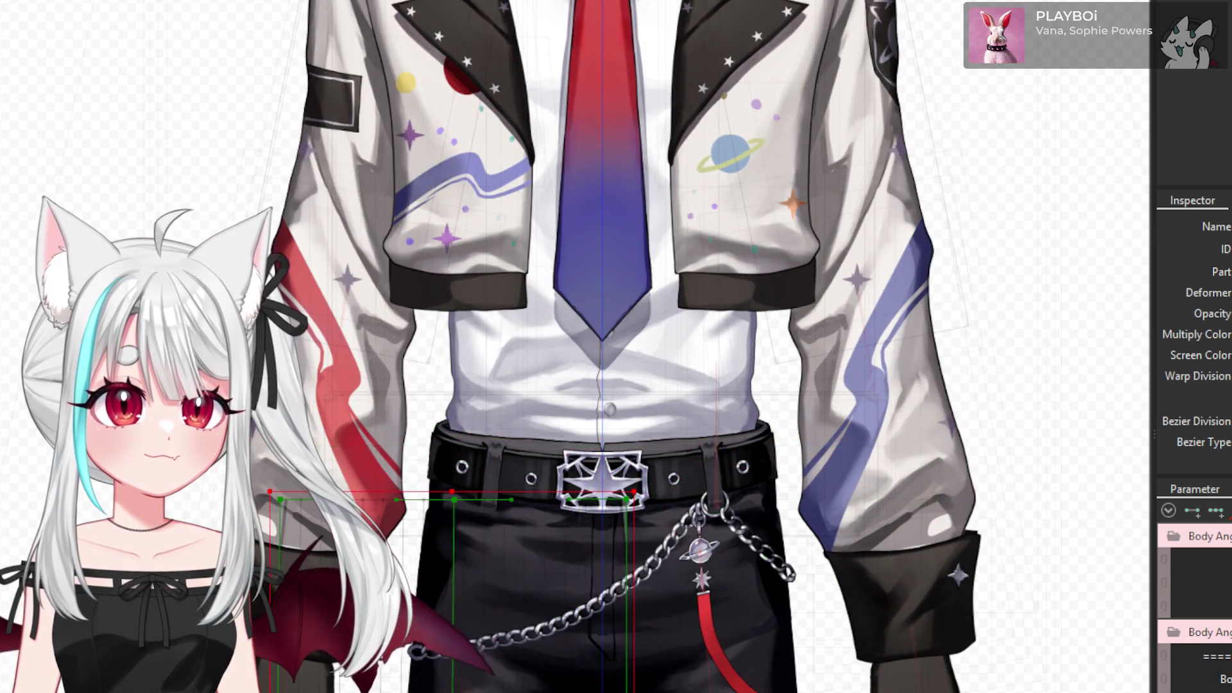
- Select the belt art mesh and its warp deformer, then move the deformer down over the belt
scroll(641, 469, down, 2)
scroll(642, 468, up, 4)
scroll(642, 468, up, 2)
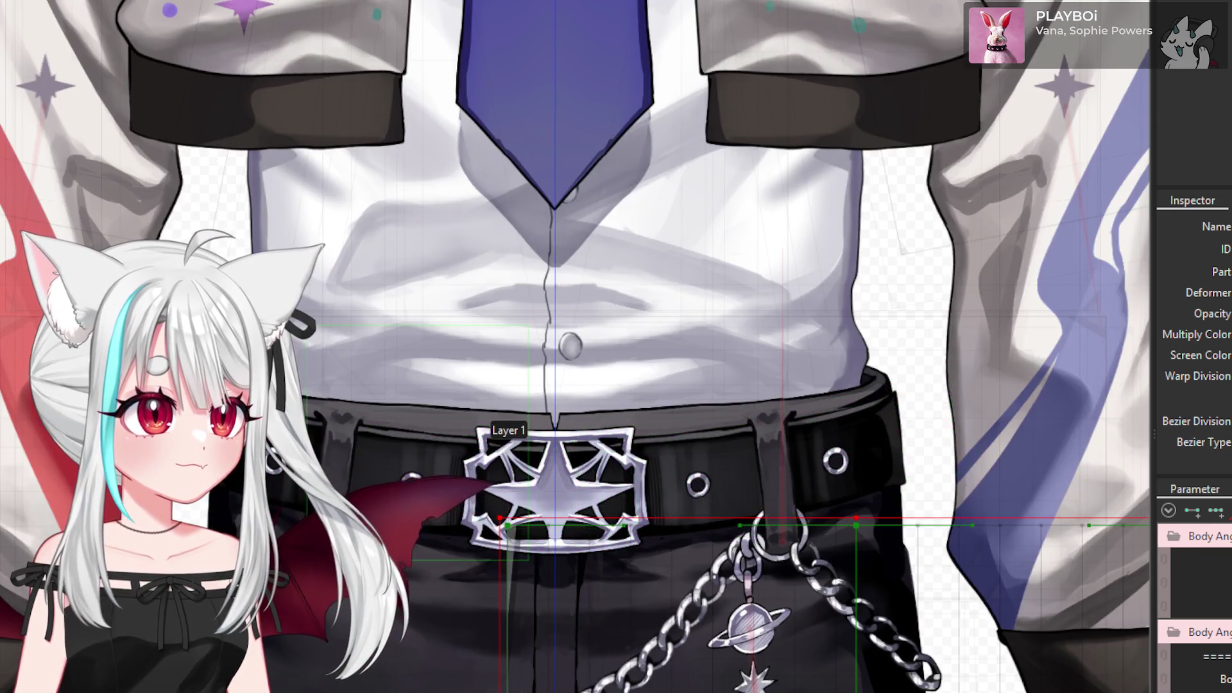
click(360, 443)
scroll(359, 443, up, 2)
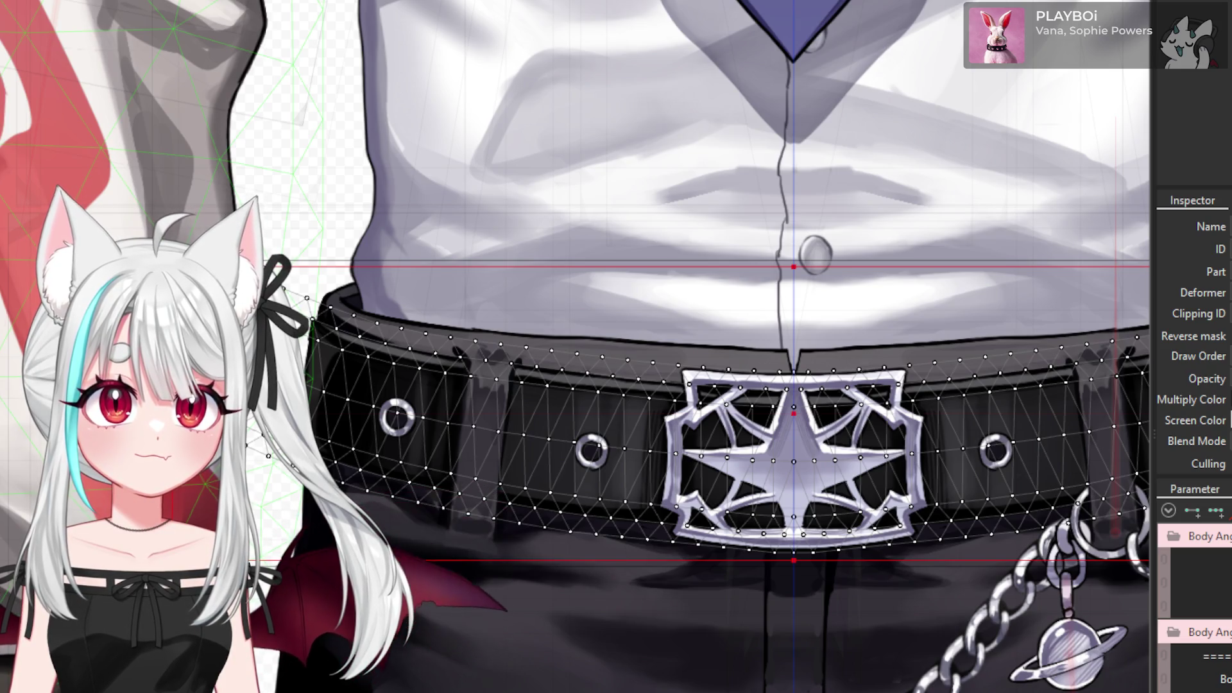
click(660, 507)
scroll(350, 488, down, 3)
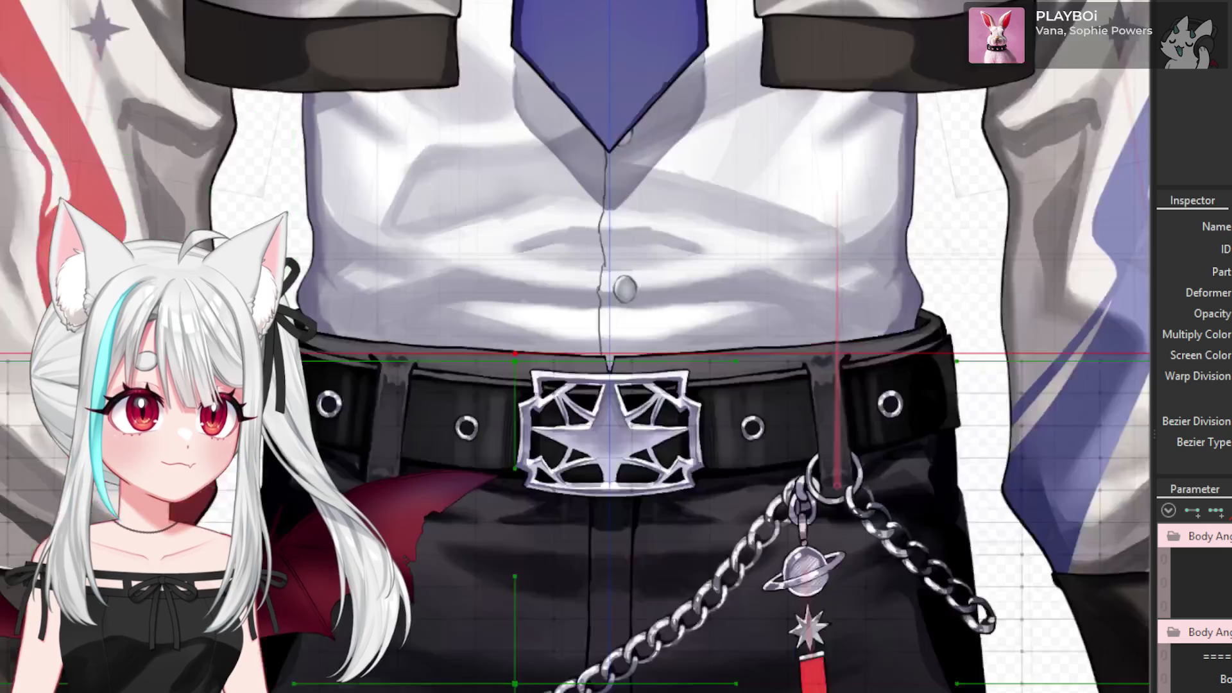
scroll(350, 488, down, 2)
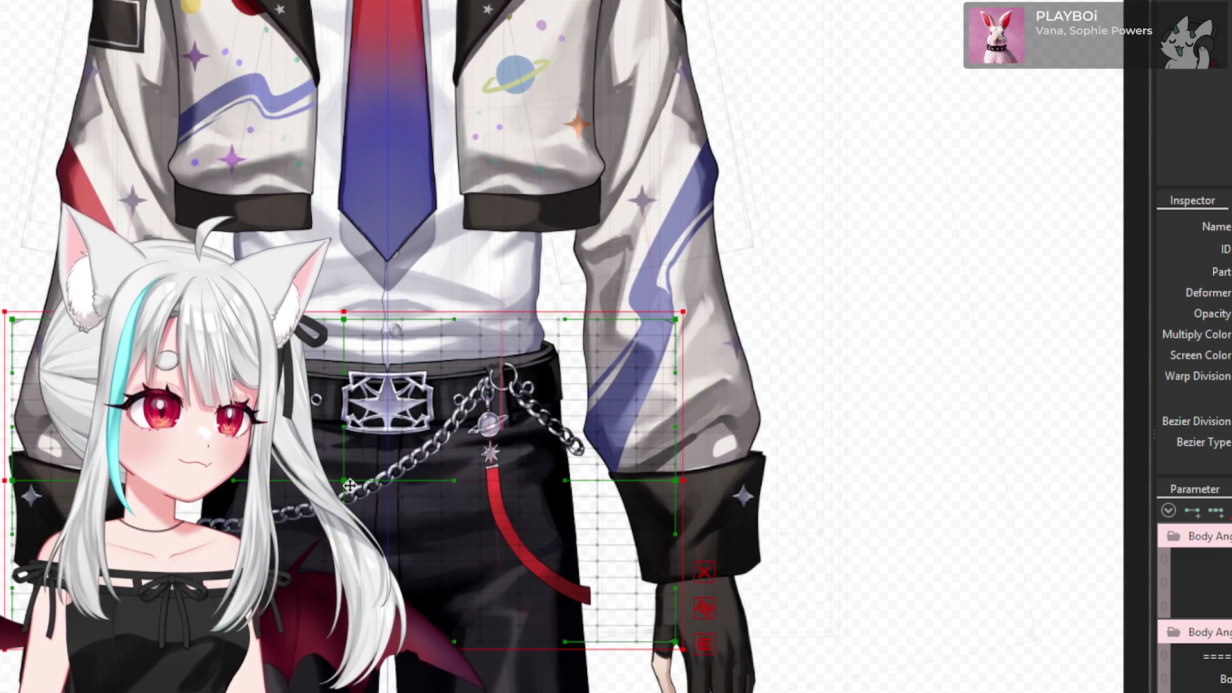
drag(349, 488, 348, 523)
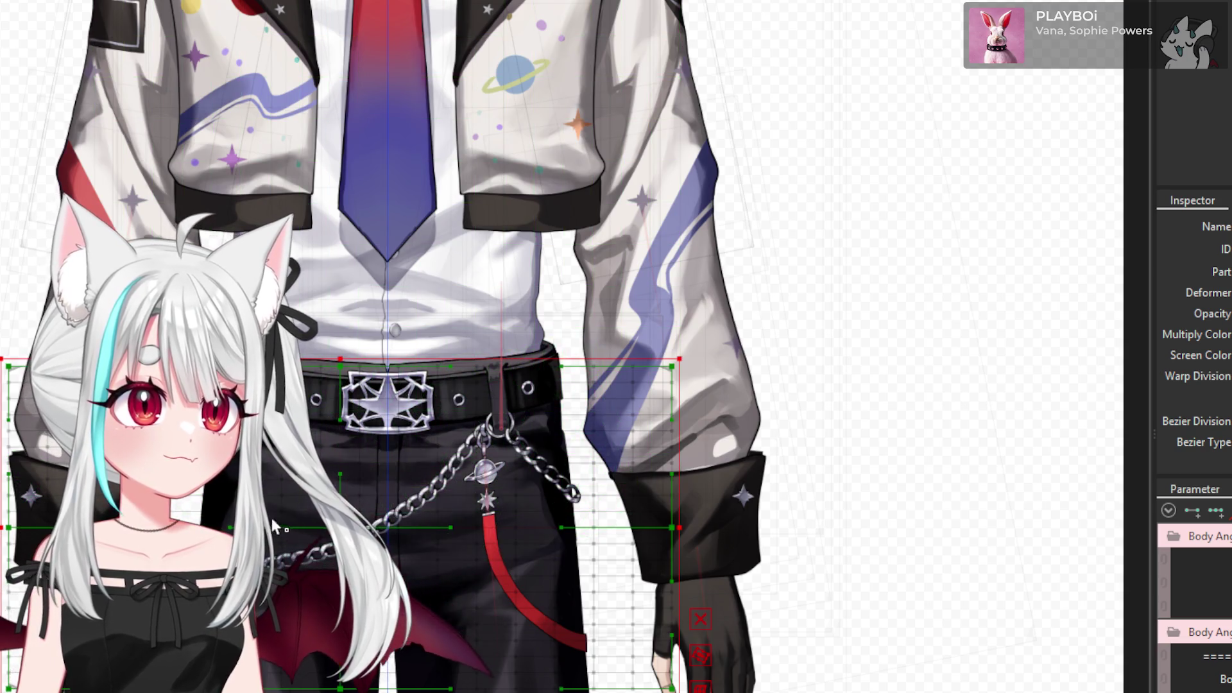
- Select the belt meshes and deformers through Warp Deformer of Folder 5, then start creating a belt warp deformer
click(275, 517)
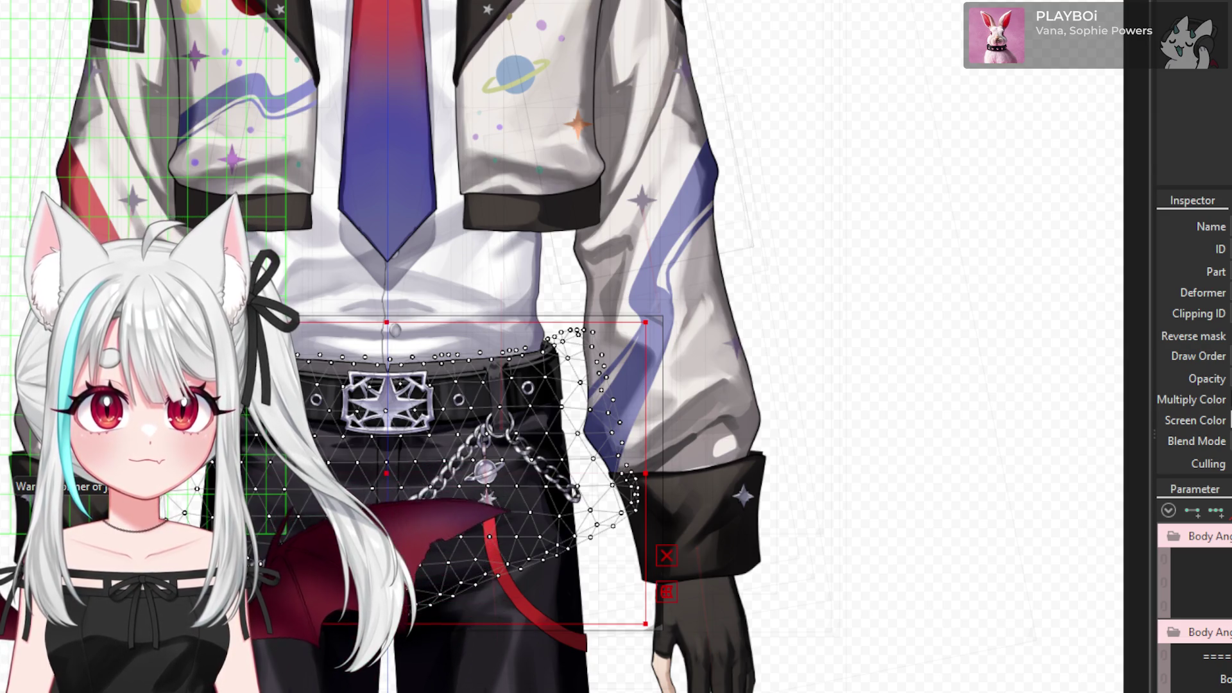
click(488, 385)
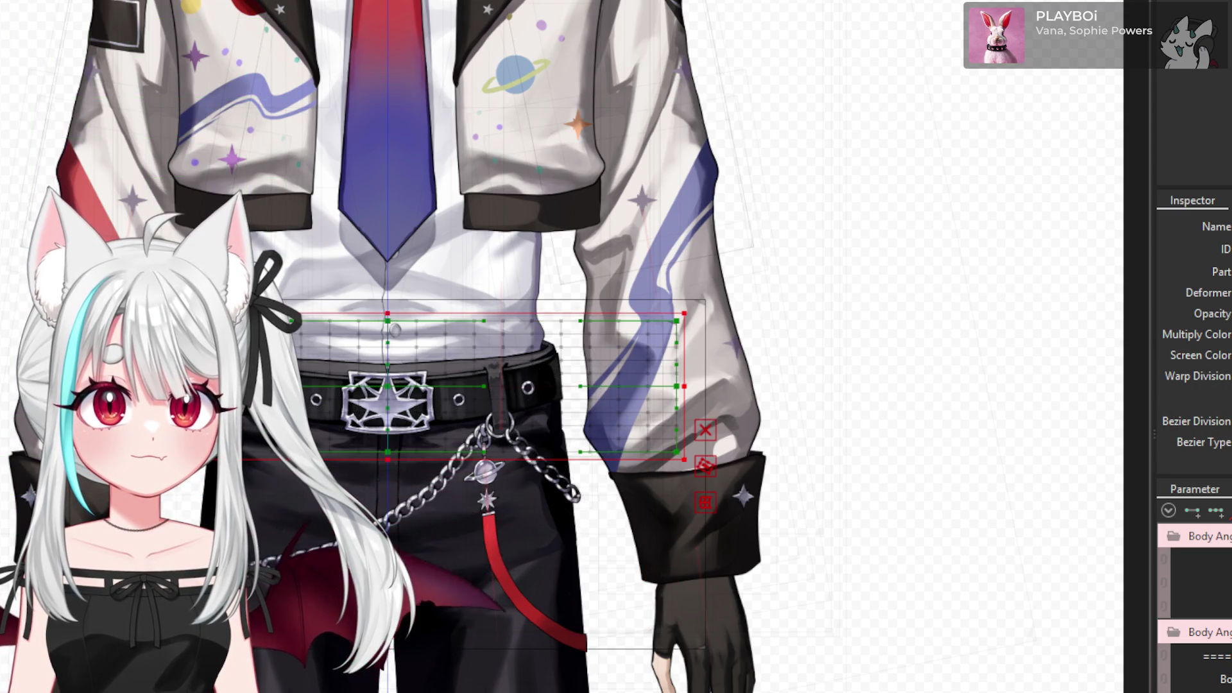
click(488, 475)
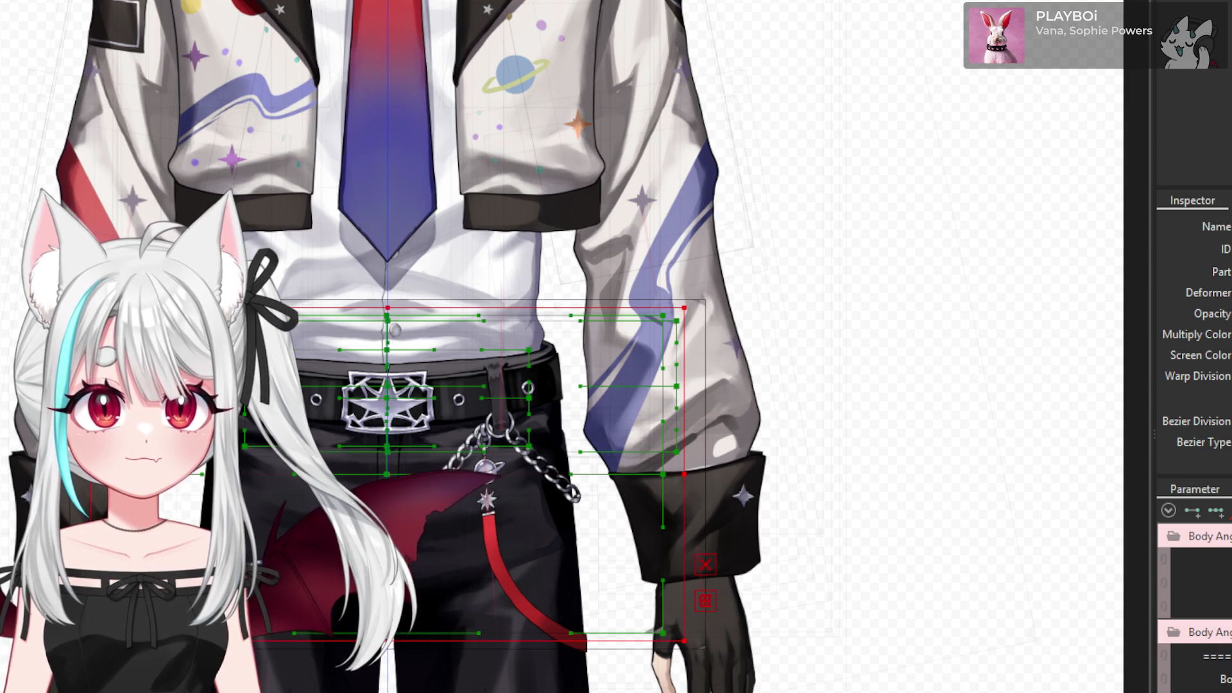
click(456, 378)
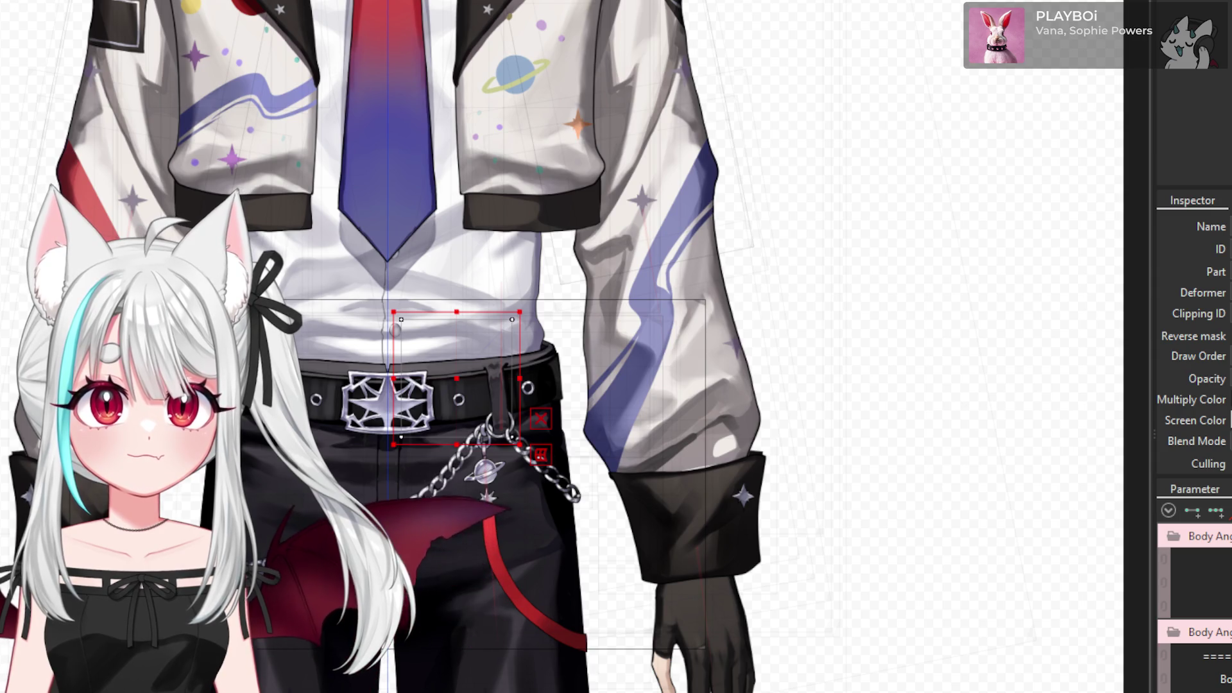
click(409, 471)
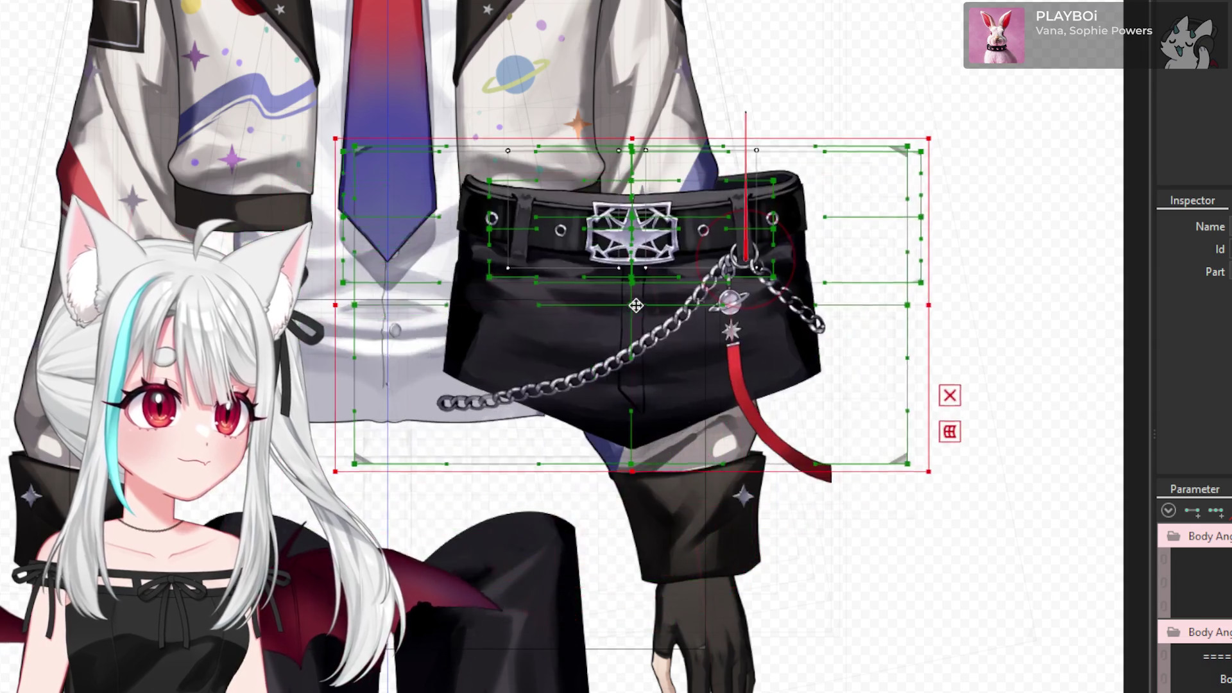
click(638, 315)
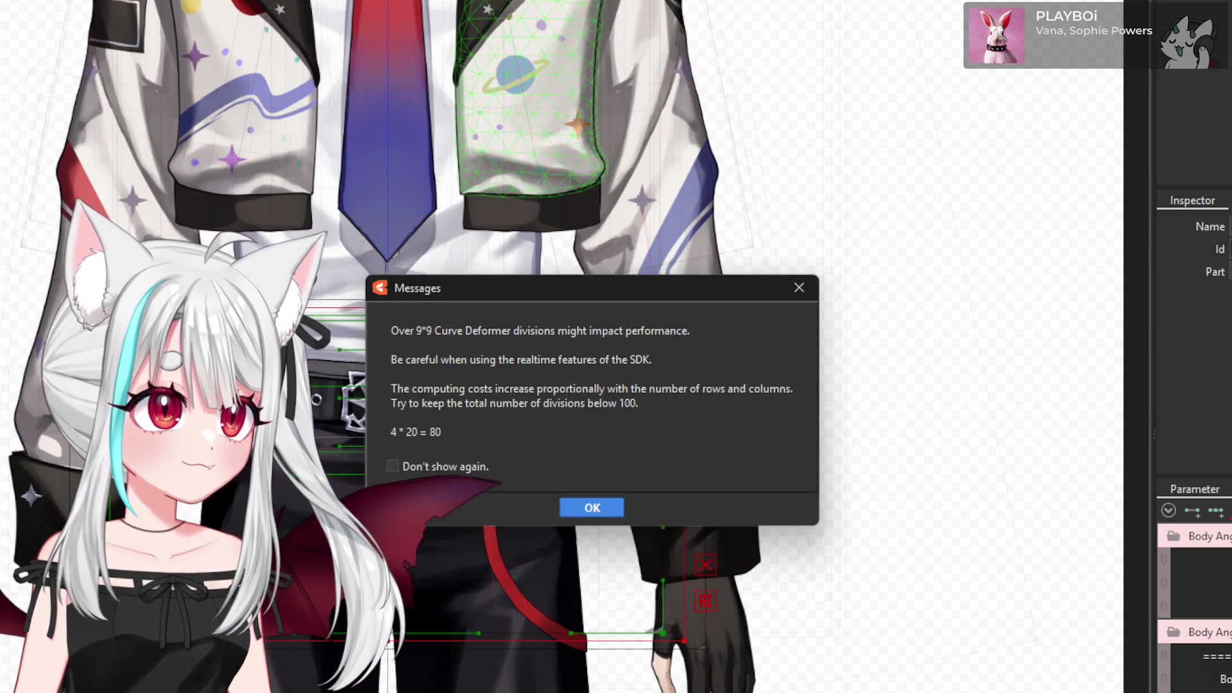
- Accept the 80-division warnings to create 'Warp Deformer of Belt3' over the belt and waist
click(606, 510)
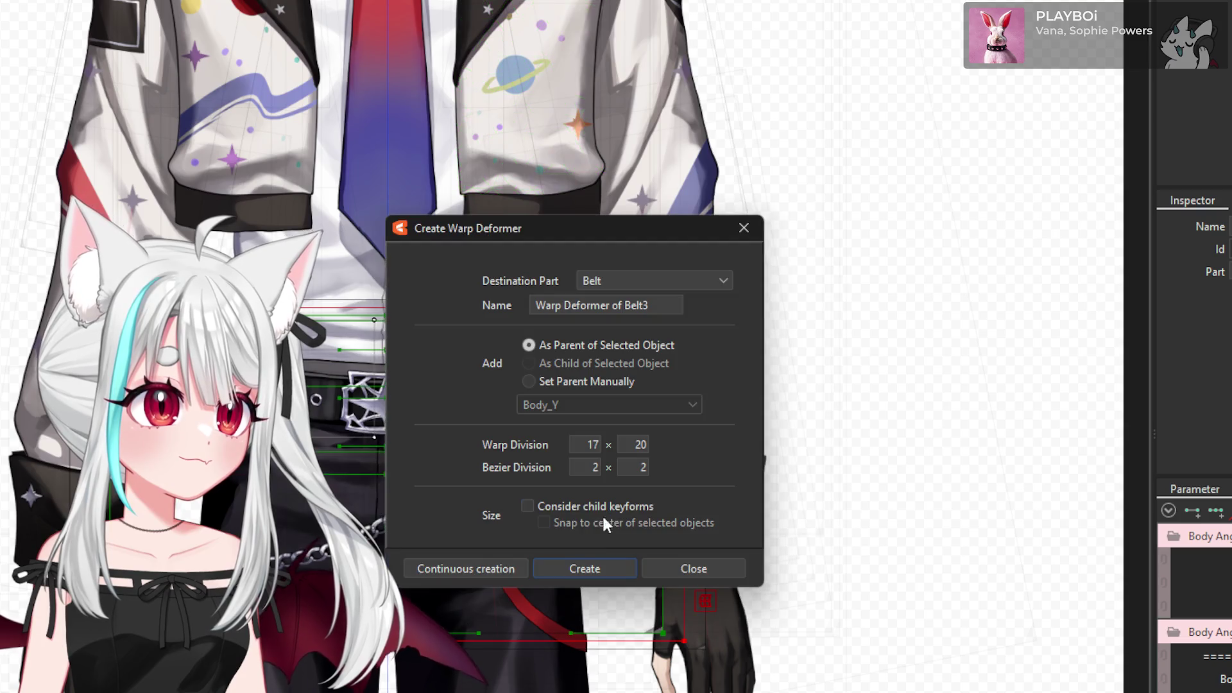
click(595, 568)
click(592, 508)
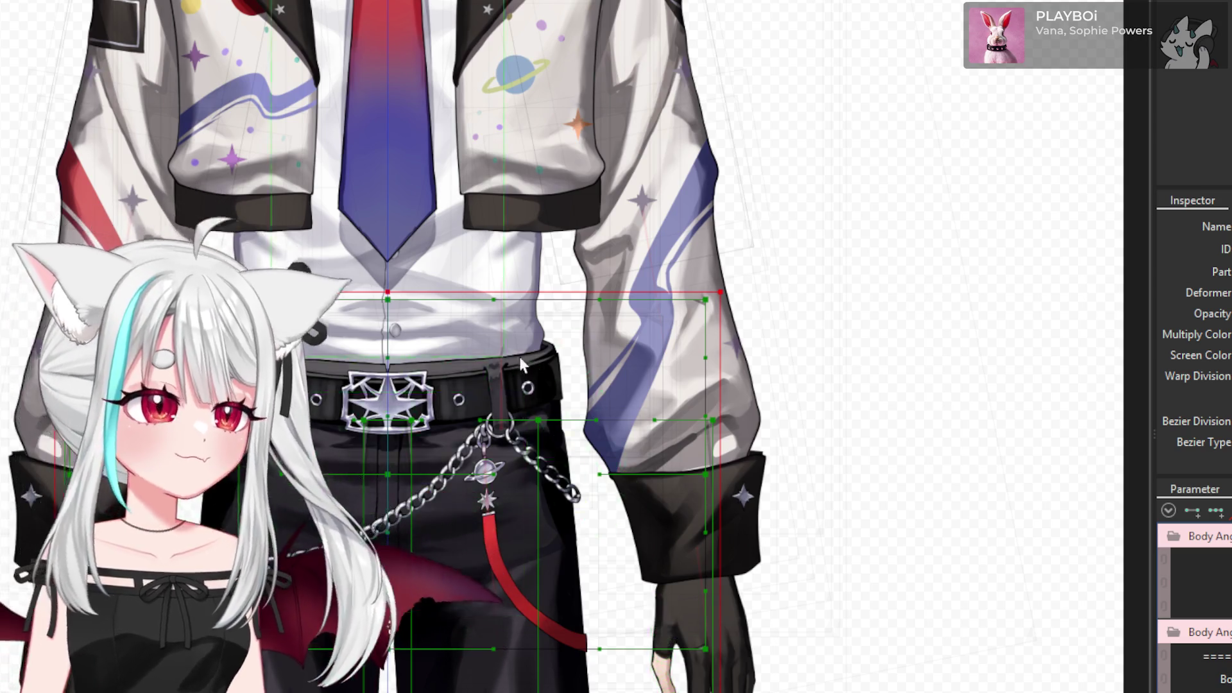
- Paste the form onto the Leg deformers, compare with undo/redo, revert, and paste again
scroll(506, 541, down, 5)
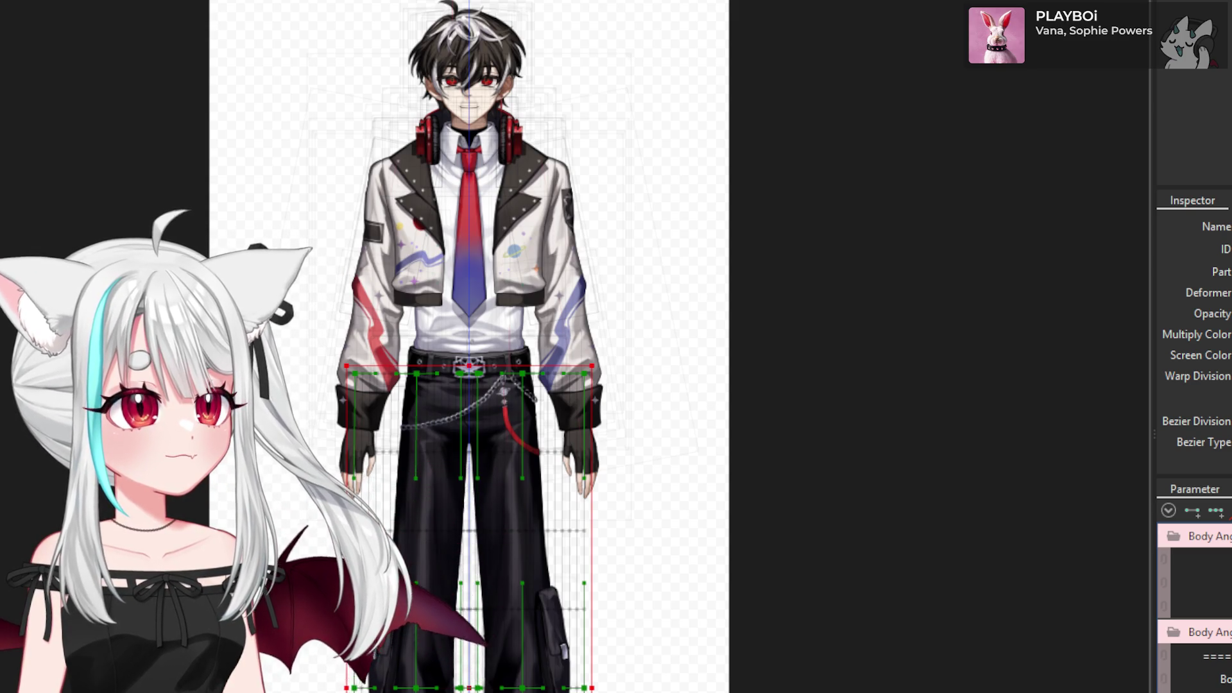
key(ctrl+v)
click(564, 640)
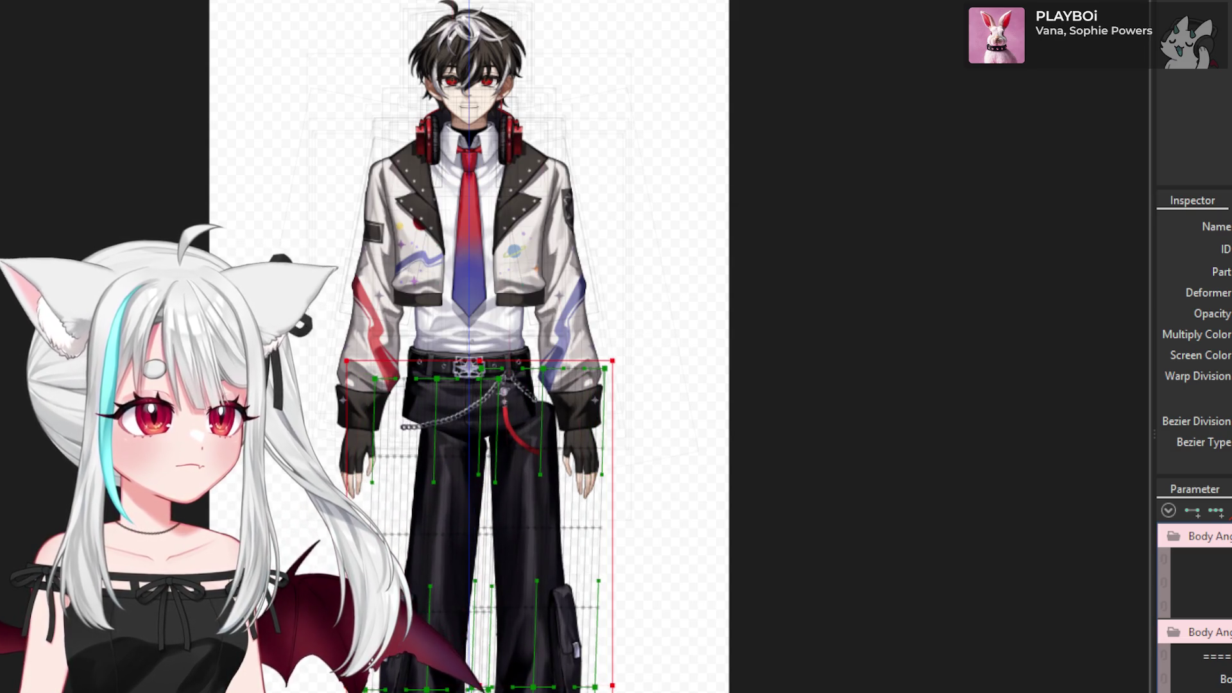
key(ctrl+z)
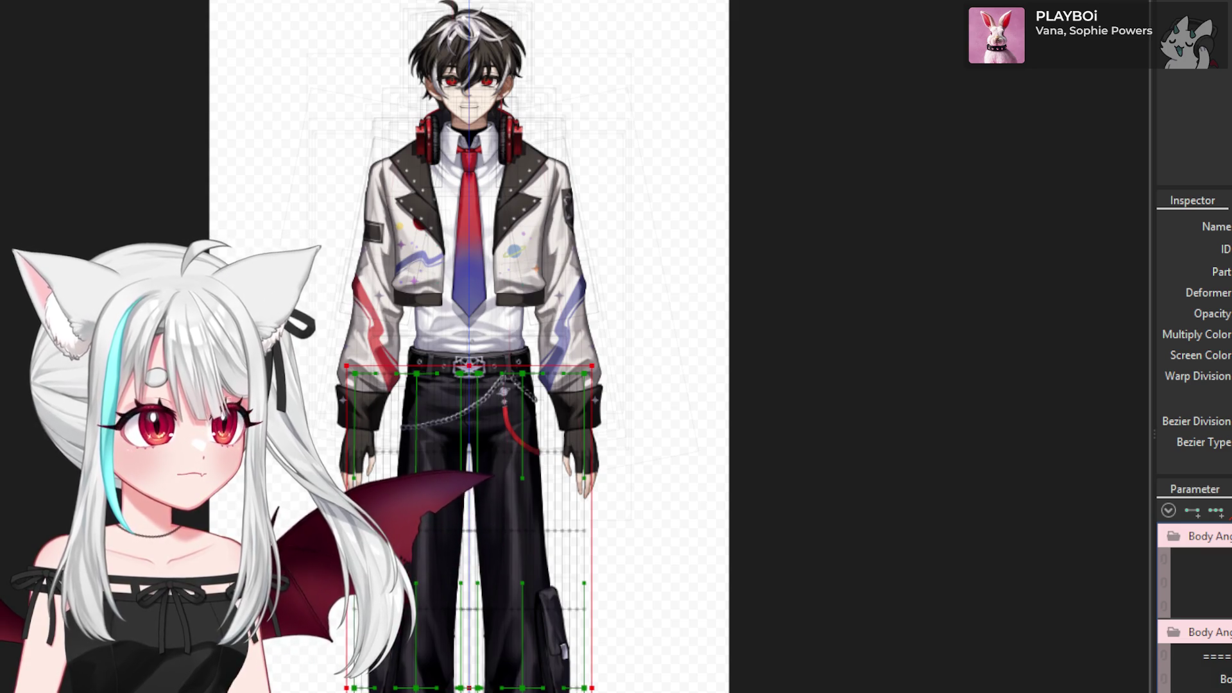
key(ctrl+y)
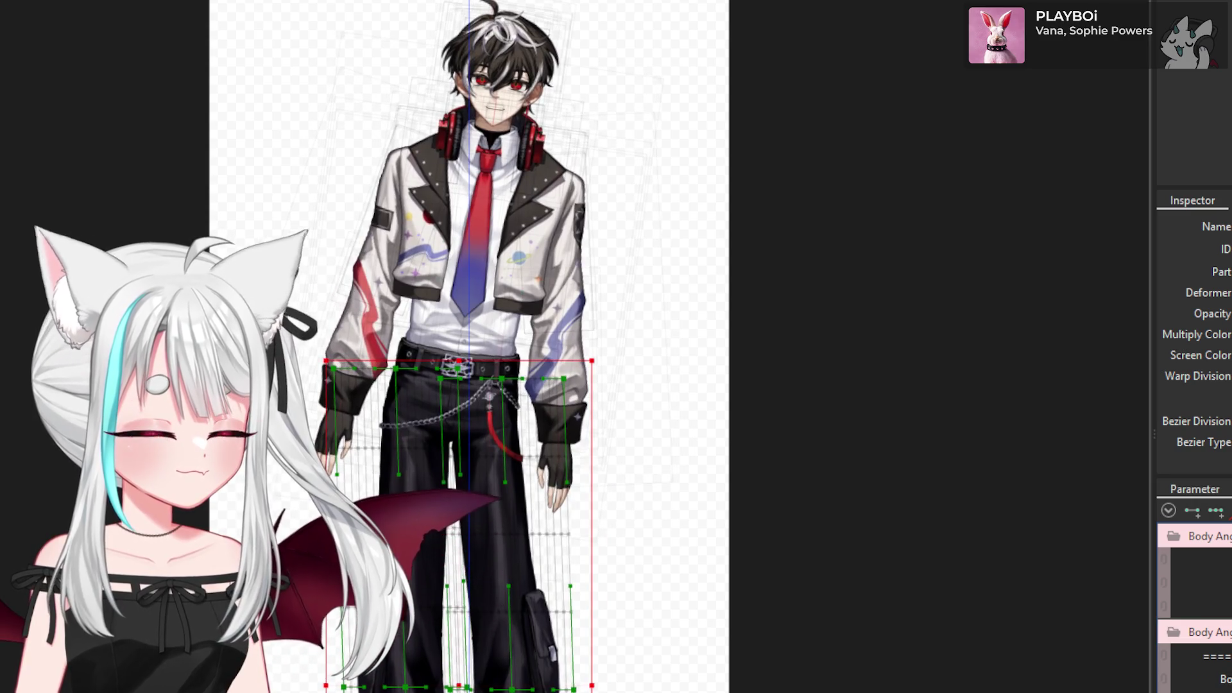
key(ctrl+z)
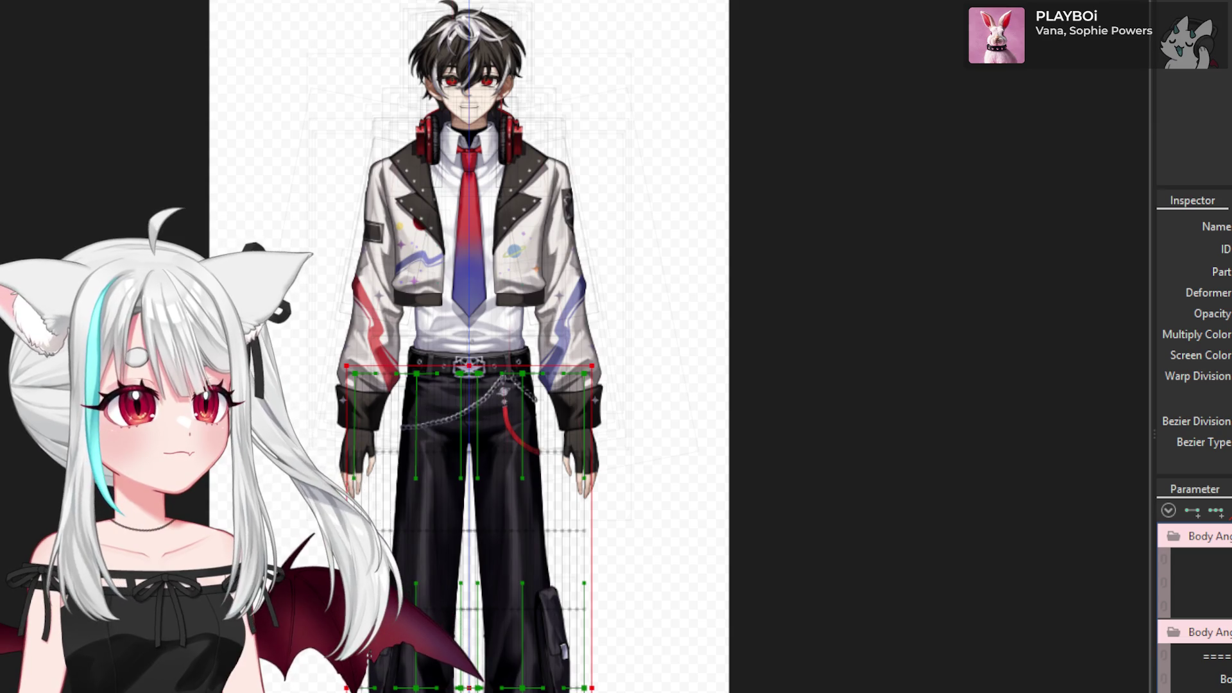
key(ctrl+v)
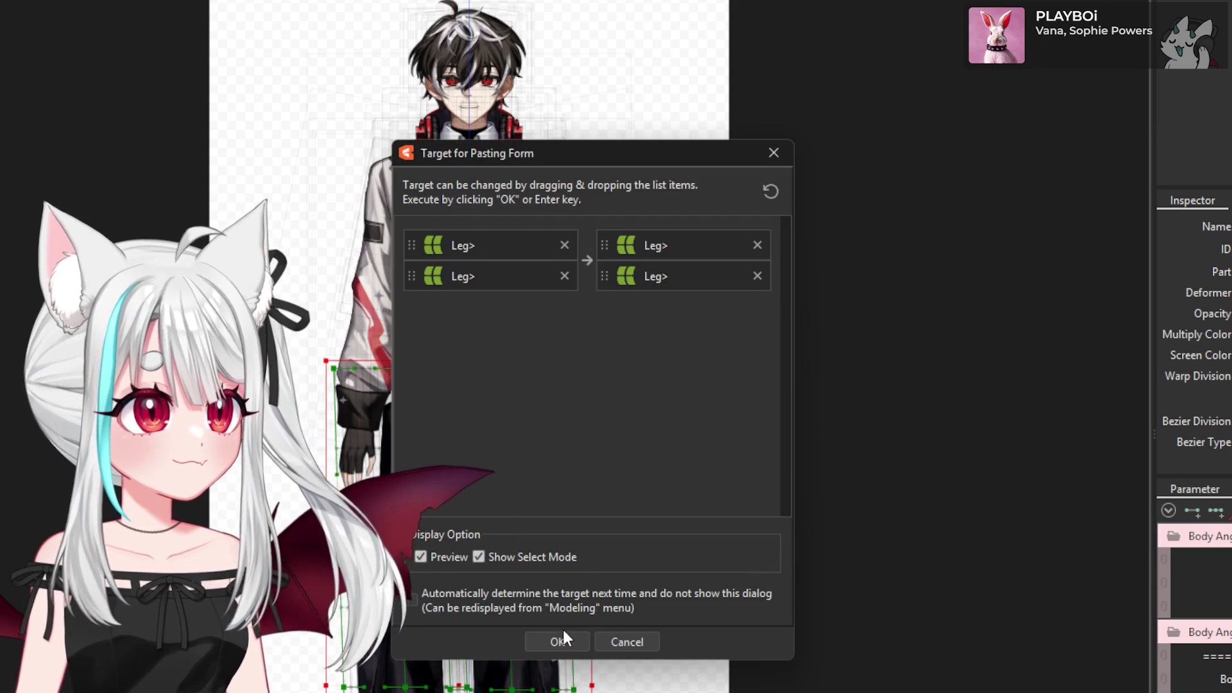
- Confirm the form paste onto both Leg deformers, then select only the hip warp deformer
click(564, 636)
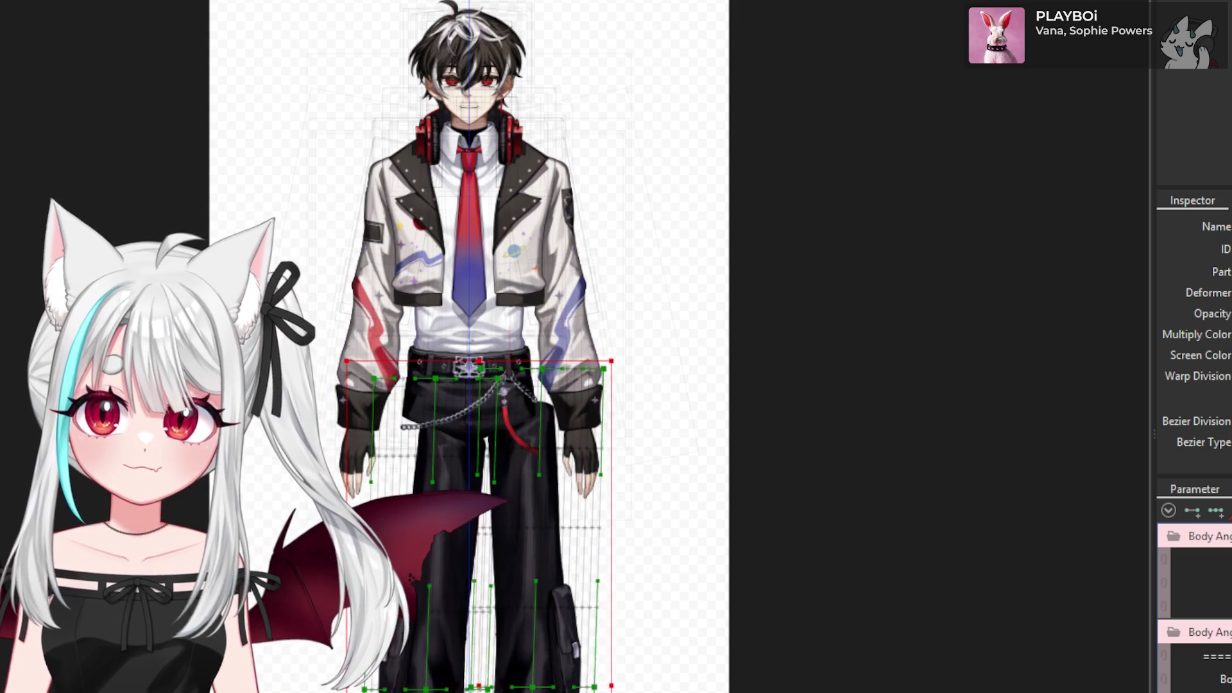
key(ctrl+z)
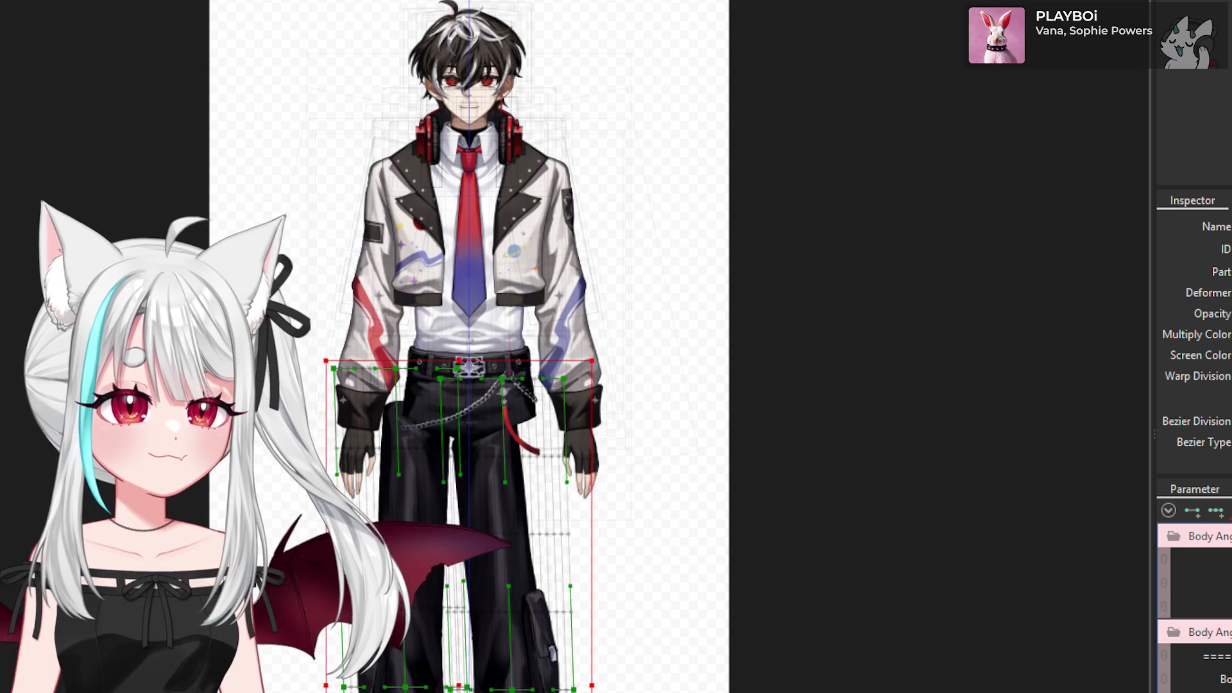
key(ctrl+z)
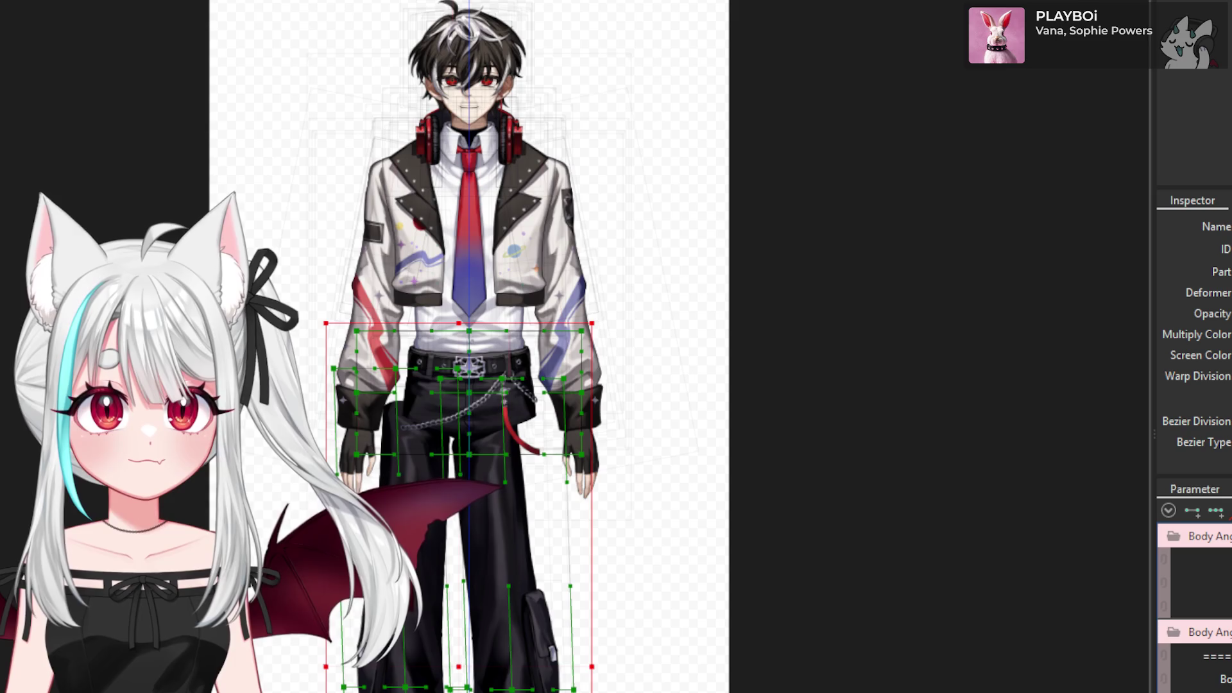
key(ctrl+z)
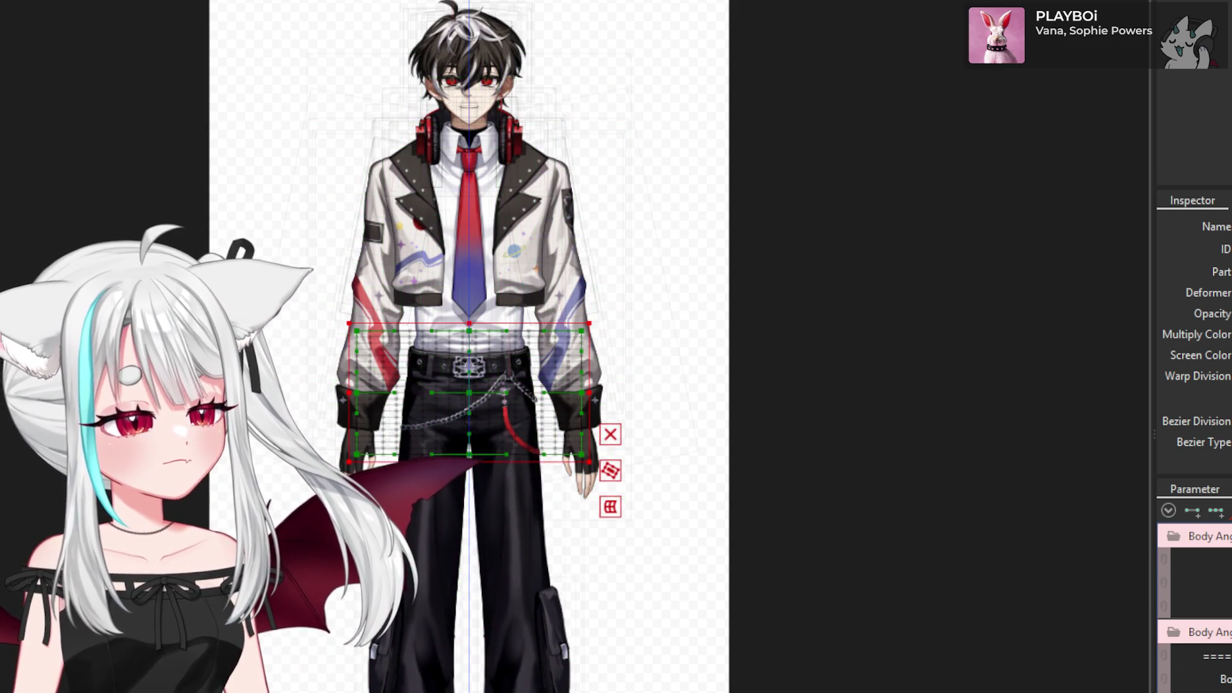
scroll(587, 413, up, 3)
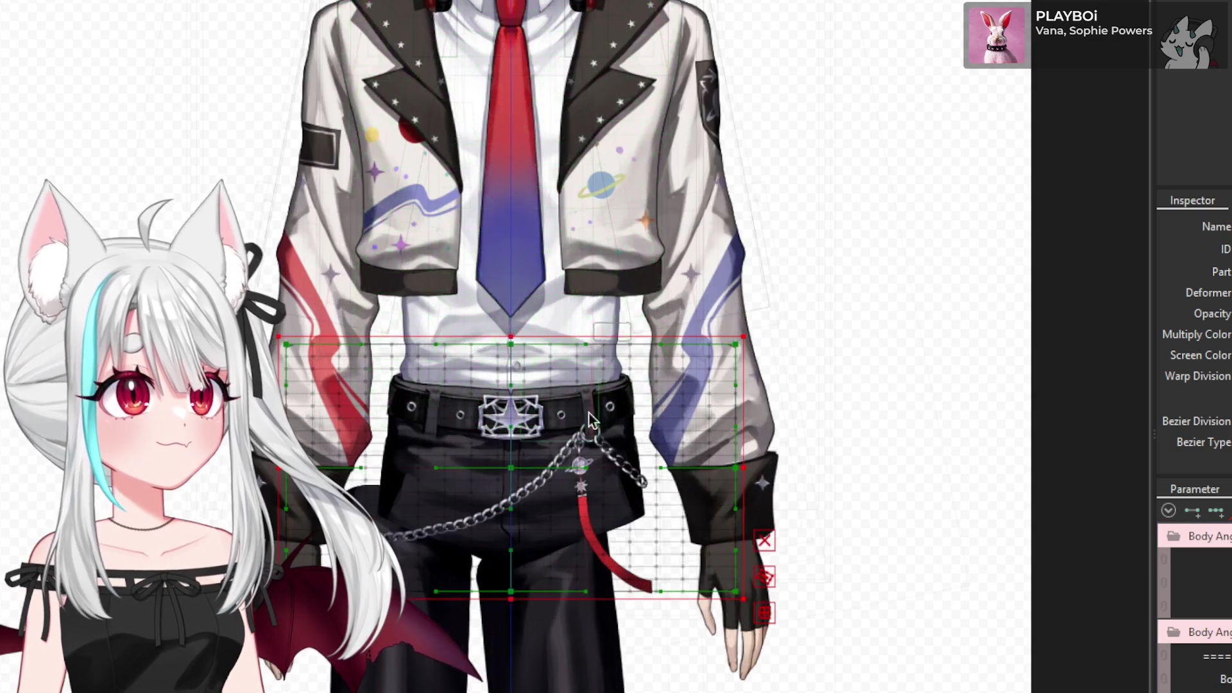
key(b)
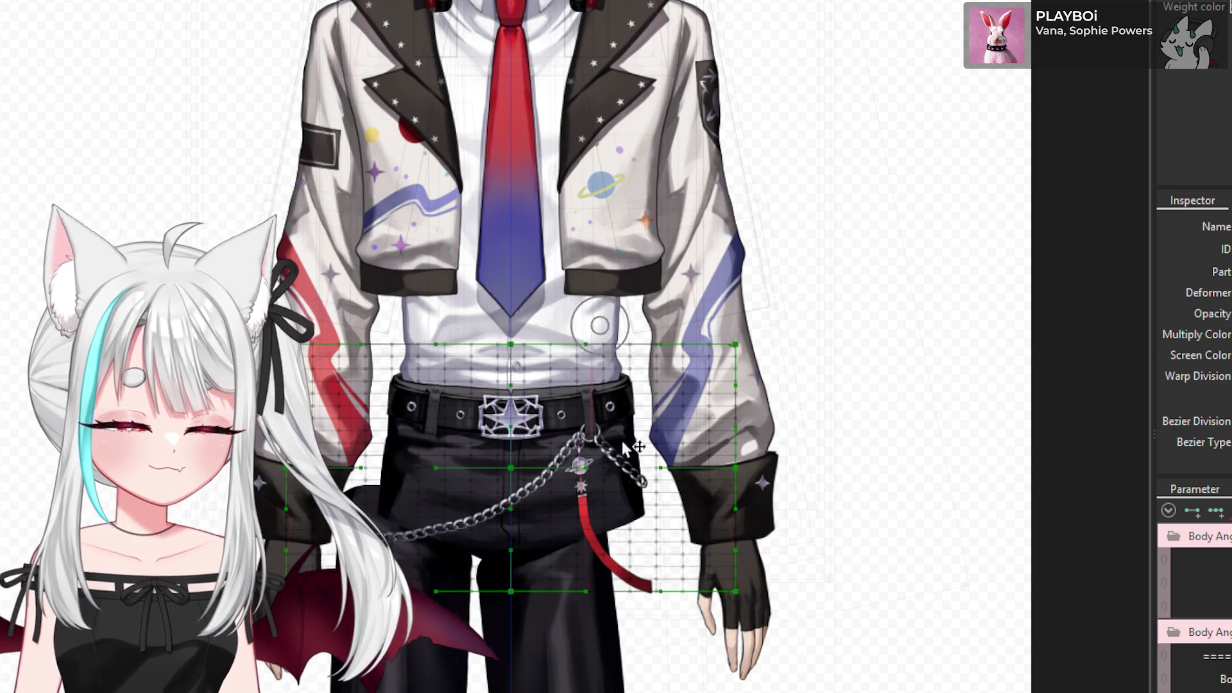
- Skew the hip warp grid, moving its bottom edge left and tilting it so the trousers sway
scroll(501, 553, up, 2)
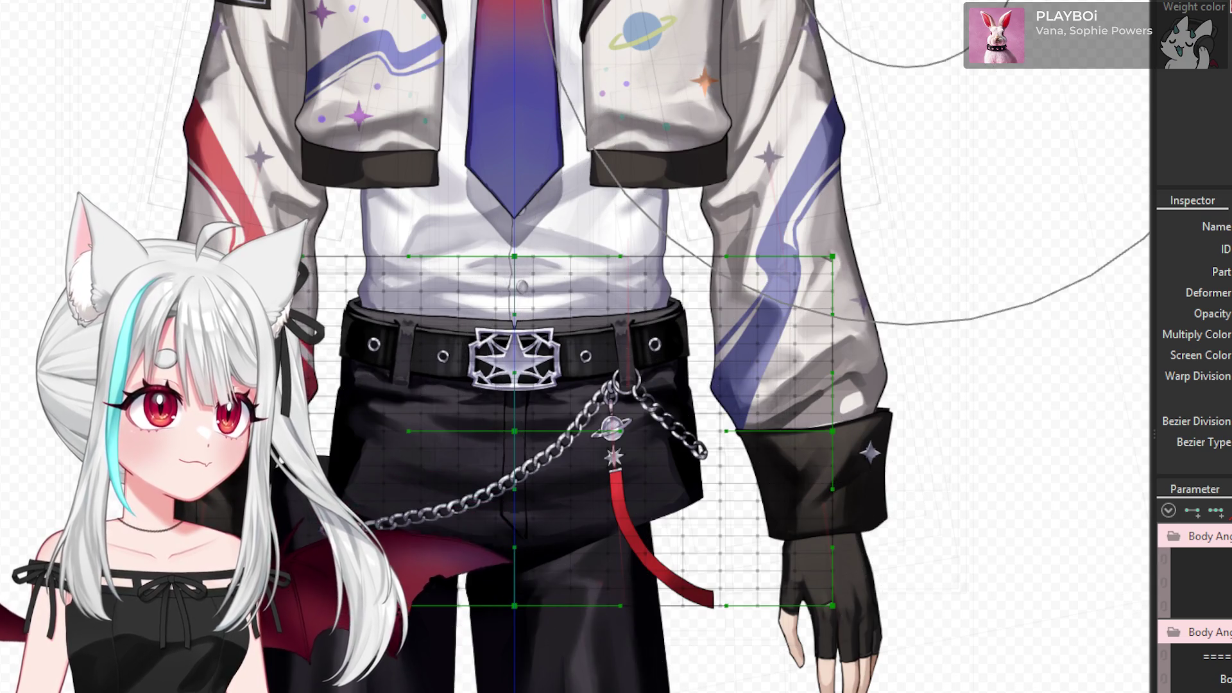
click(863, 601)
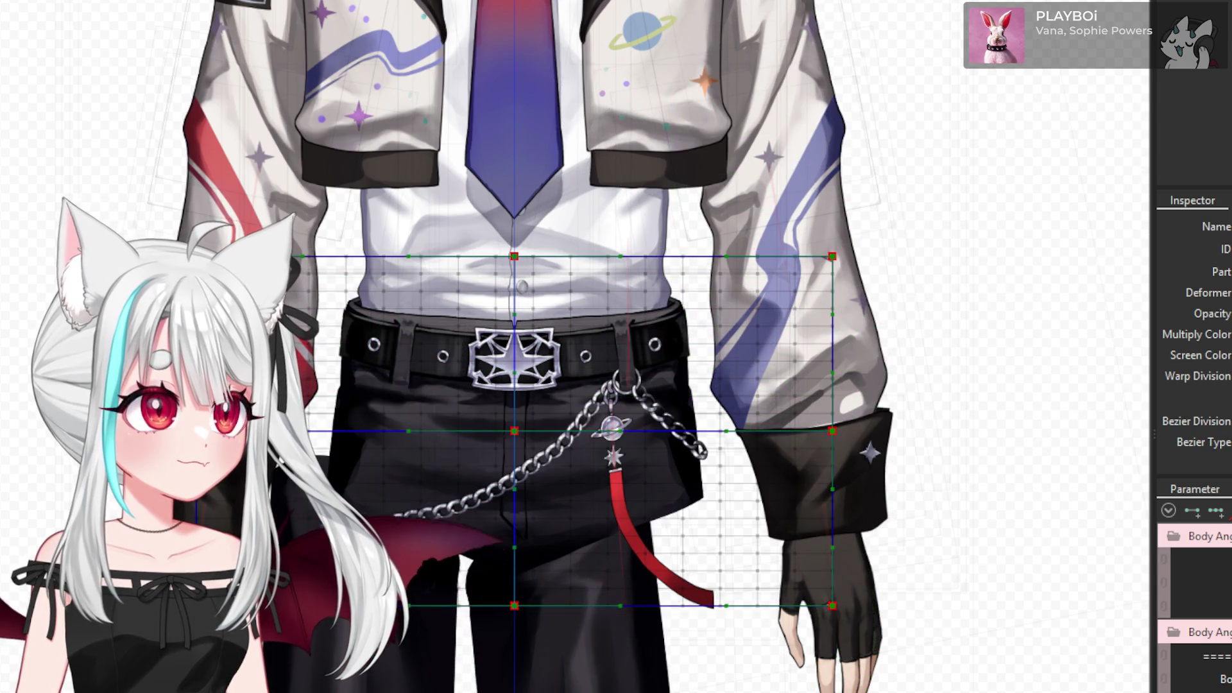
drag(587, 603, 454, 617)
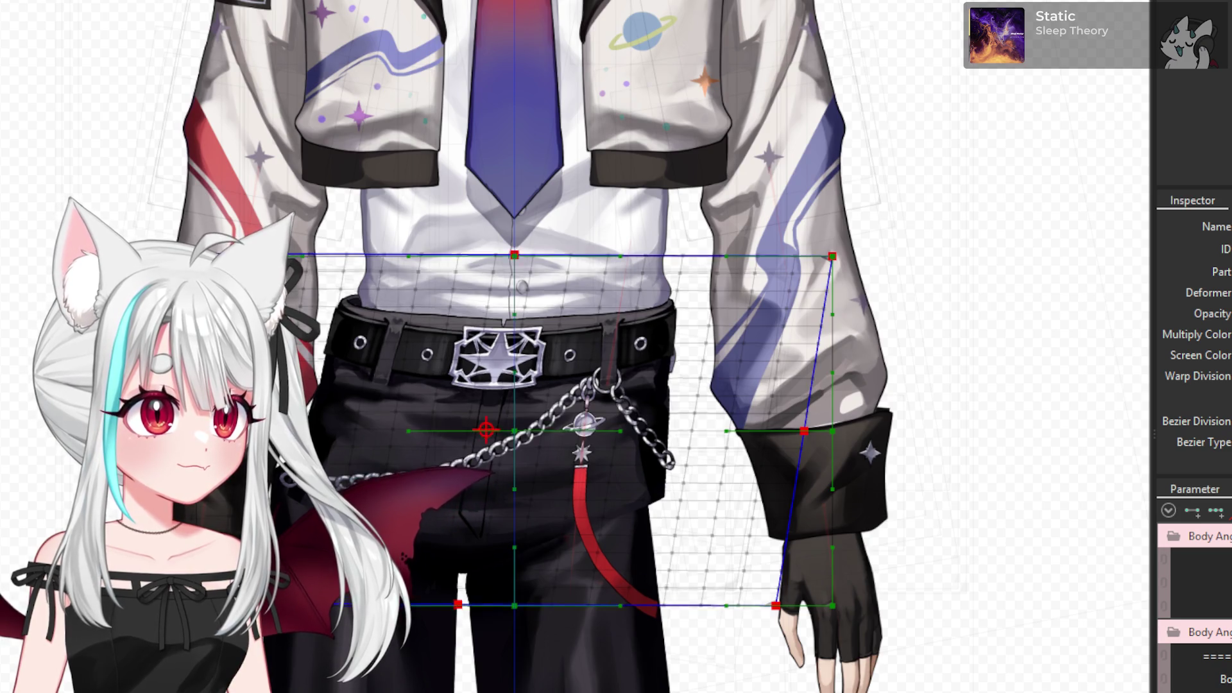
mouse_move(800, 435)
mouse_down()
mouse_move(801, 449)
mouse_move(804, 434)
mouse_up()
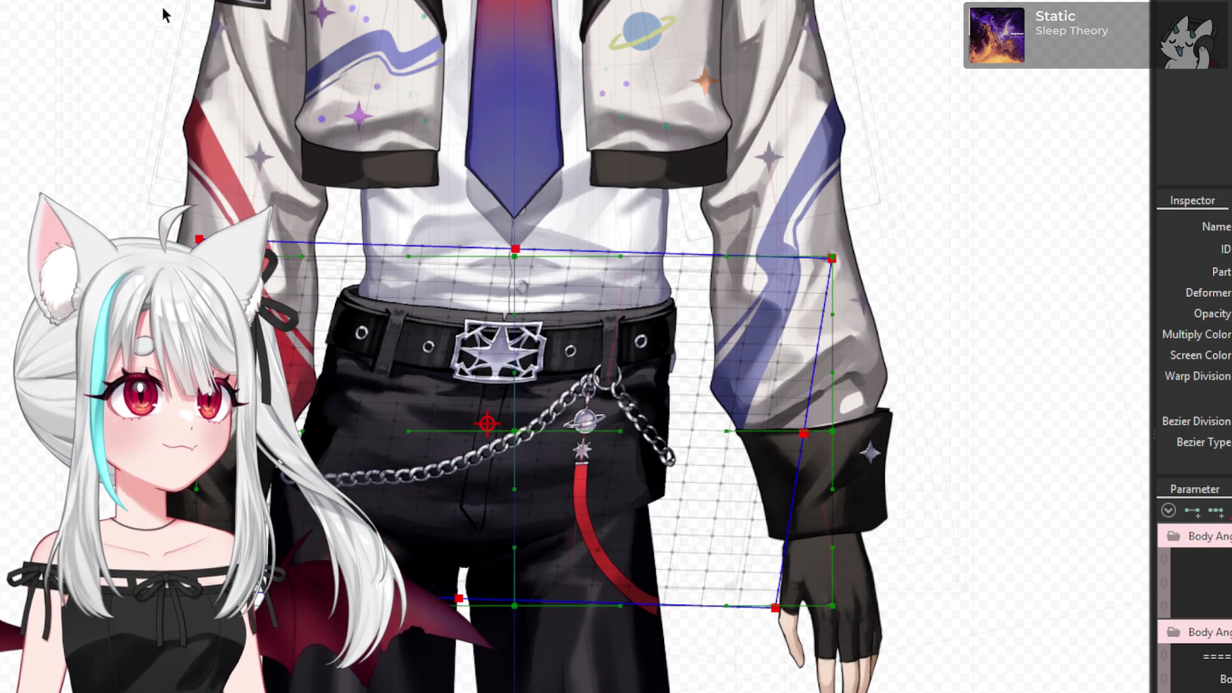
key(q)
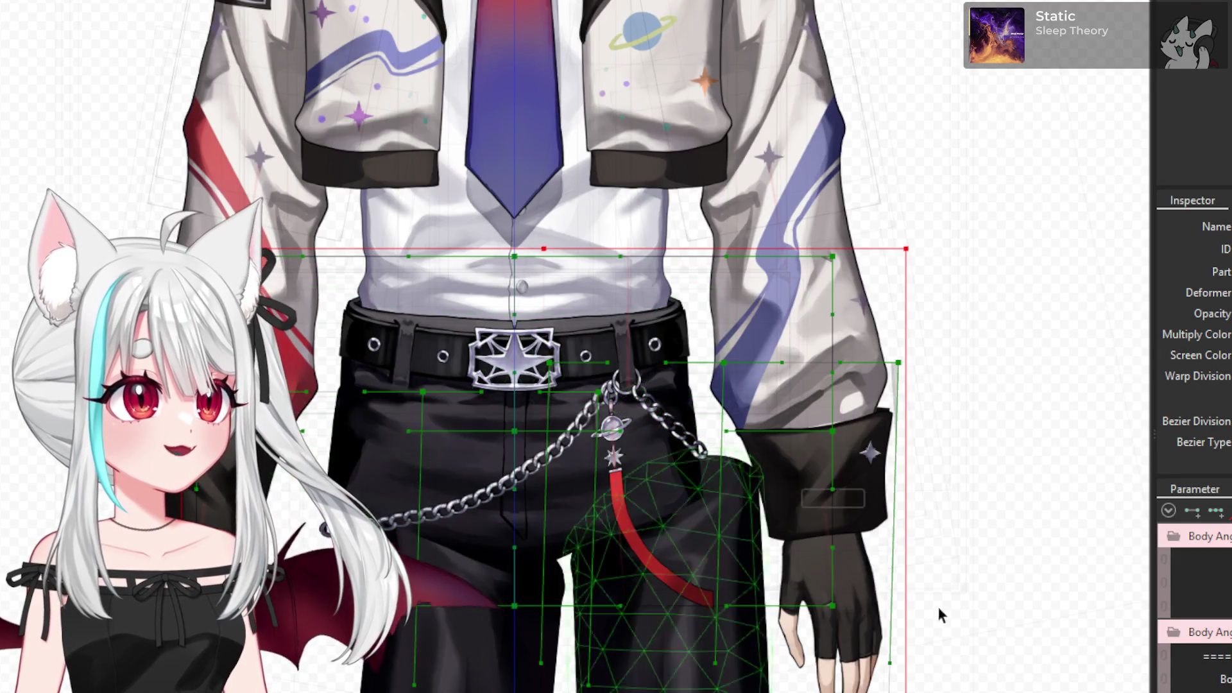
click(938, 608)
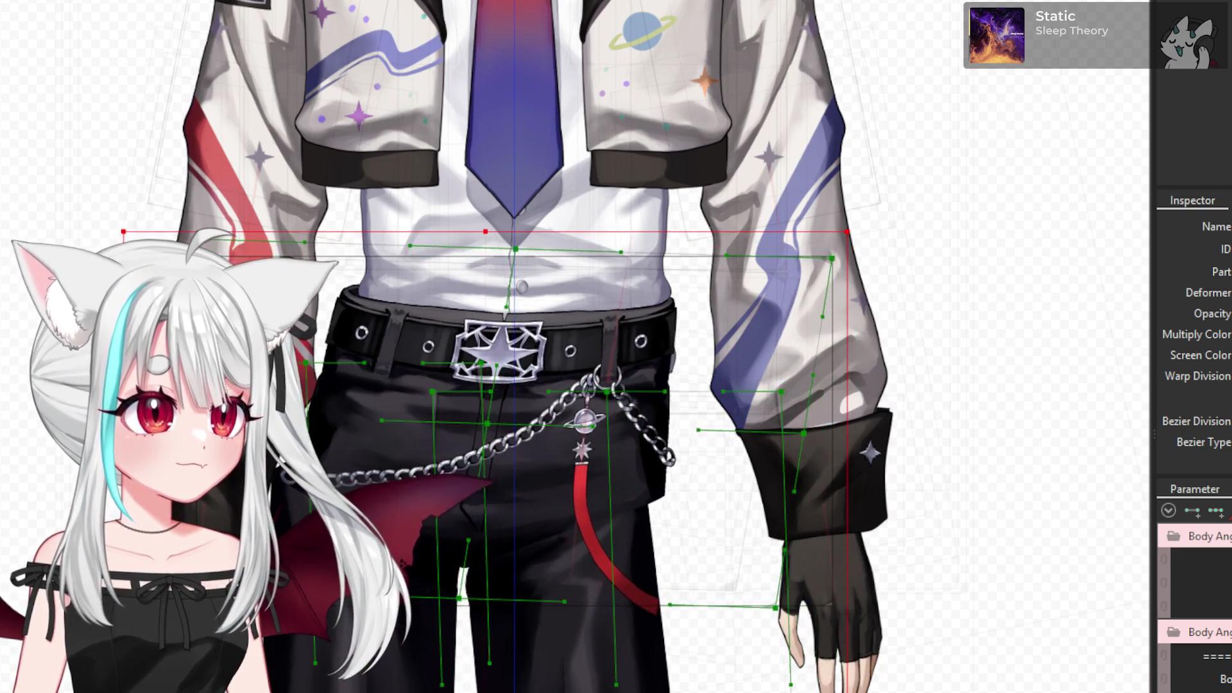
click(488, 424)
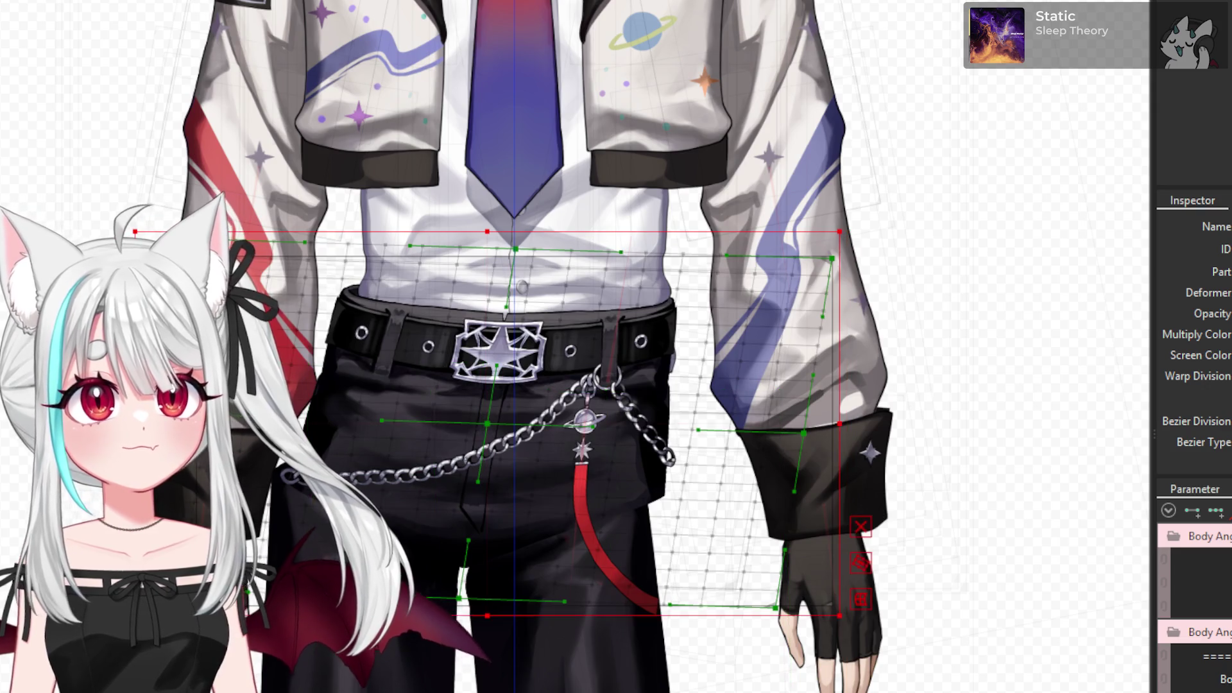
scroll(835, 423, up, 2)
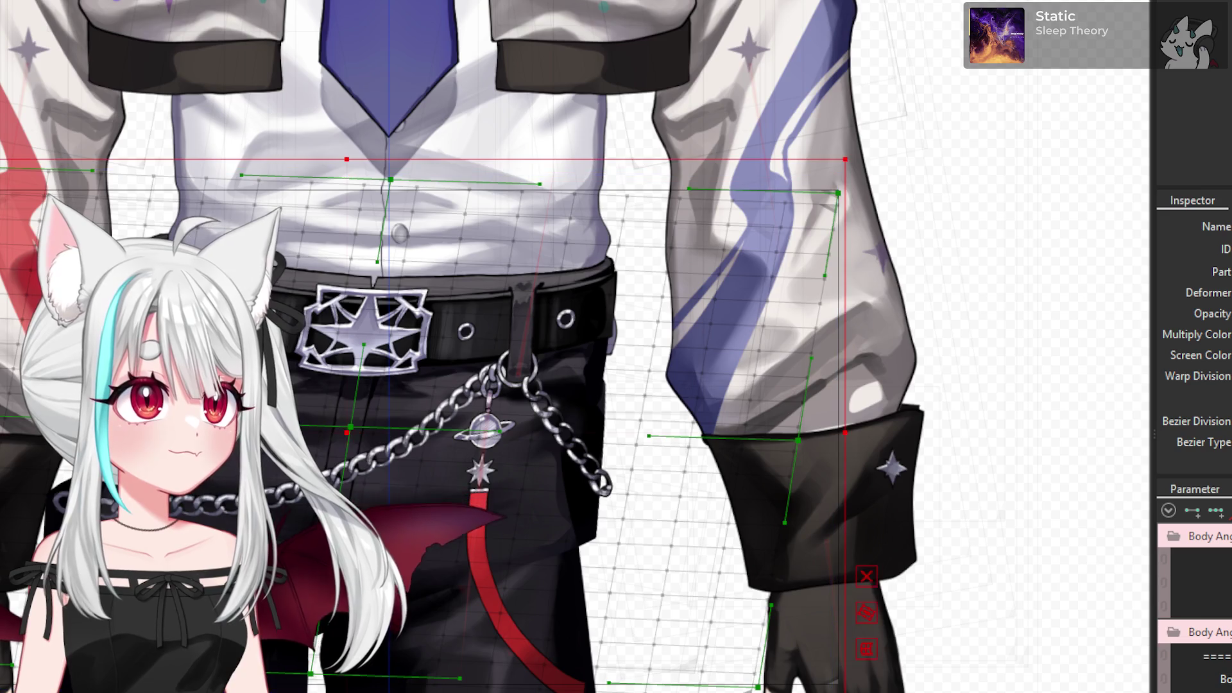
- Paint deformer weight onto the trousers with the deform brush
scroll(472, 408, down, 3)
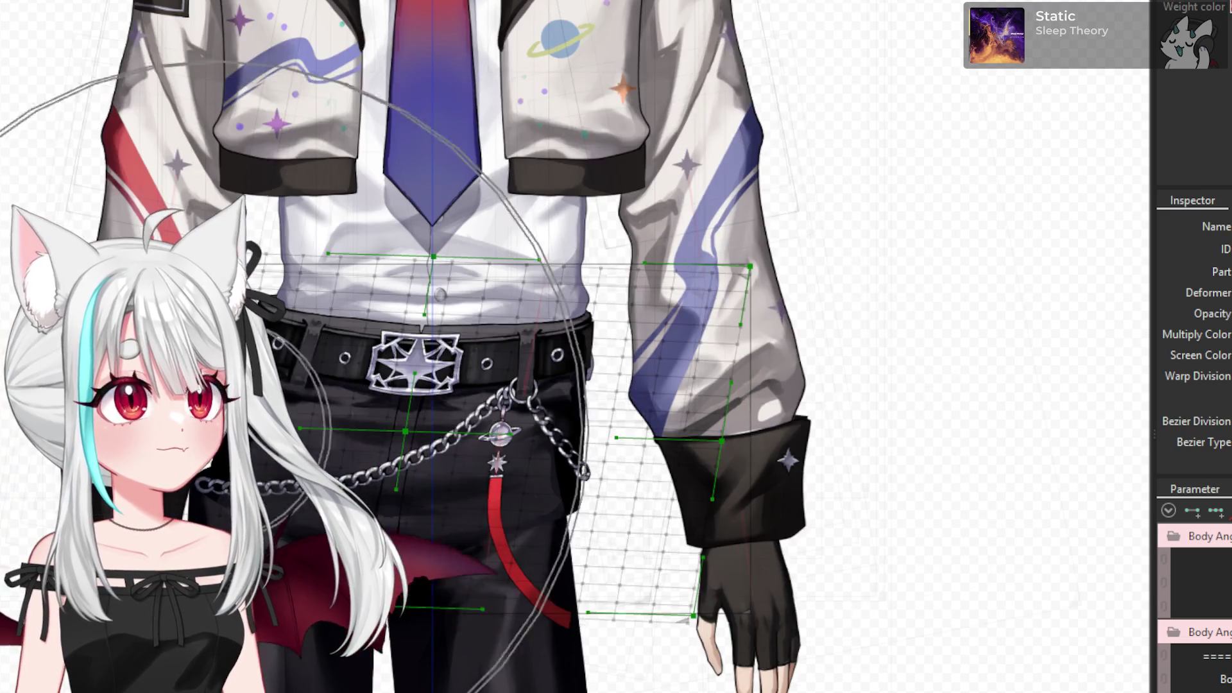
scroll(285, 470, up, 3)
scroll(257, 321, up, 1)
scroll(548, 183, down, 2)
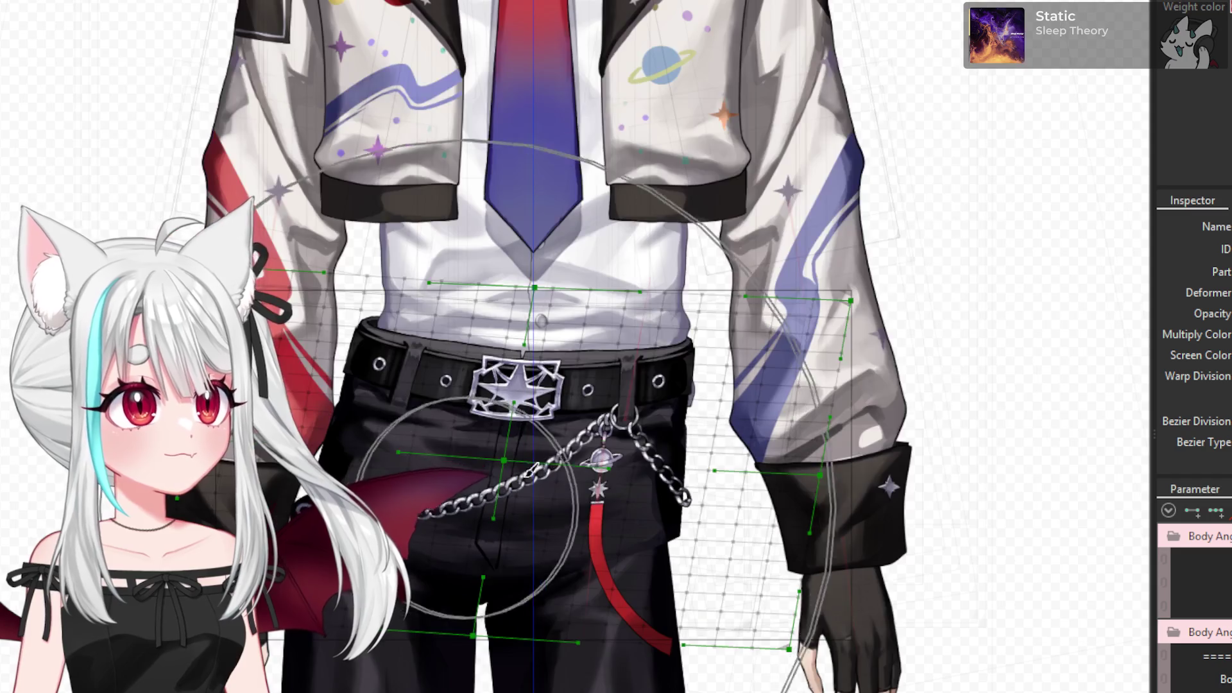
scroll(548, 183, up, 2)
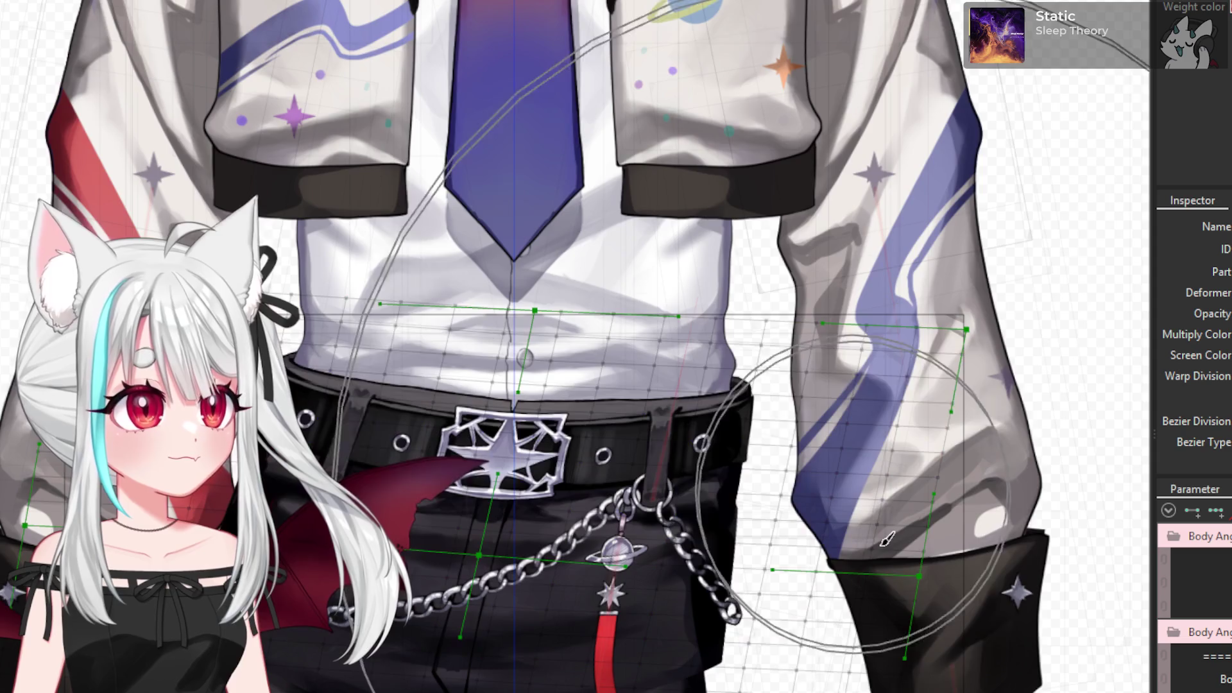
scroll(751, 385, down, 3)
scroll(757, 603, up, 3)
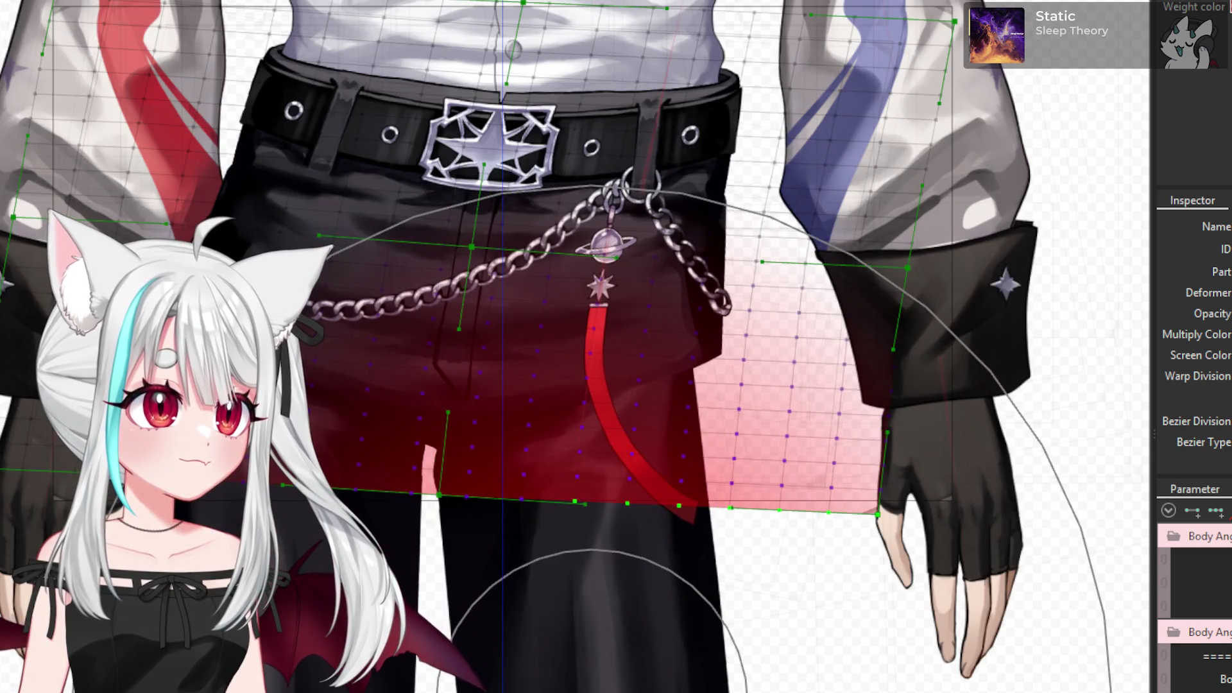
scroll(587, 687, down, 2)
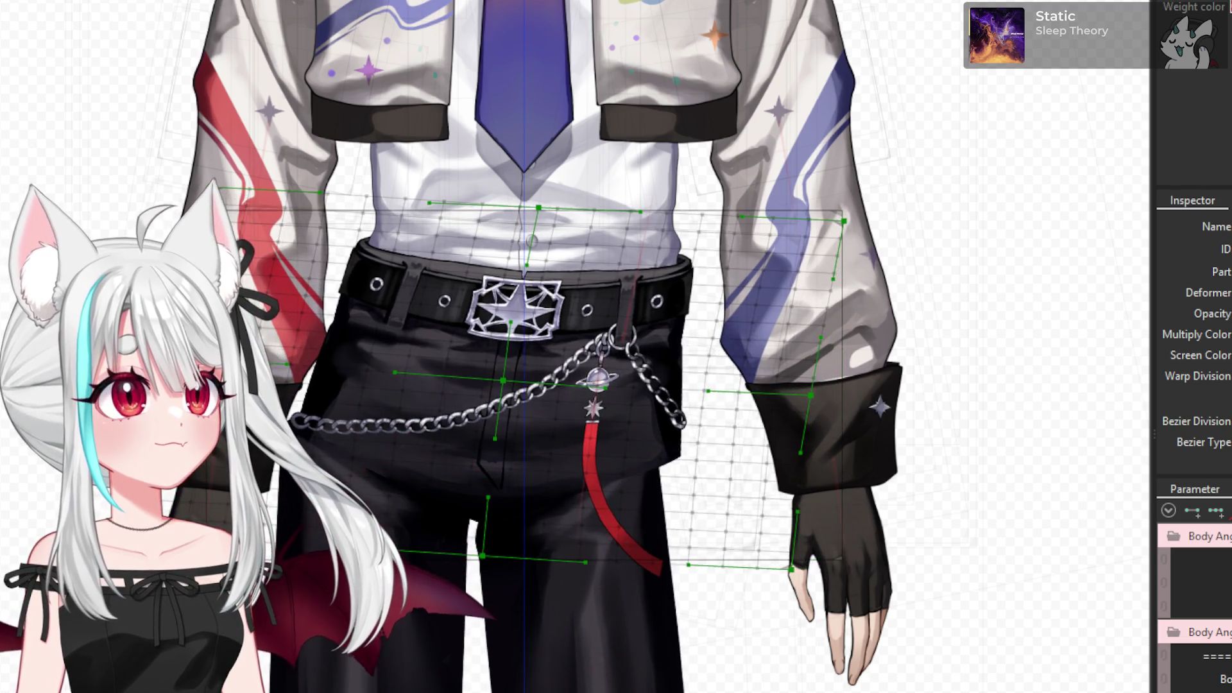
drag(584, 526, 449, 449)
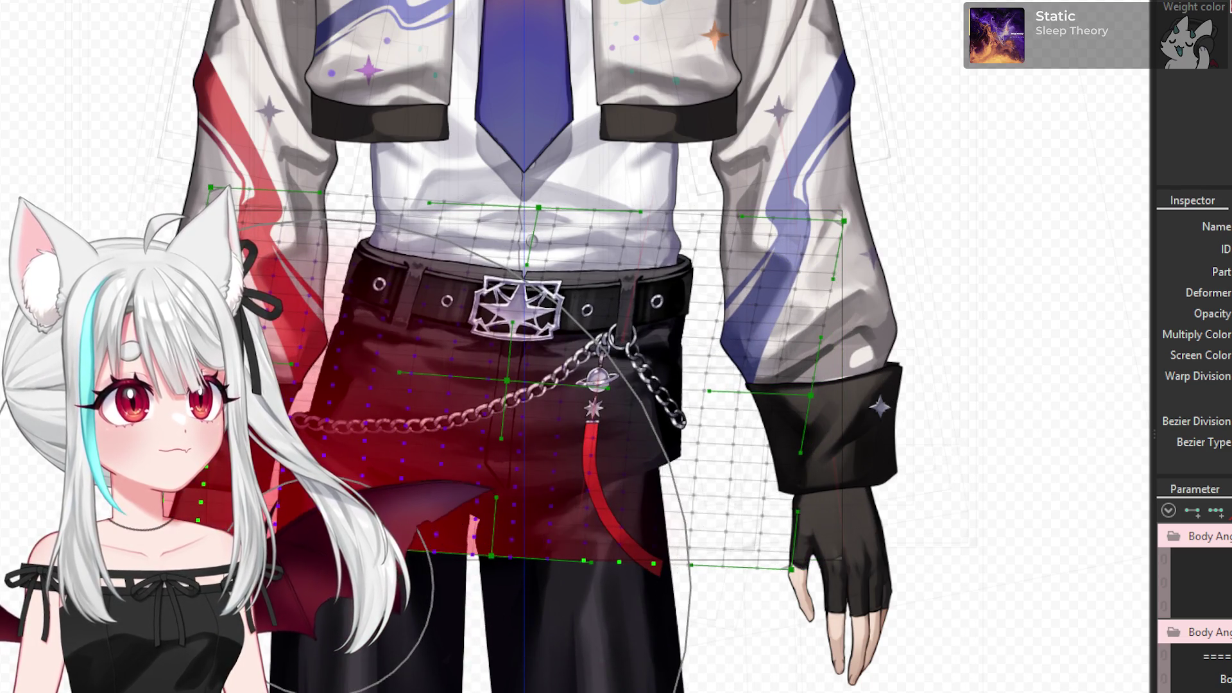
- Reshape the waist deformer around the belt, raising its top onto the shirt
scroll(705, 600, down, 2)
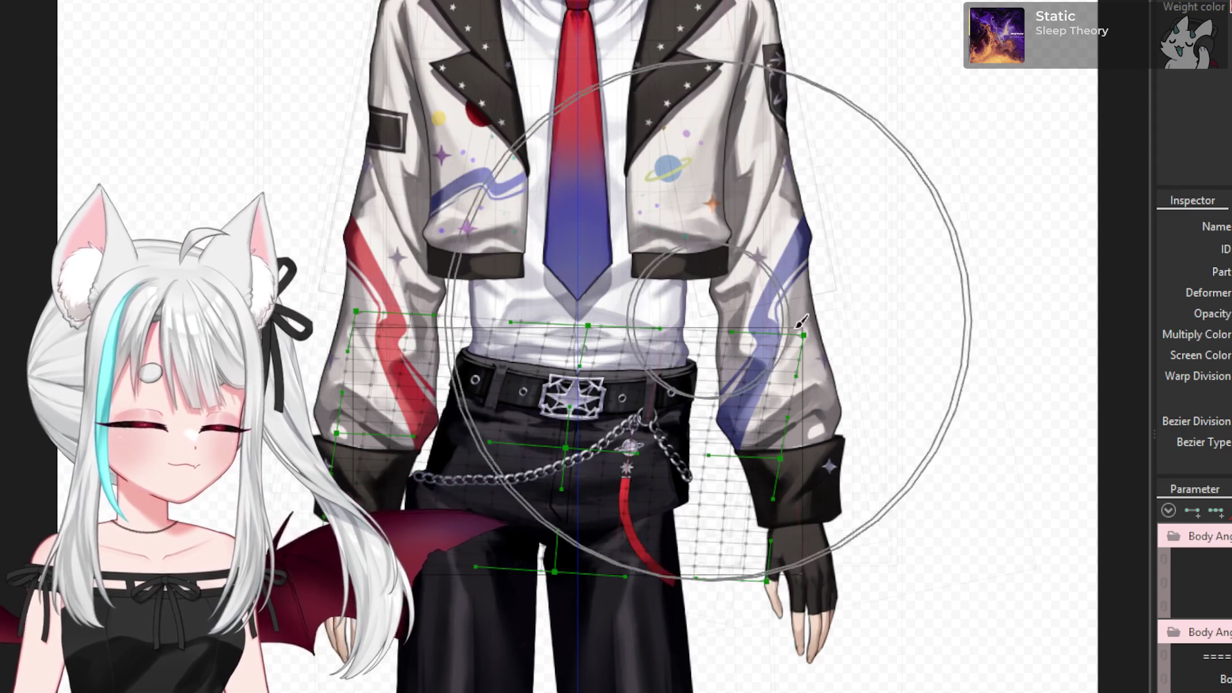
scroll(581, 286, up, 3)
drag(588, 273, 638, 291)
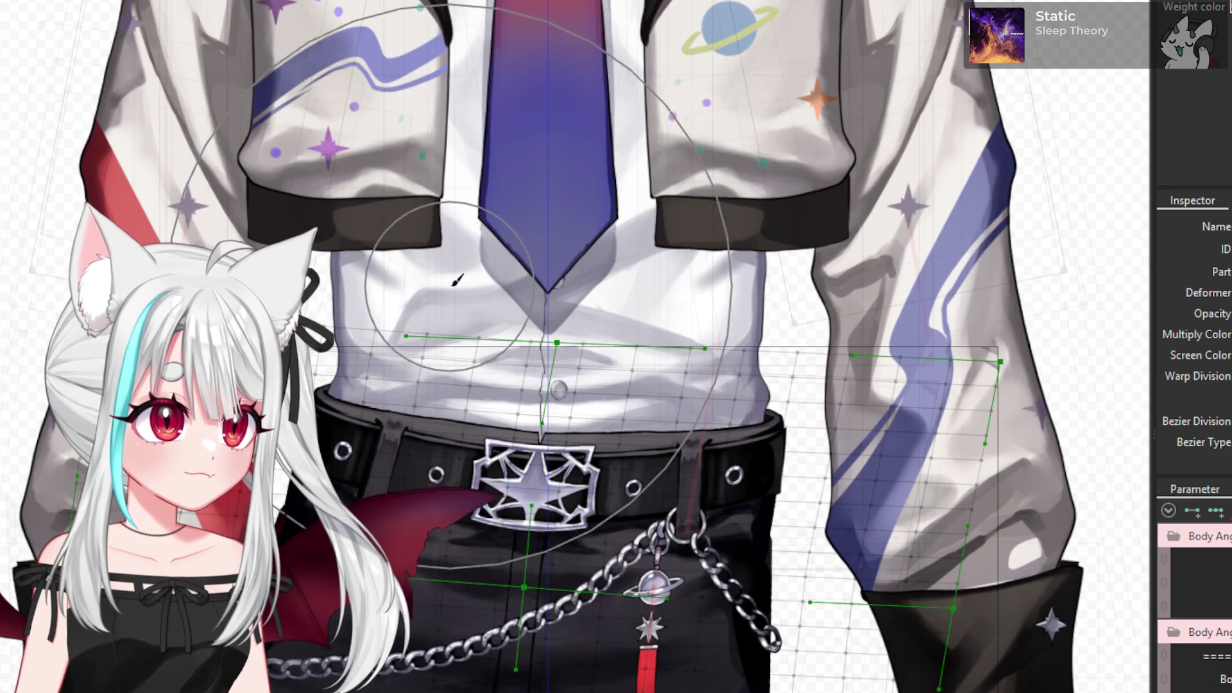
drag(456, 281, 436, 276)
scroll(458, 308, down, 2)
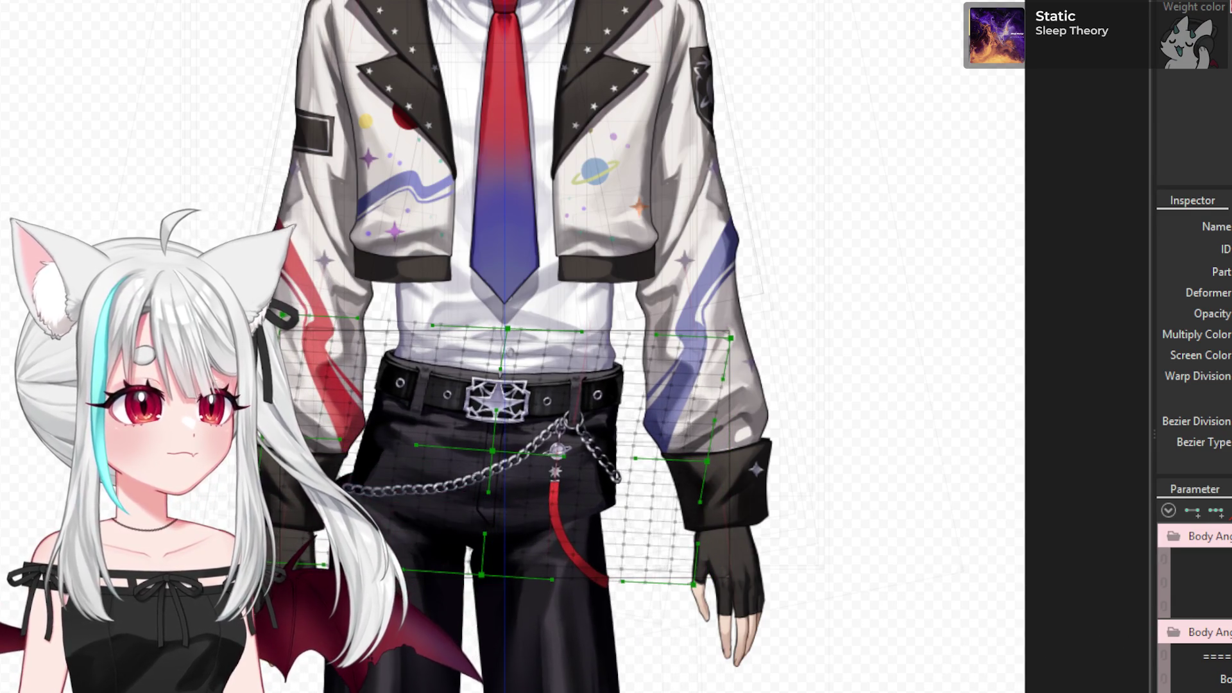
- Mirror Warp Deformer of Belt3's Hip Sway PHY -1.0 pose with Flip horizontally
key(ctrl+m)
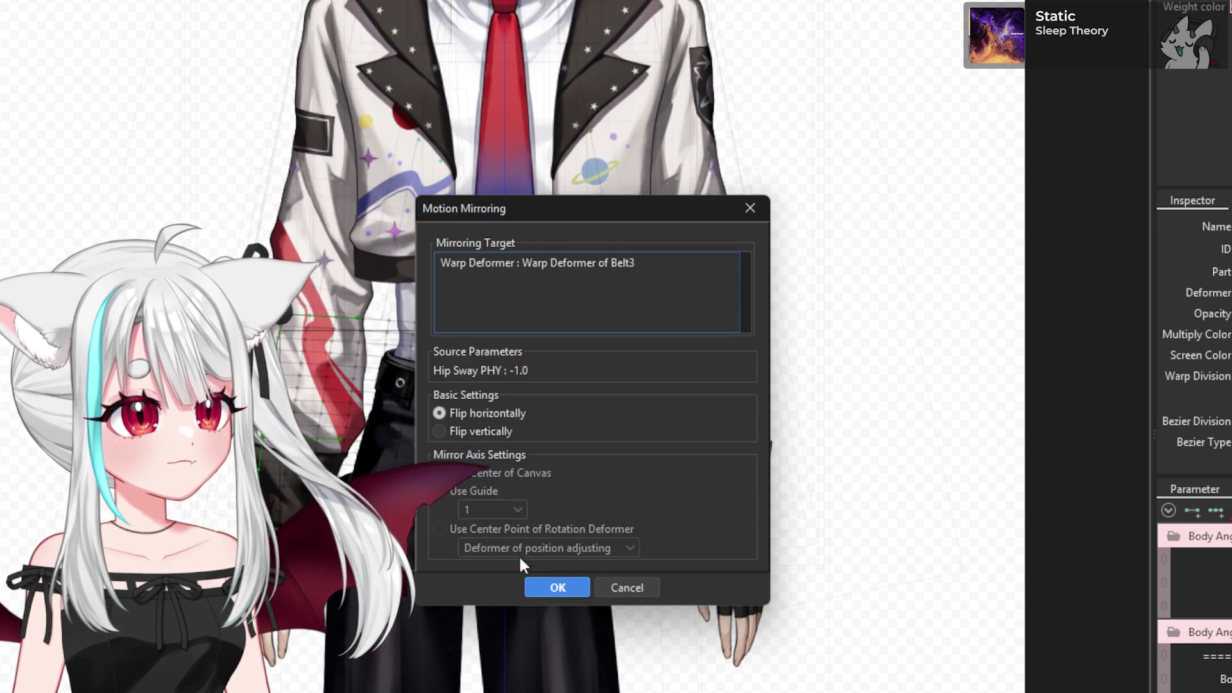
click(560, 589)
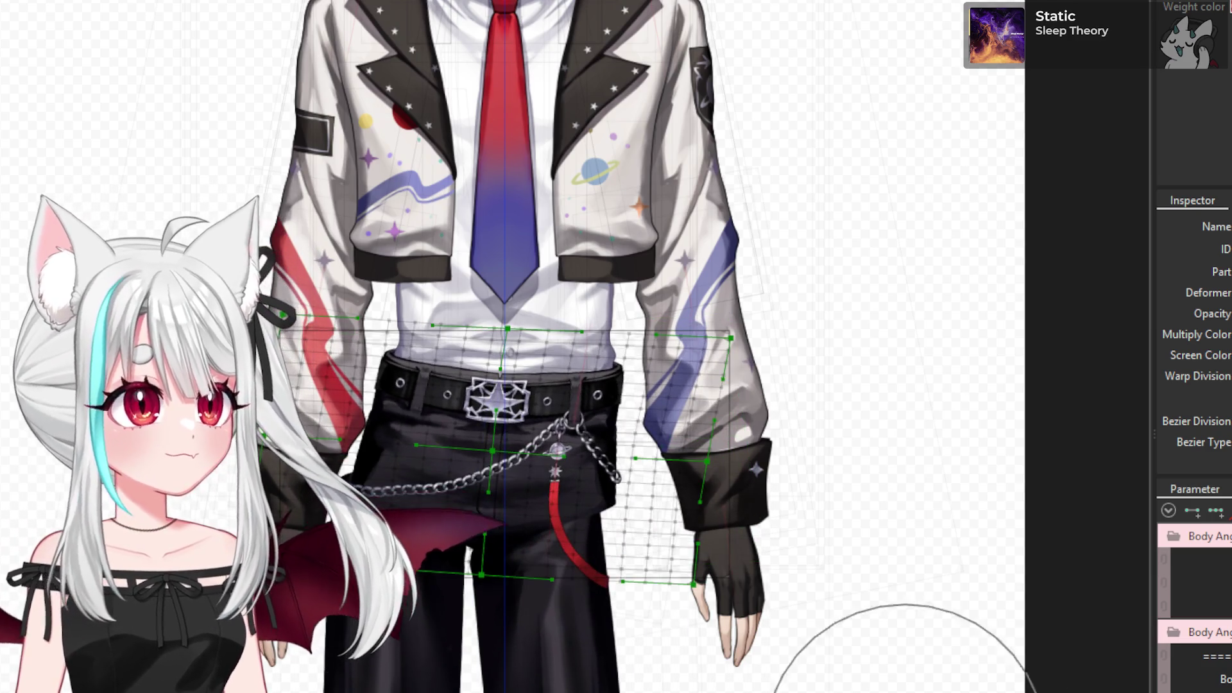
scroll(509, 578, down, 2)
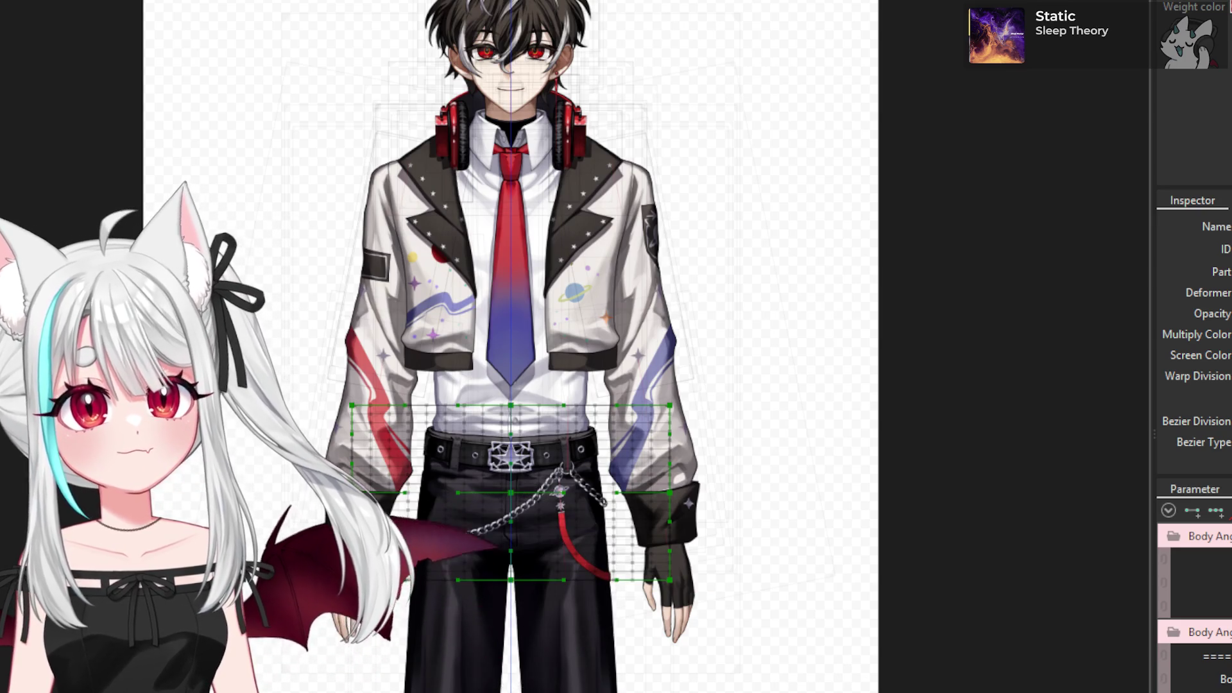
click(436, 514)
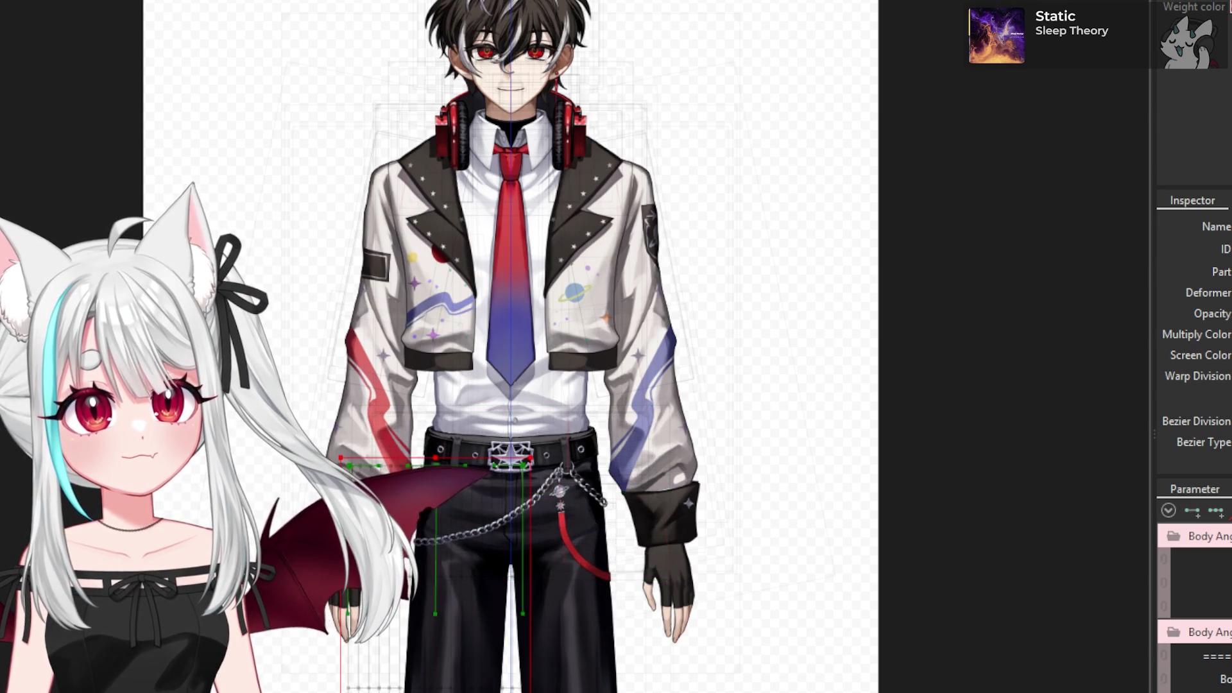
- Box-select the leg lattice points, then select the warp deformer spanning both pant legs
scroll(682, 548, down, 1)
scroll(796, 6, down, 2)
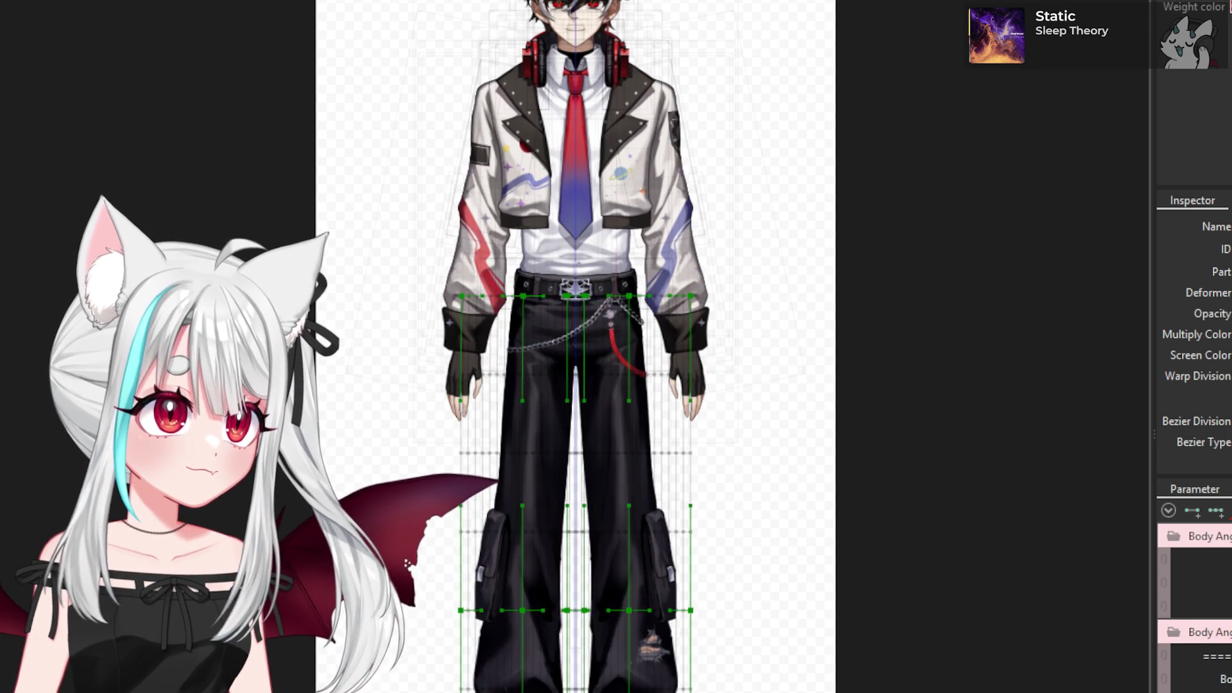
drag(817, 532, 548, 193)
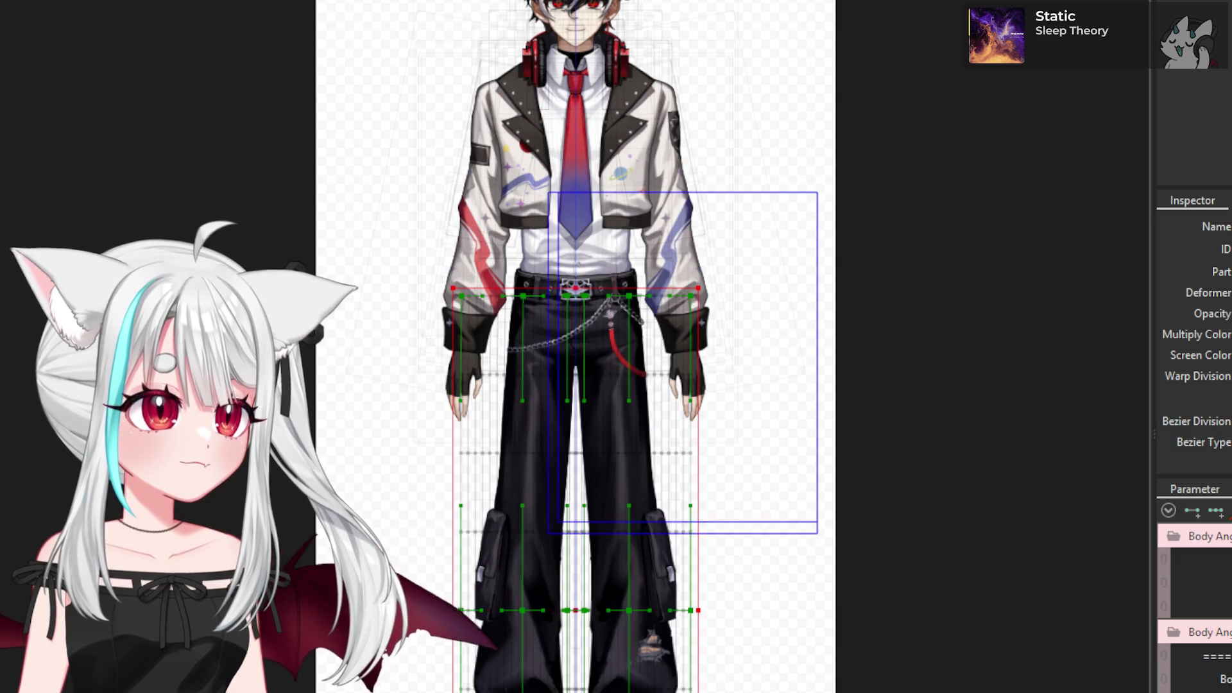
drag(364, 192, 364, 192)
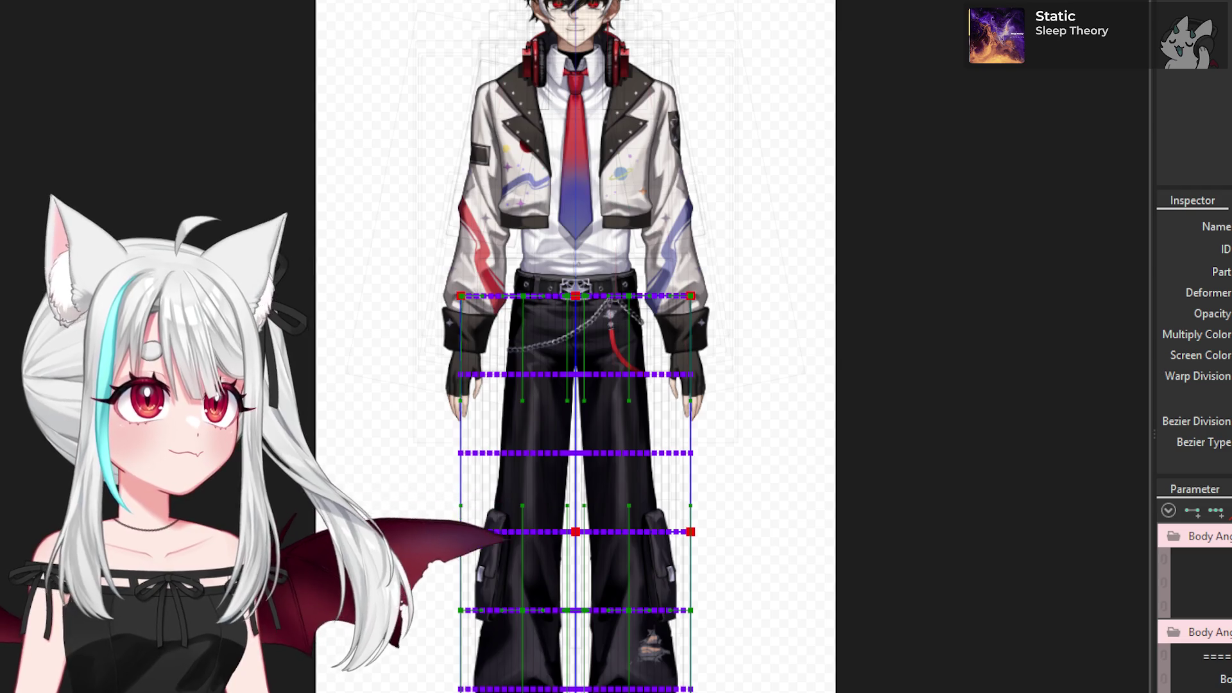
click(628, 449)
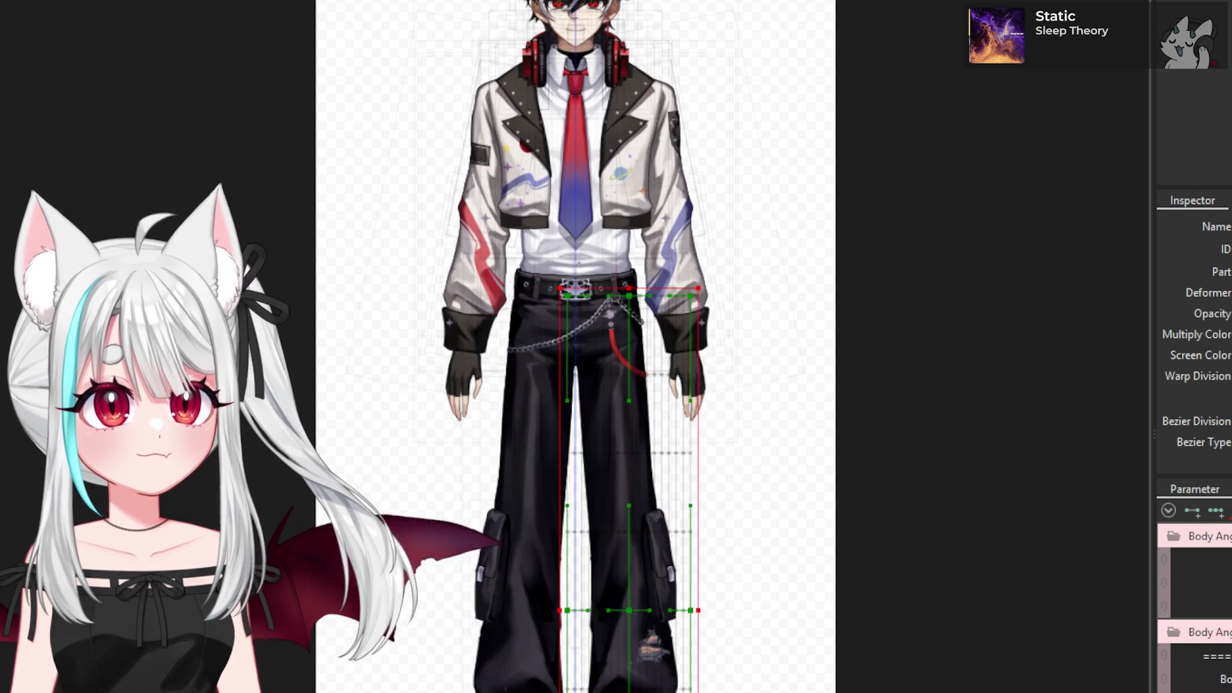
click(523, 449)
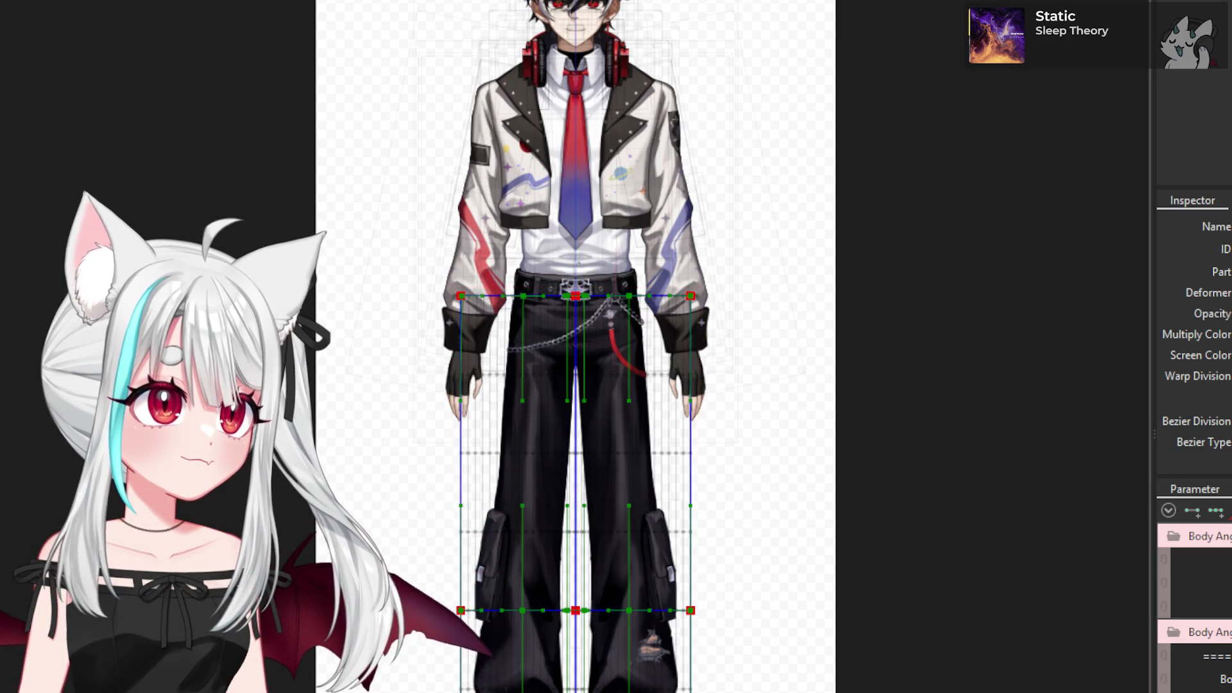
scroll(695, 376, up, 2)
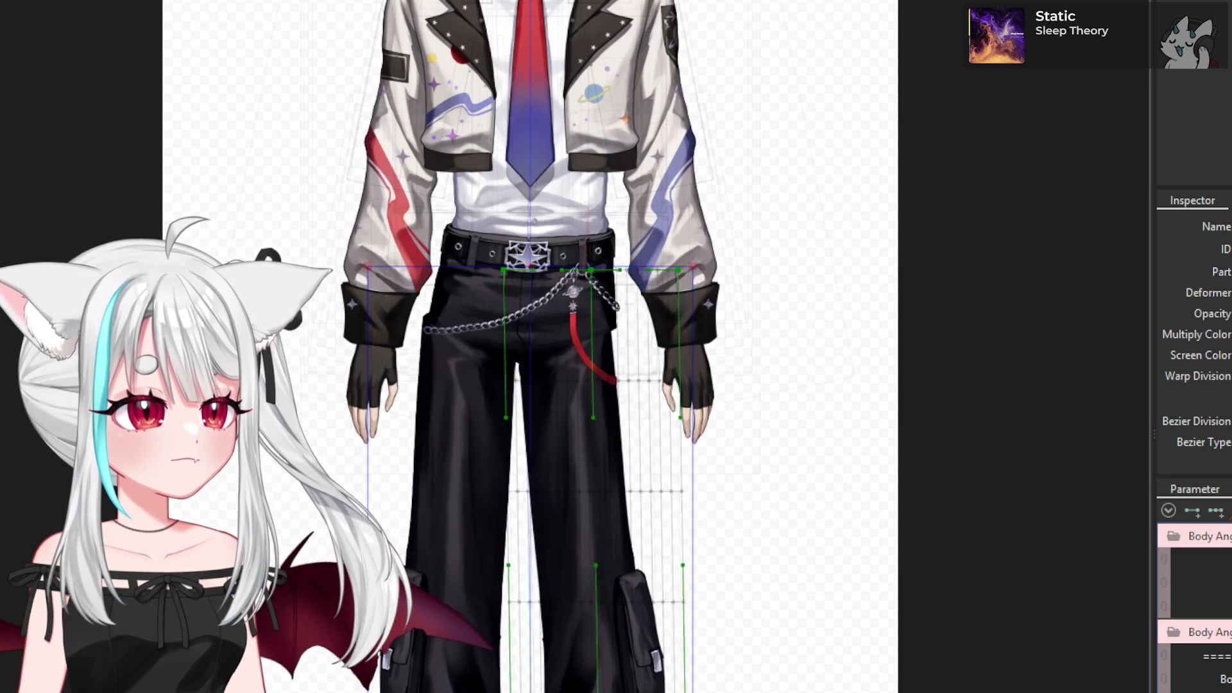
scroll(568, 286, up, 3)
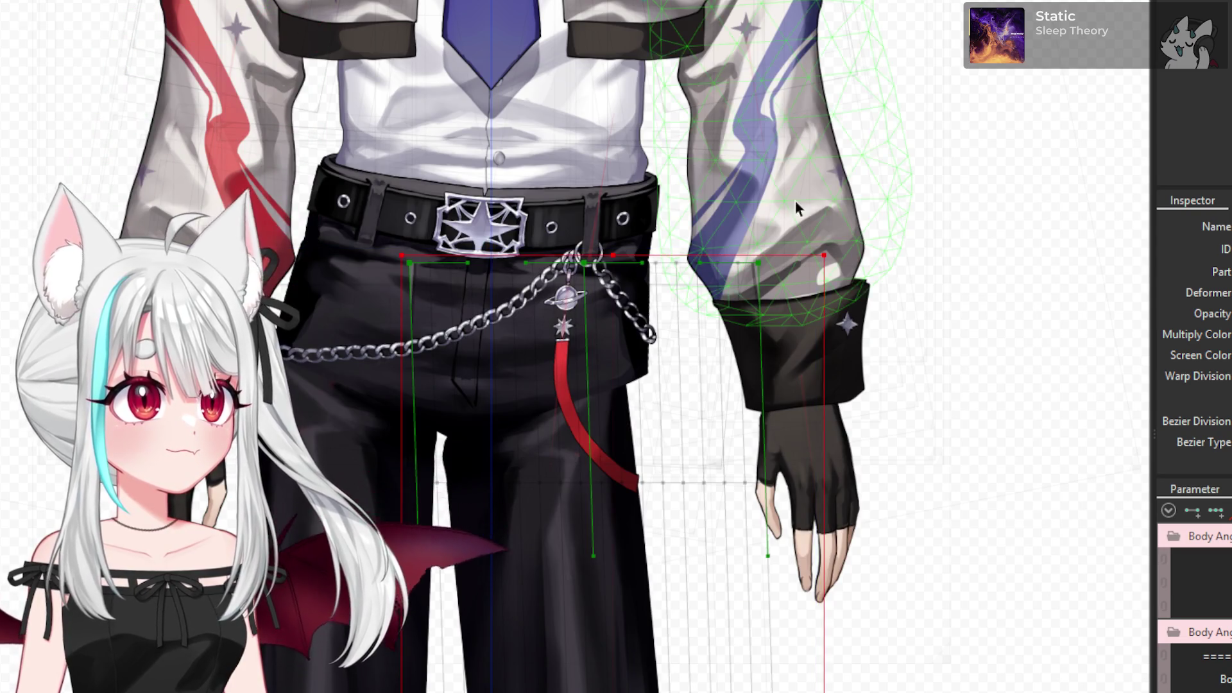
- Shift the hip deformer slightly to the right
scroll(648, 148, down, 3)
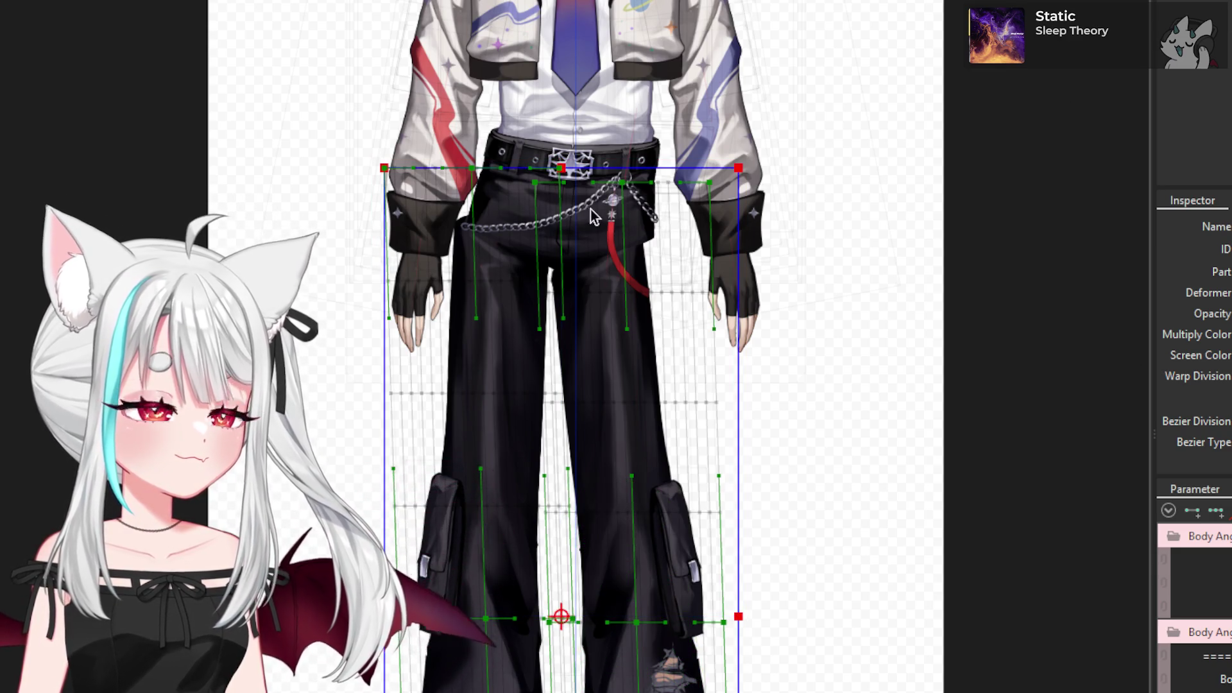
scroll(555, 160, up, 3)
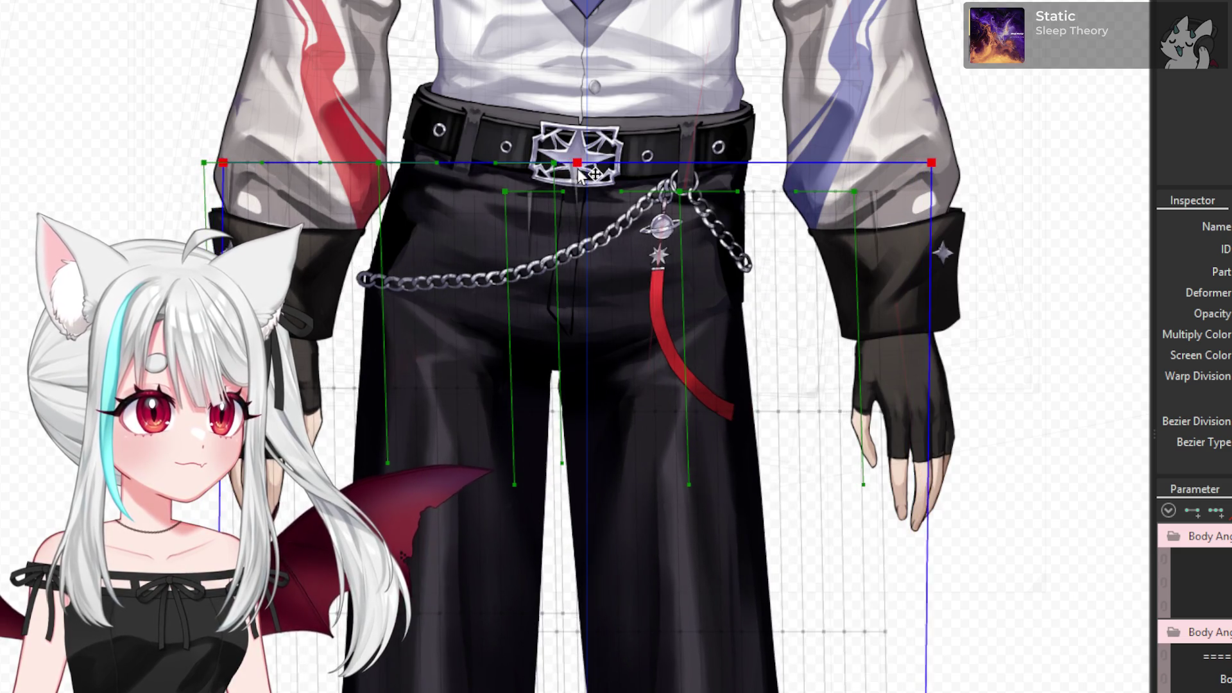
drag(580, 172, 585, 175)
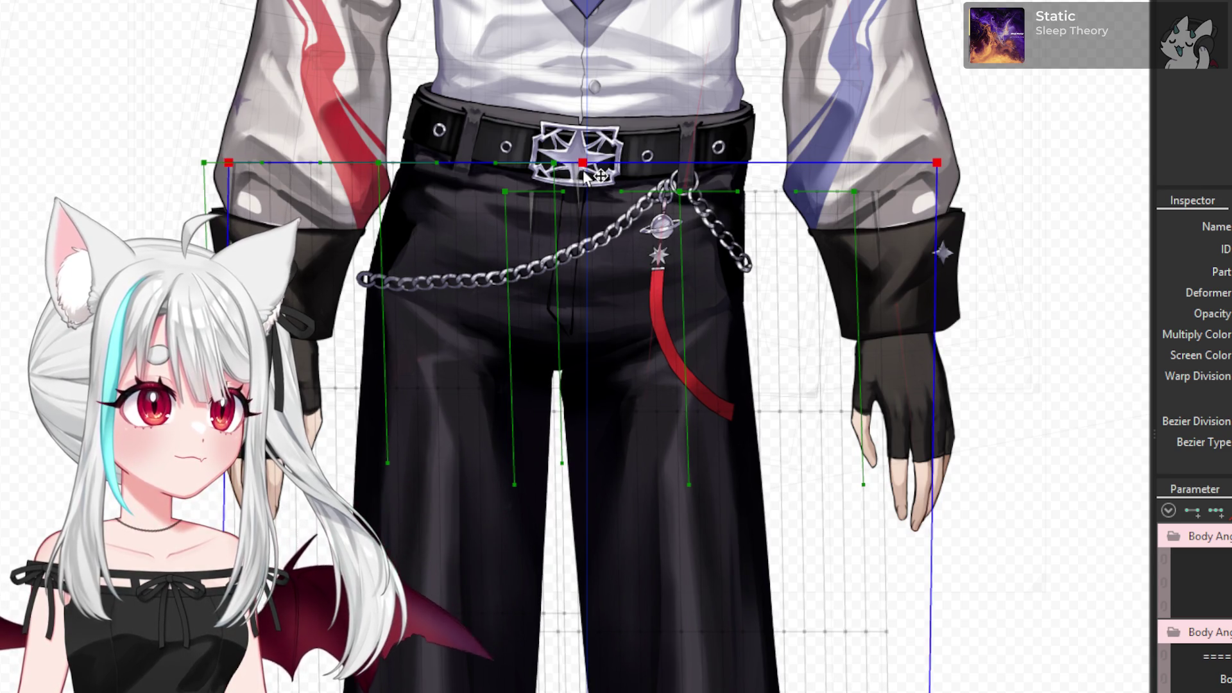
scroll(379, 256, up, 3)
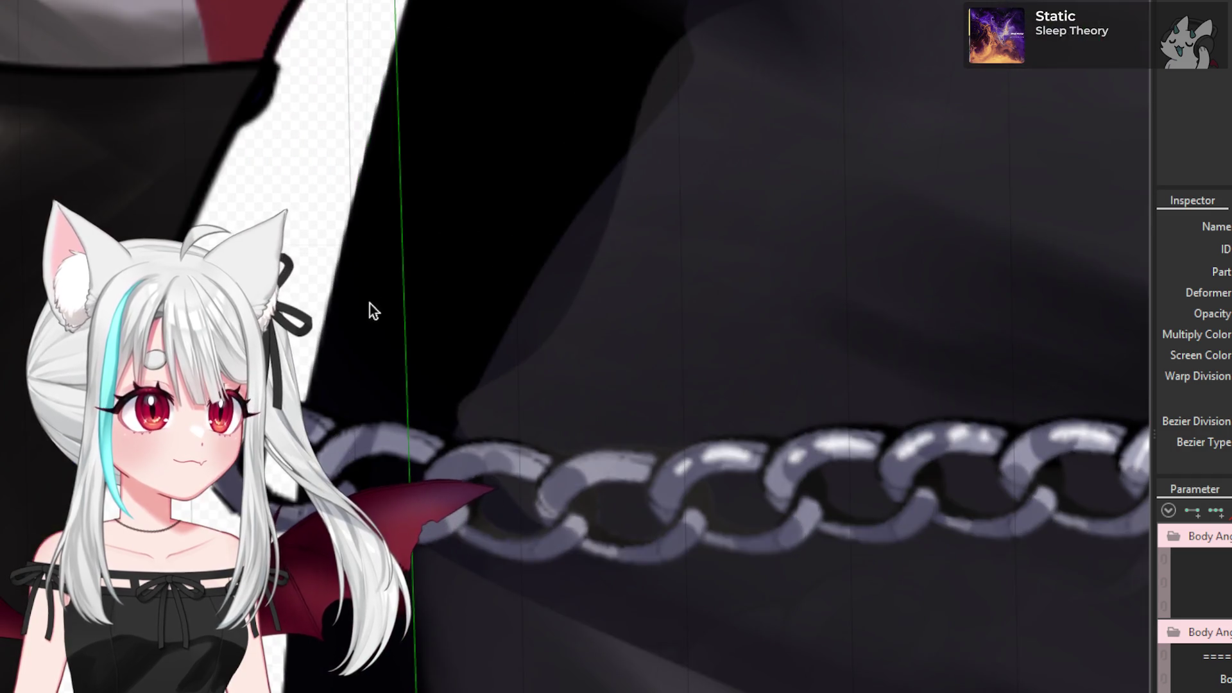
scroll(372, 301, down, 5)
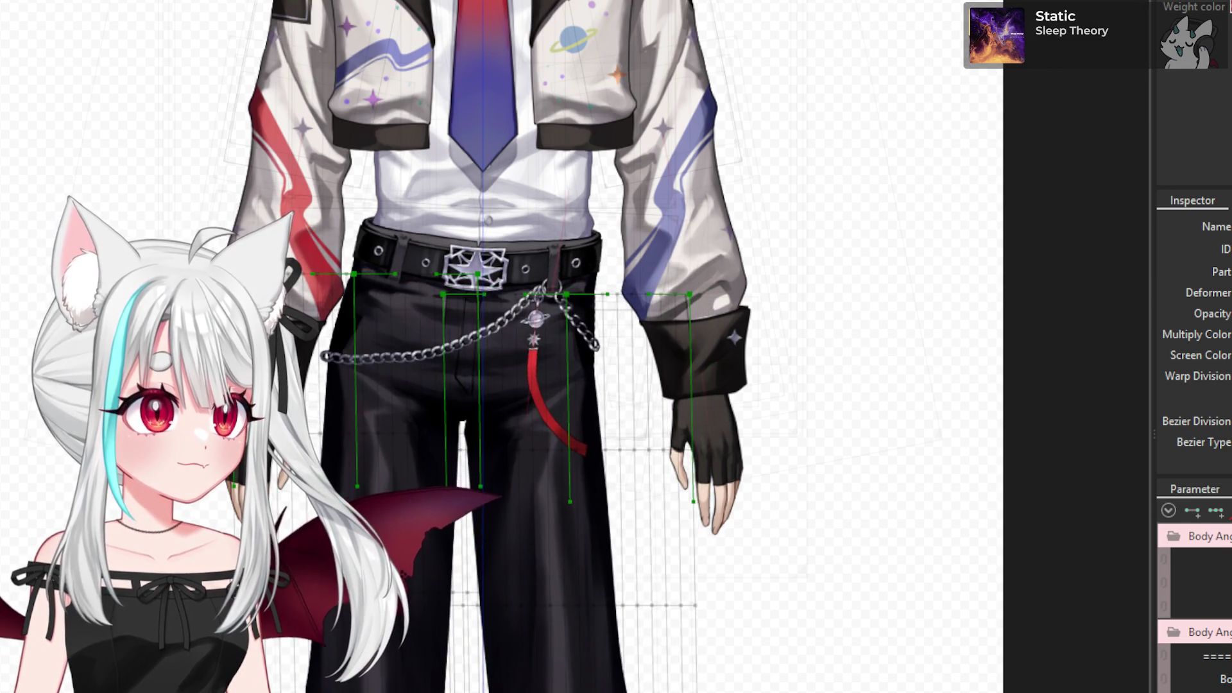
scroll(516, 500, up, 3)
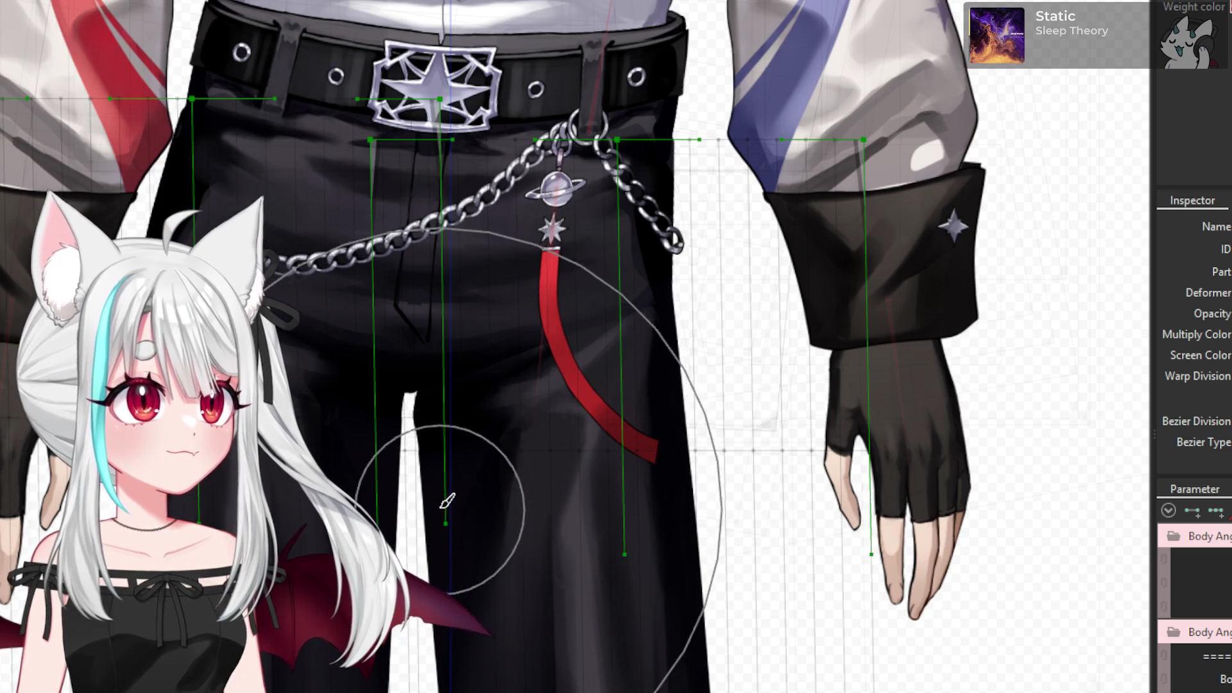
scroll(224, 263, up, 2)
scroll(225, 264, up, 3)
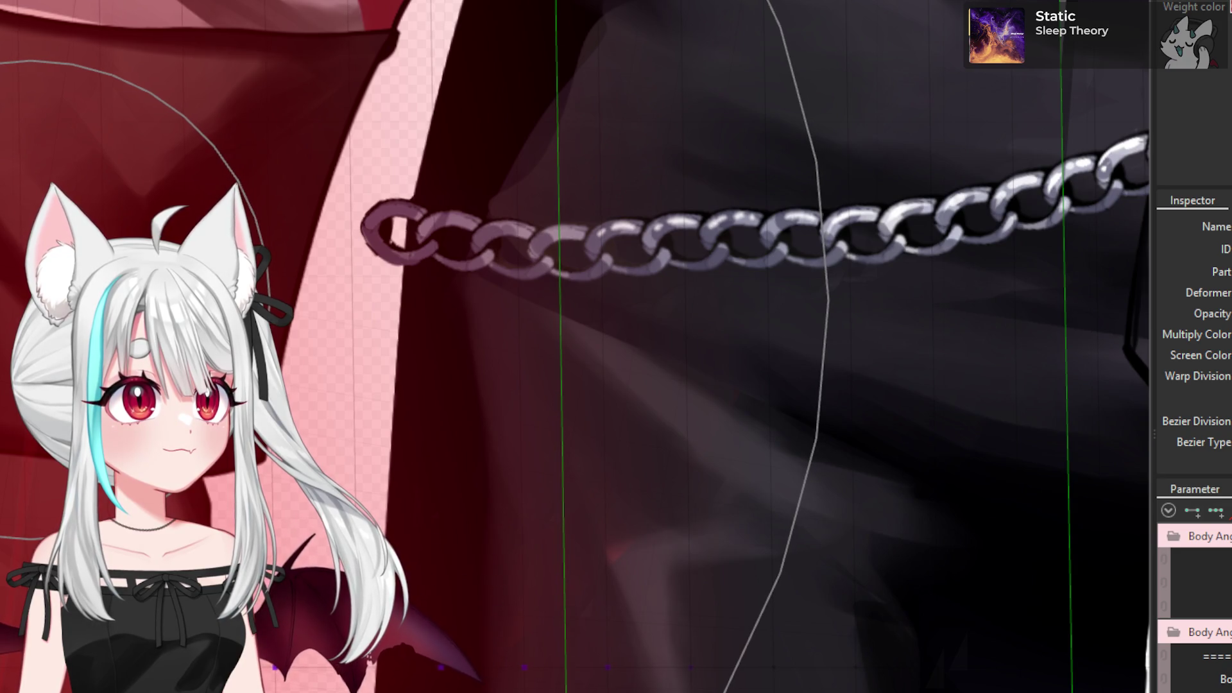
scroll(330, 343, down, 2)
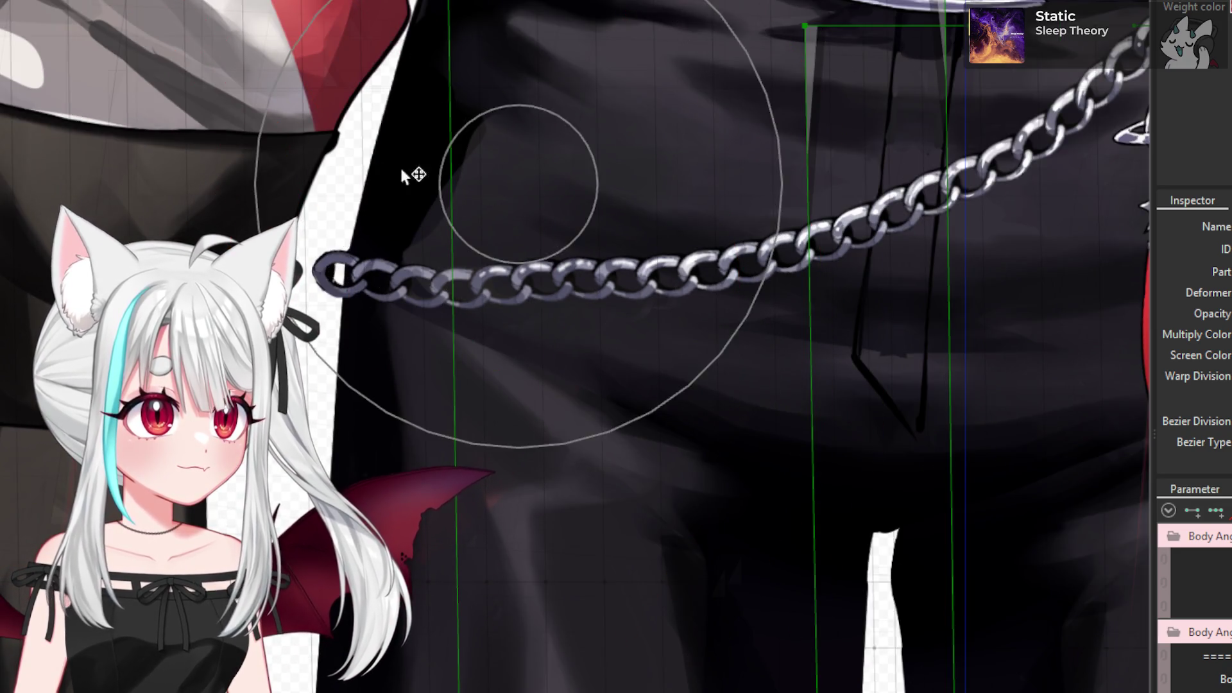
scroll(343, 181, up, 2)
scroll(297, 124, up, 2)
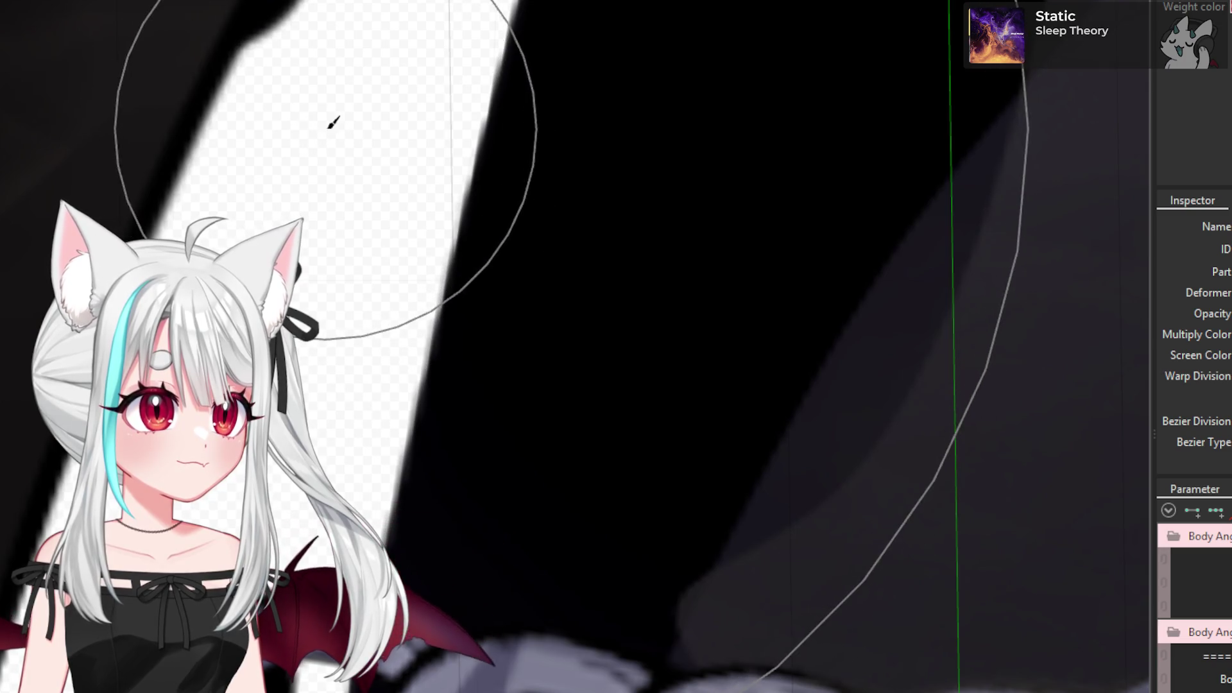
scroll(299, 177, down, 3)
scroll(298, 176, down, 1)
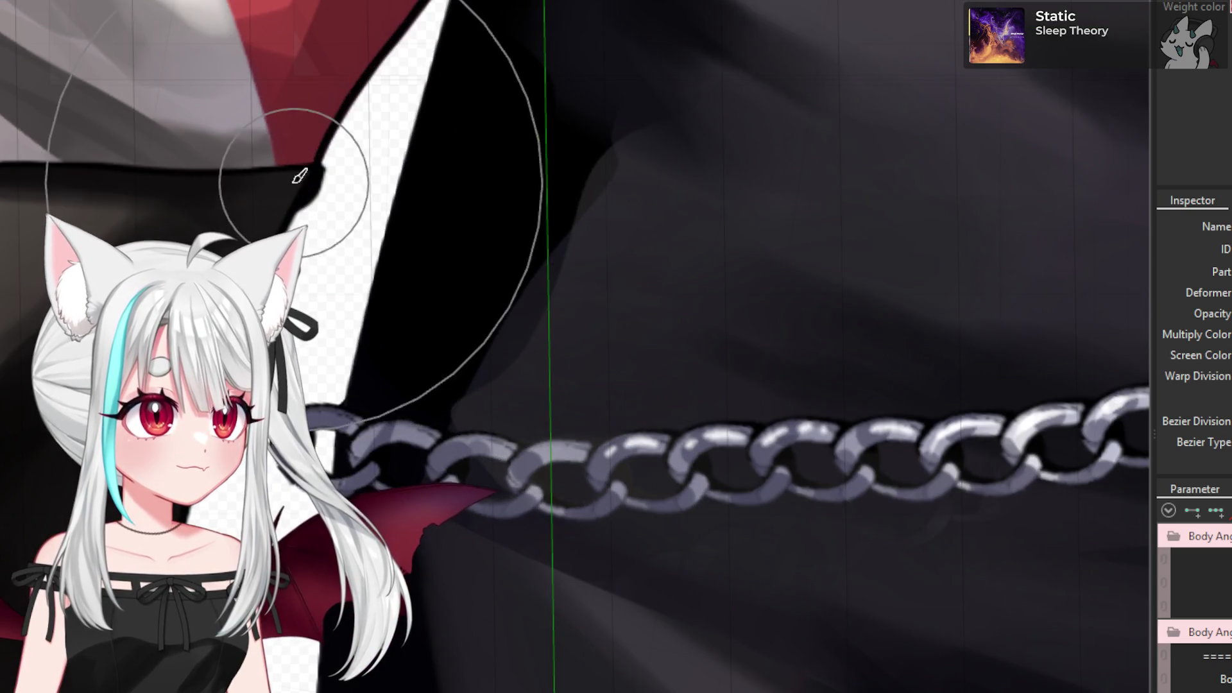
scroll(334, 161, down, 3)
scroll(342, 147, up, 3)
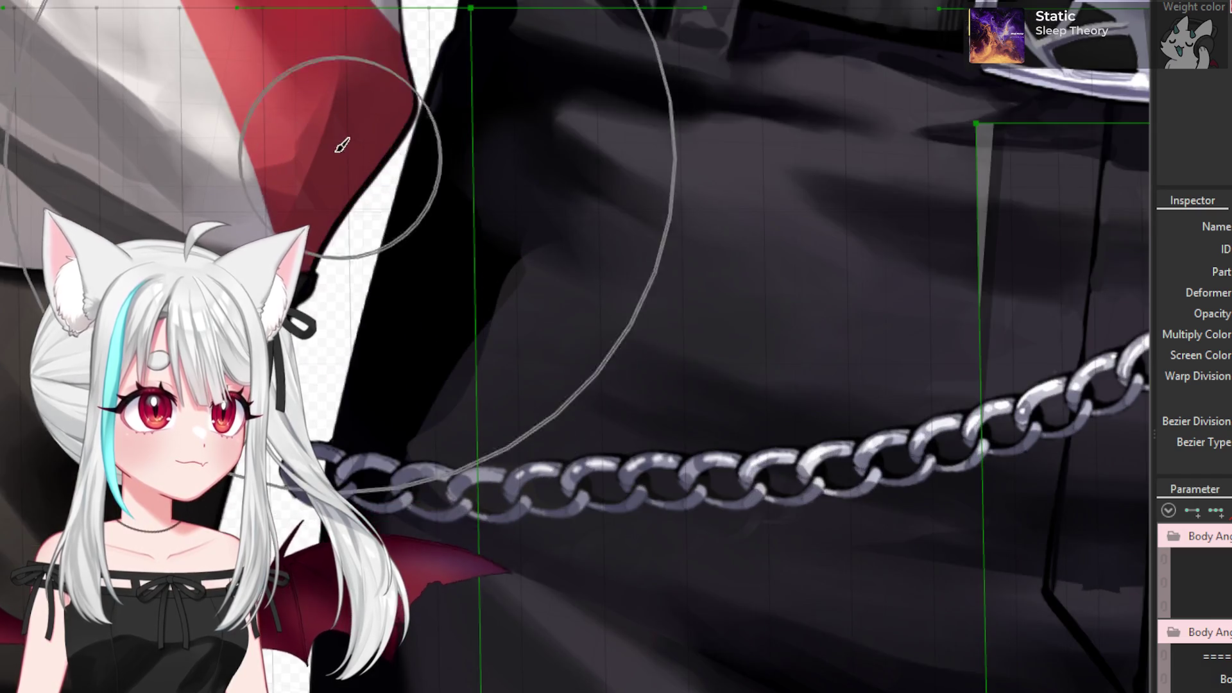
- Move the red sleeve art mesh slightly down
click(342, 147)
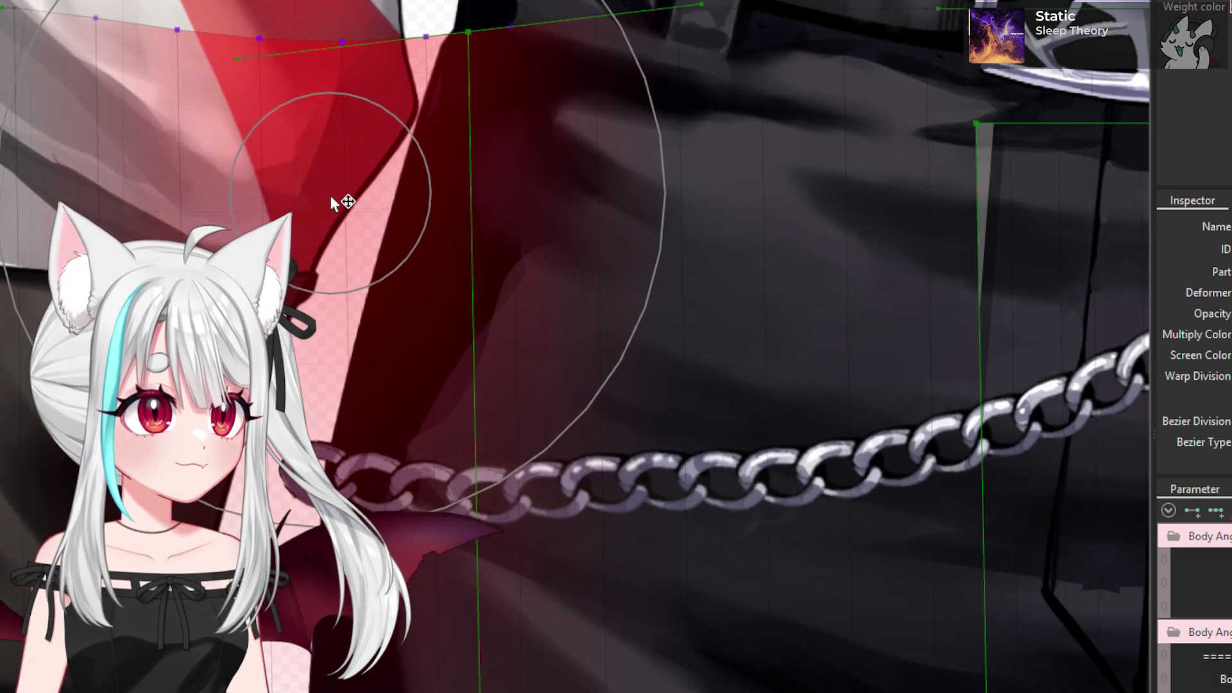
drag(332, 200, 333, 214)
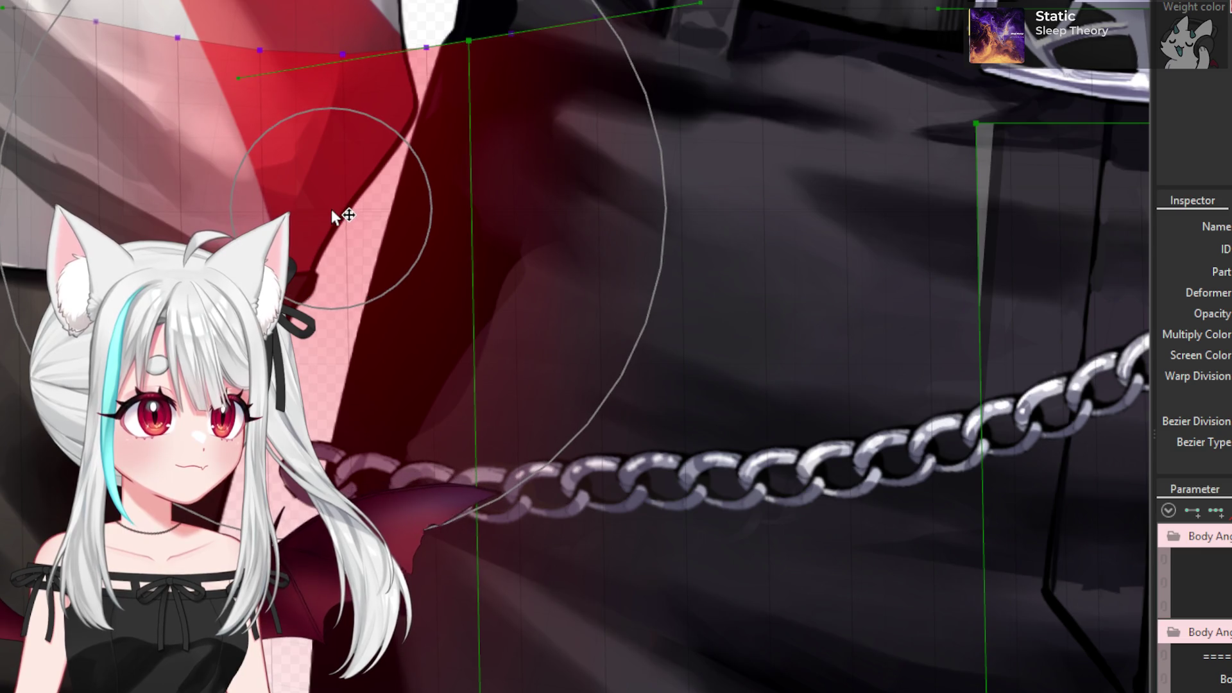
scroll(331, 209, down, 5)
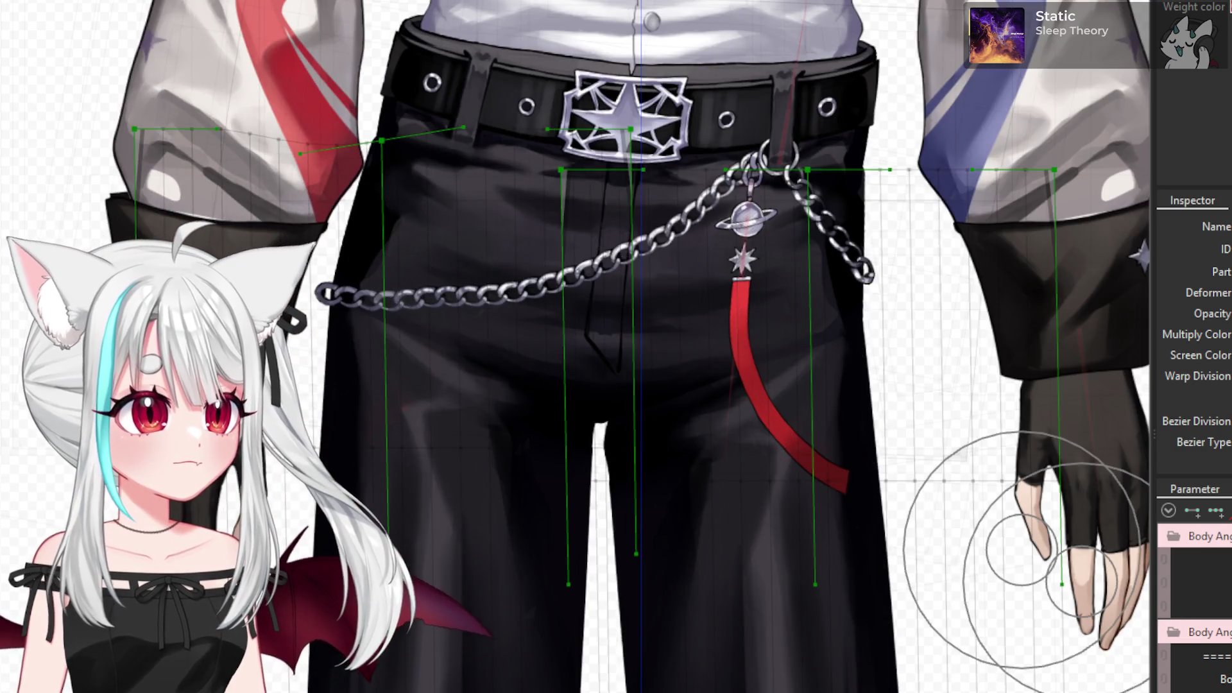
scroll(451, 311, up, 5)
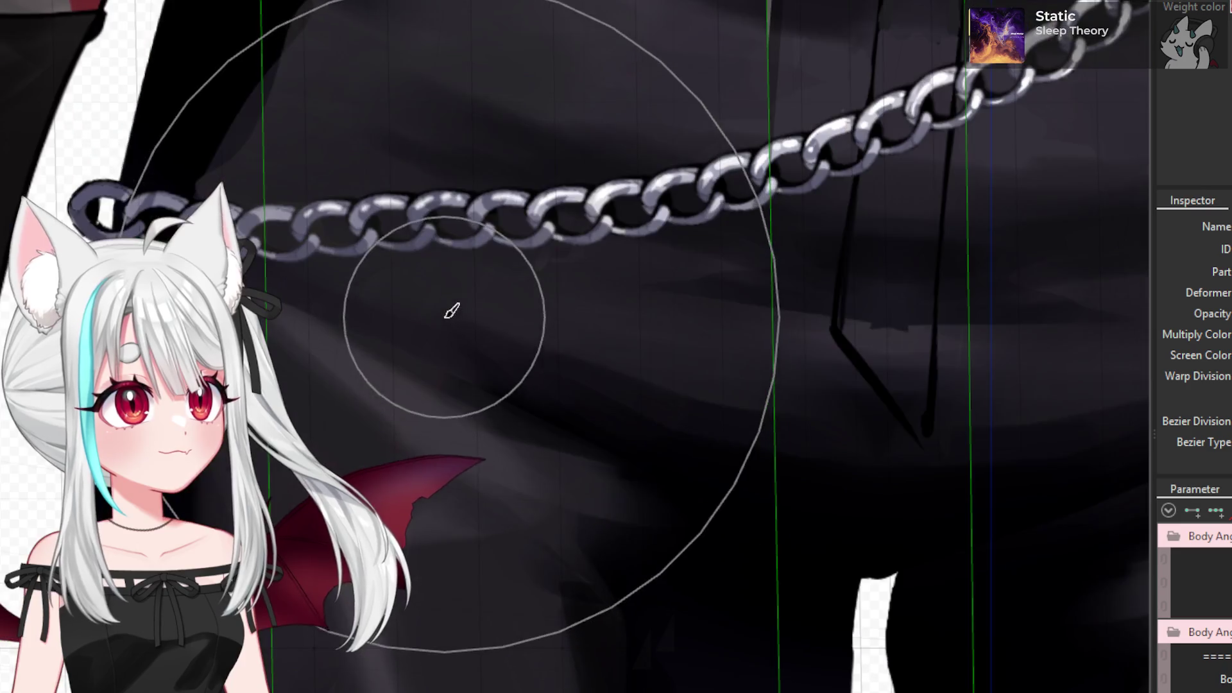
- Select the large left art mesh and inspect the belt and chain area
click(350, 552)
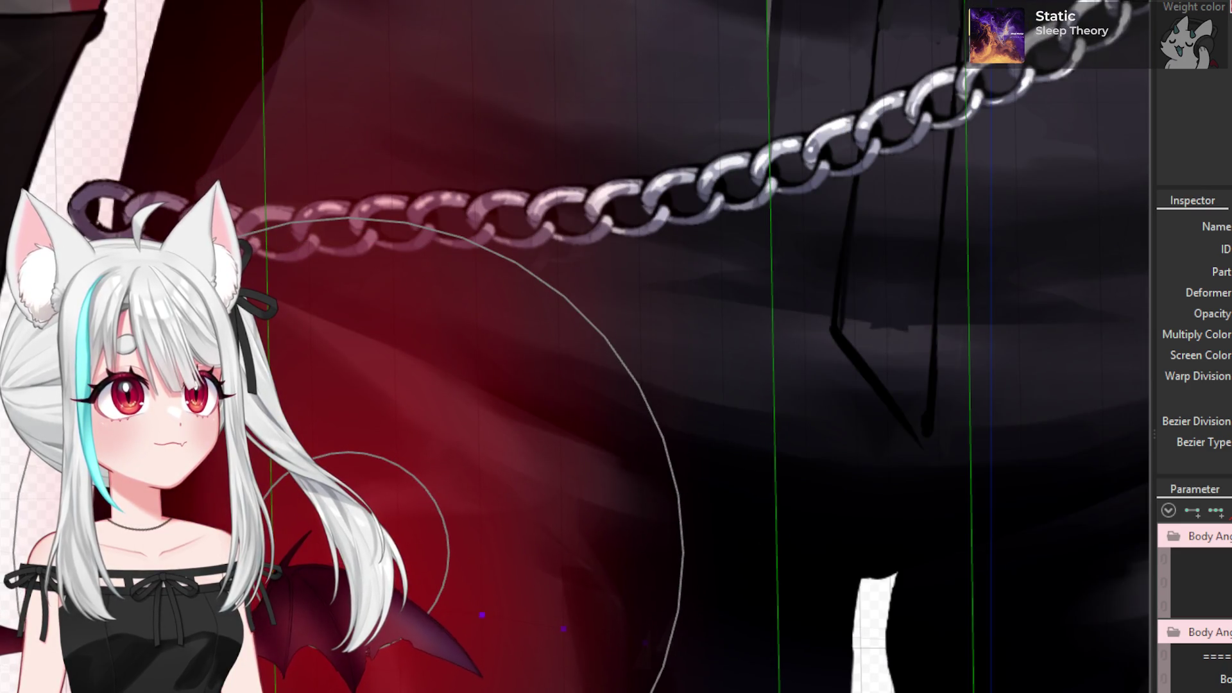
scroll(411, 551, down, 3)
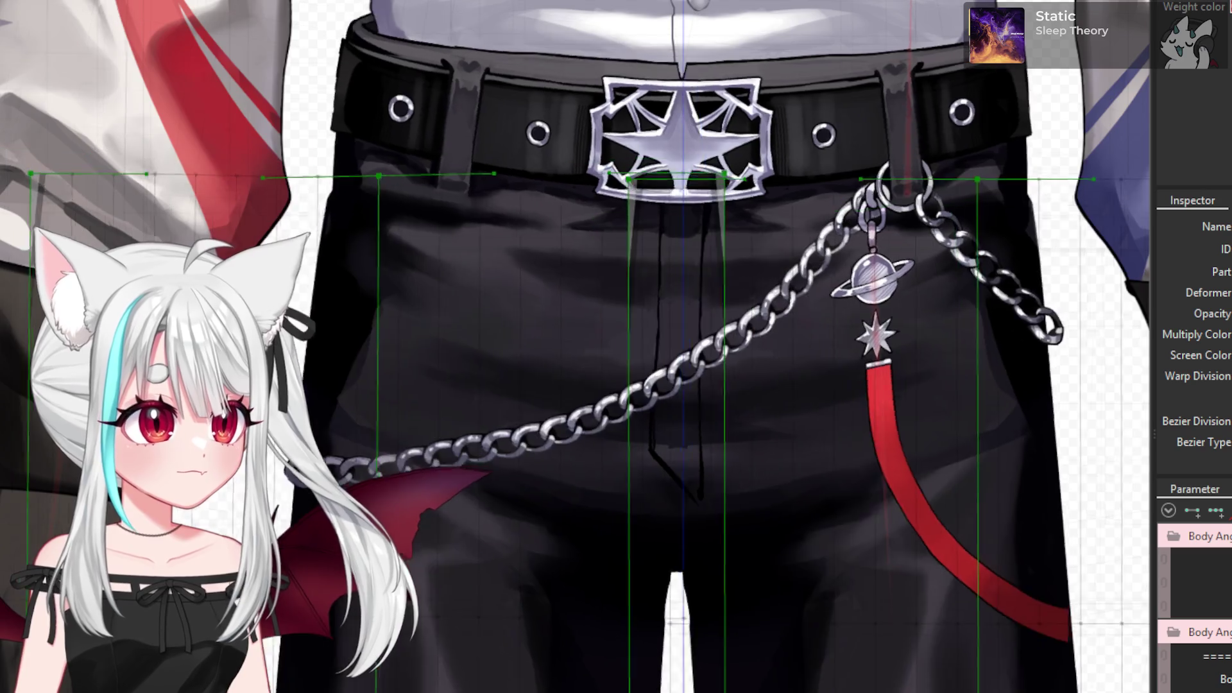
scroll(426, 517, up, 3)
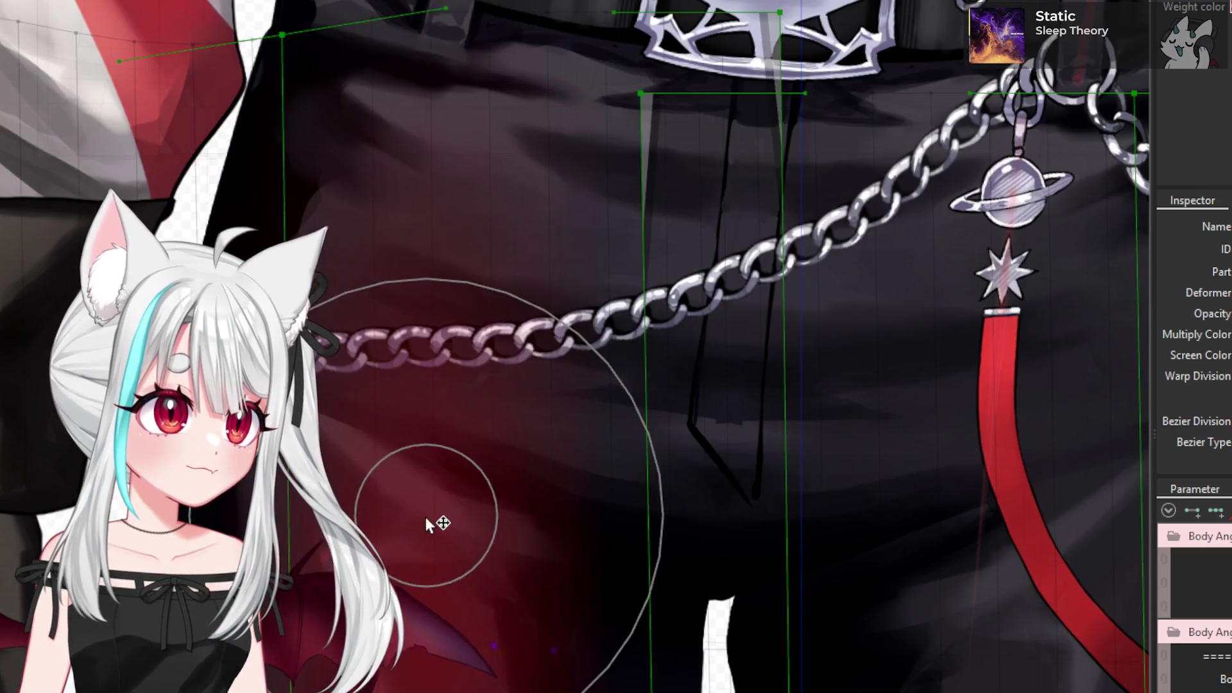
scroll(422, 527, down, 3)
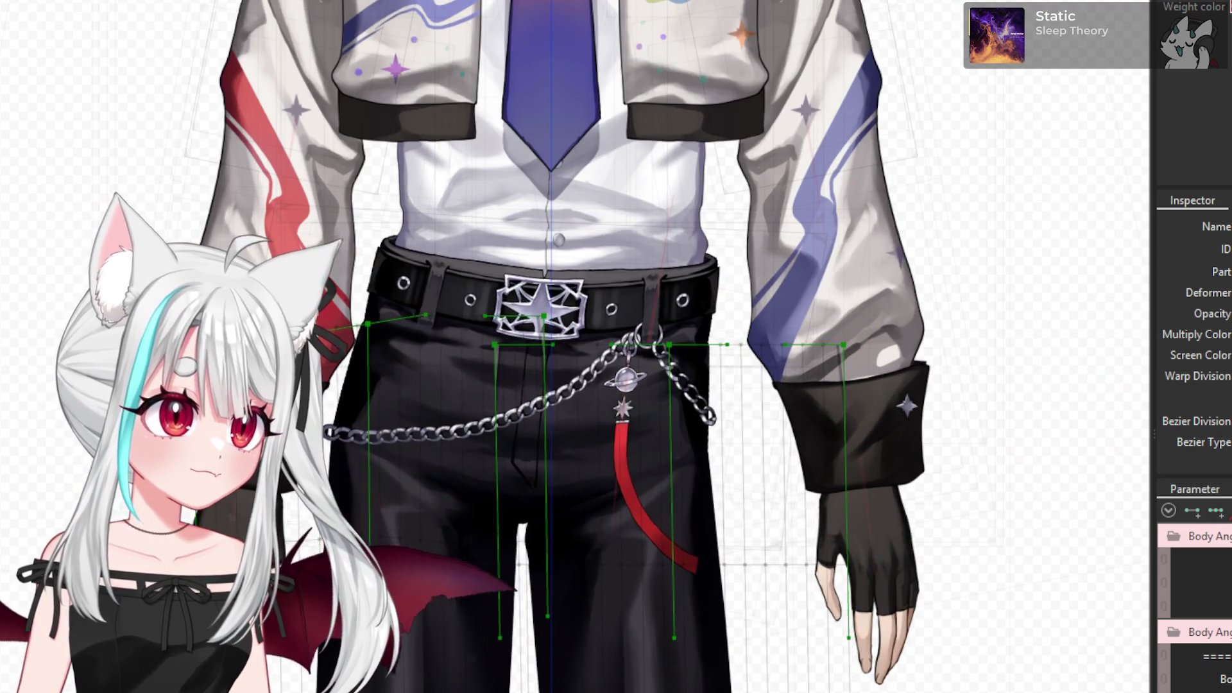
scroll(577, 514, up, 3)
key(v)
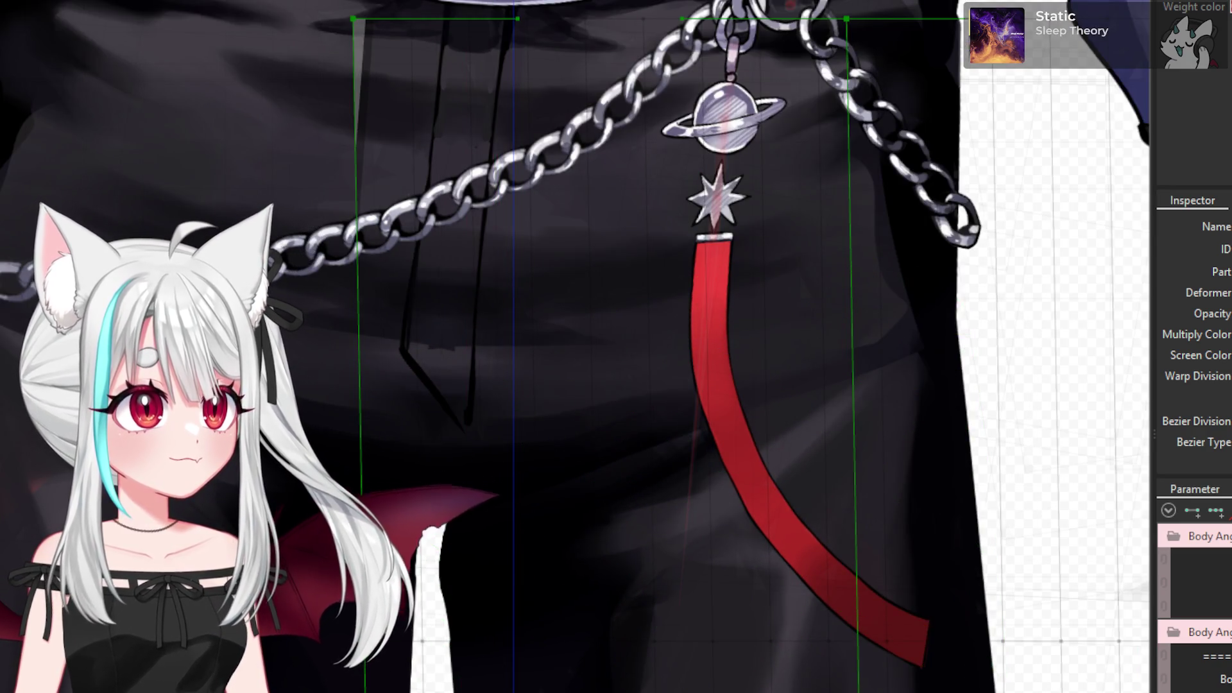
scroll(700, 308, down, 2)
scroll(564, 398, down, 1)
scroll(552, 399, up, 3)
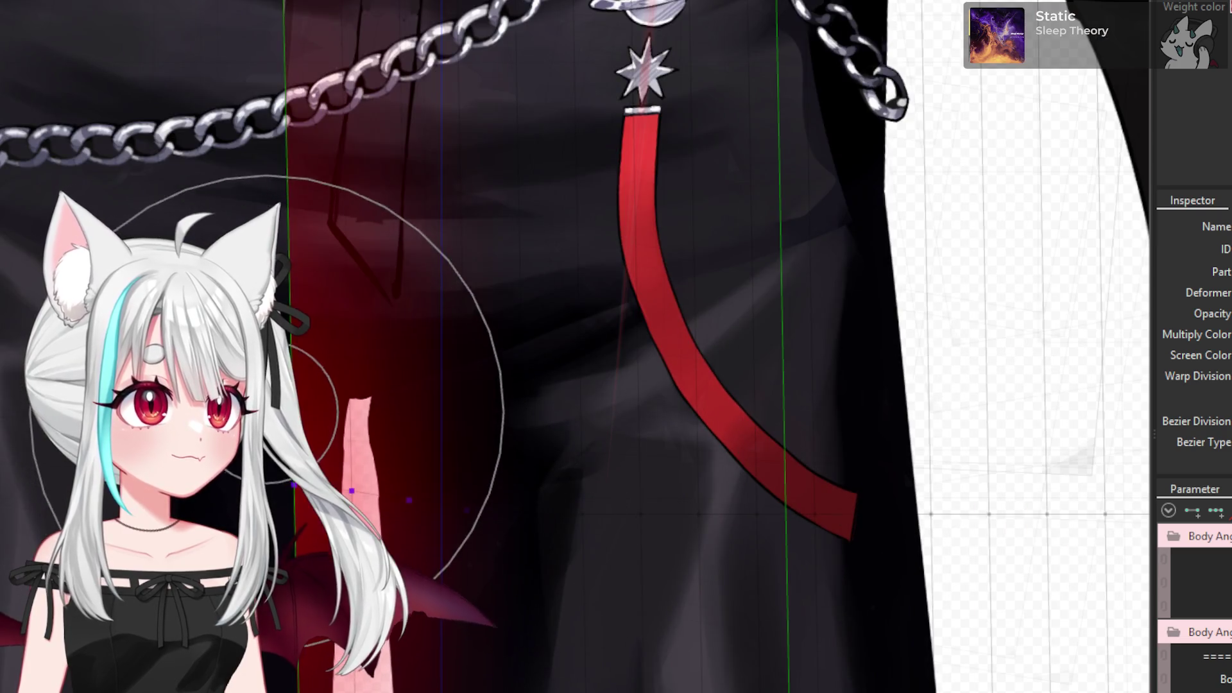
scroll(429, 442, down, 2)
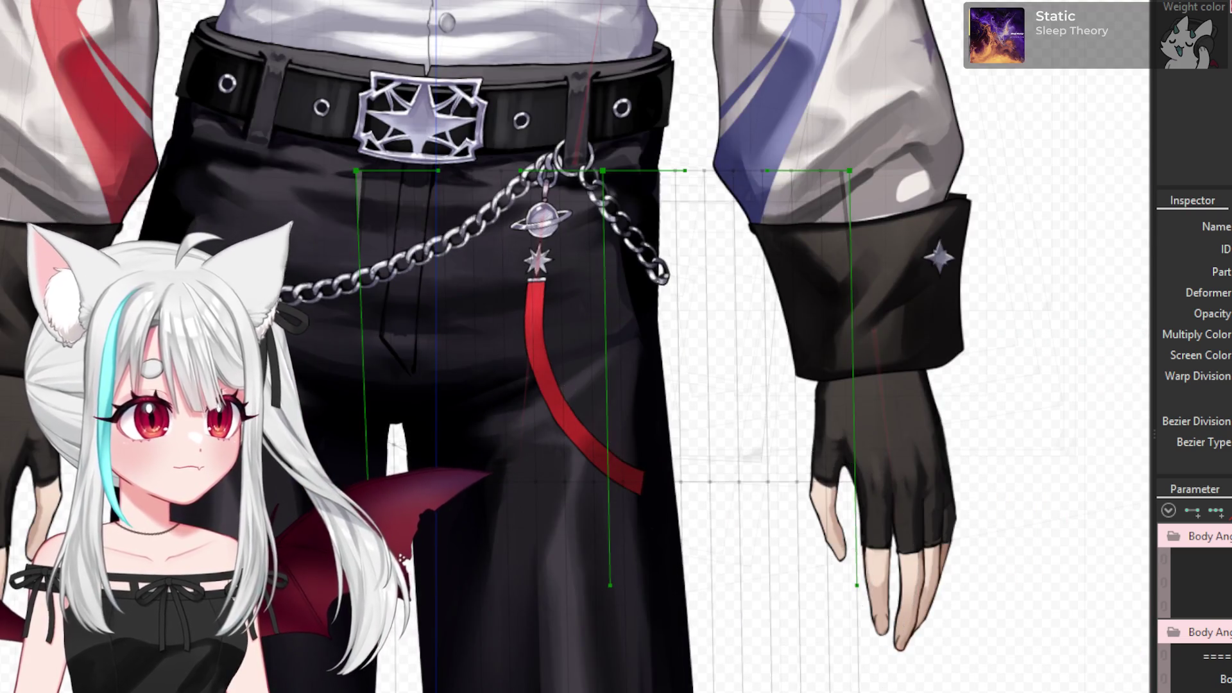
scroll(471, 420, up, 2)
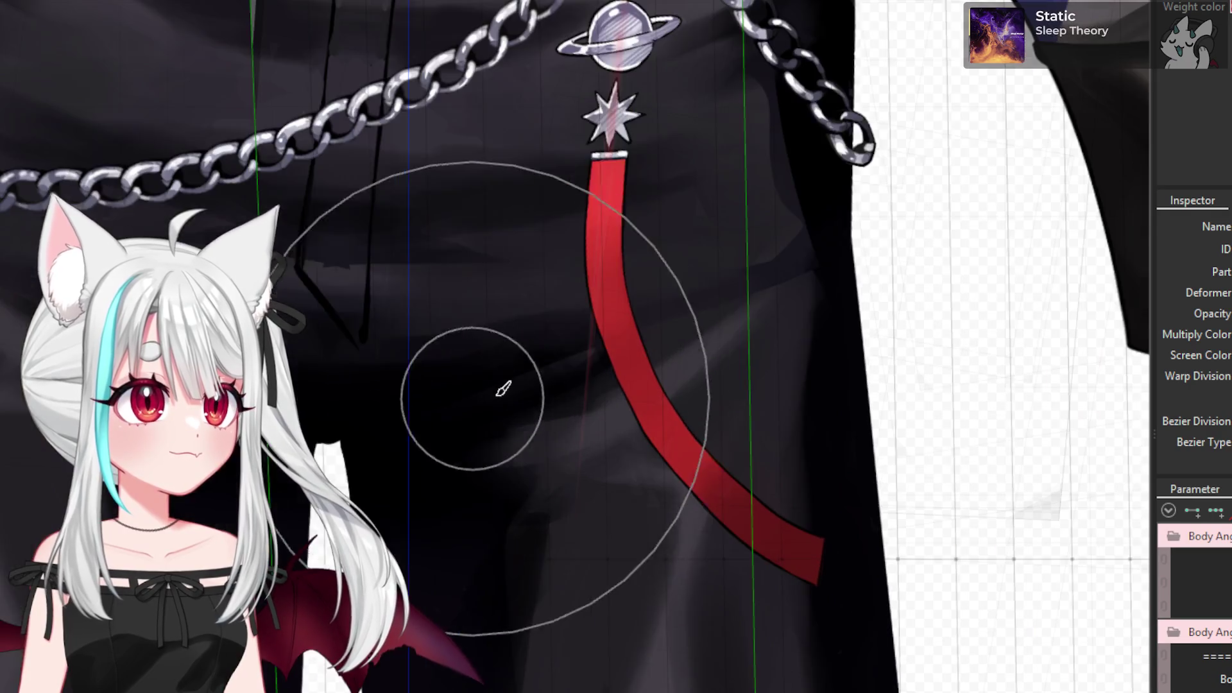
scroll(603, 392, down, 3)
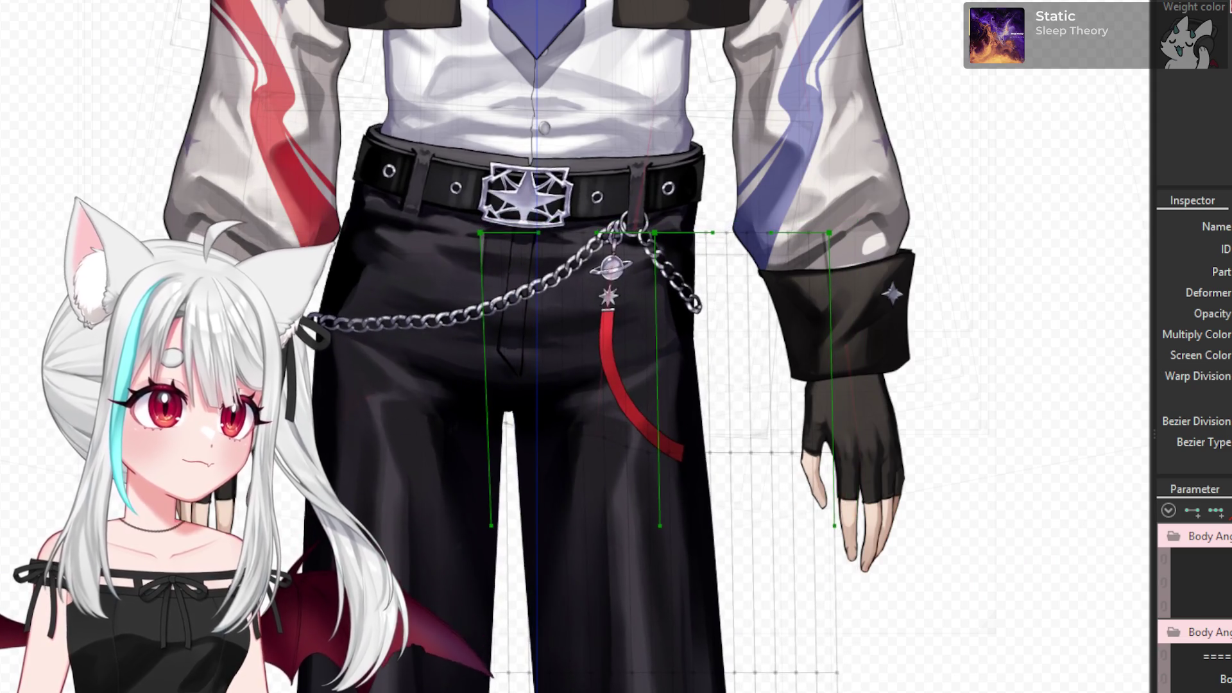
scroll(631, 415, up, 2)
scroll(704, 473, up, 2)
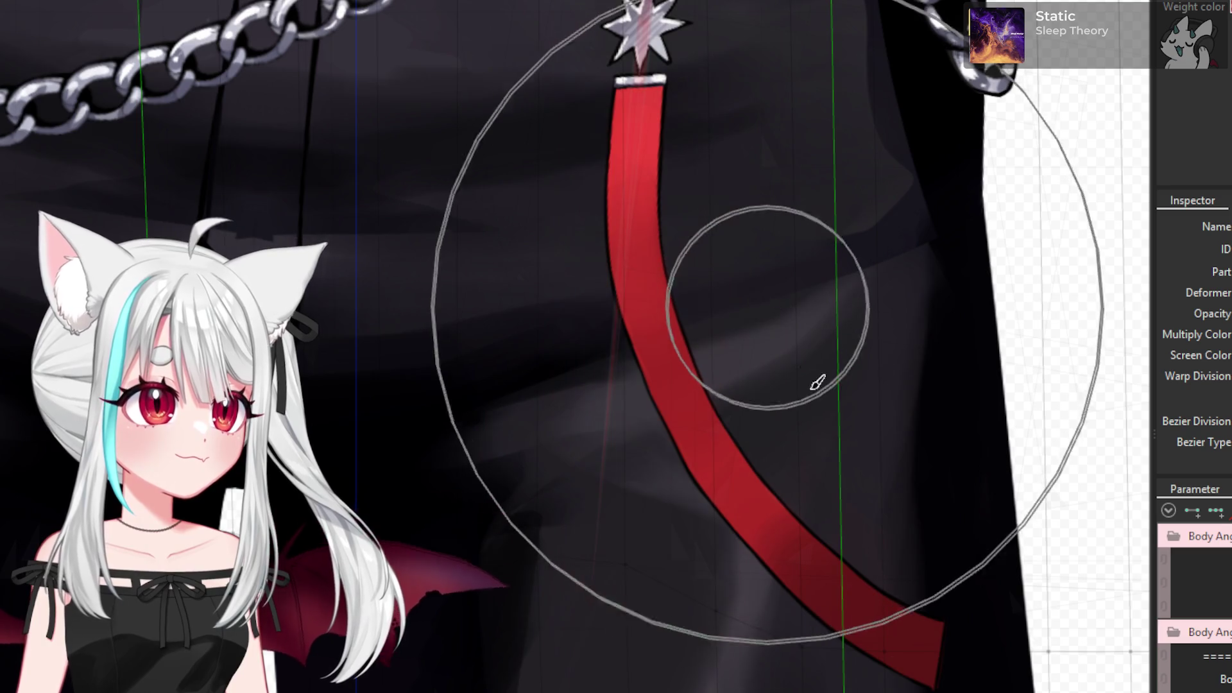
scroll(834, 462, down, 3)
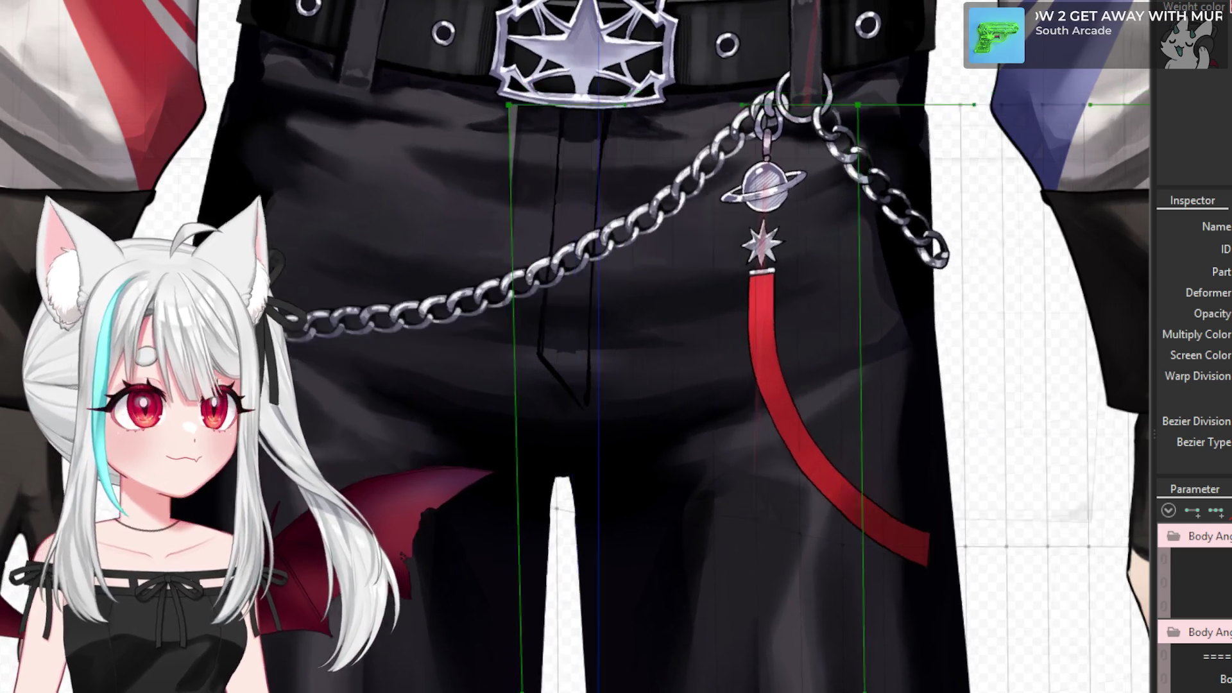
drag(577, 347, 625, 325)
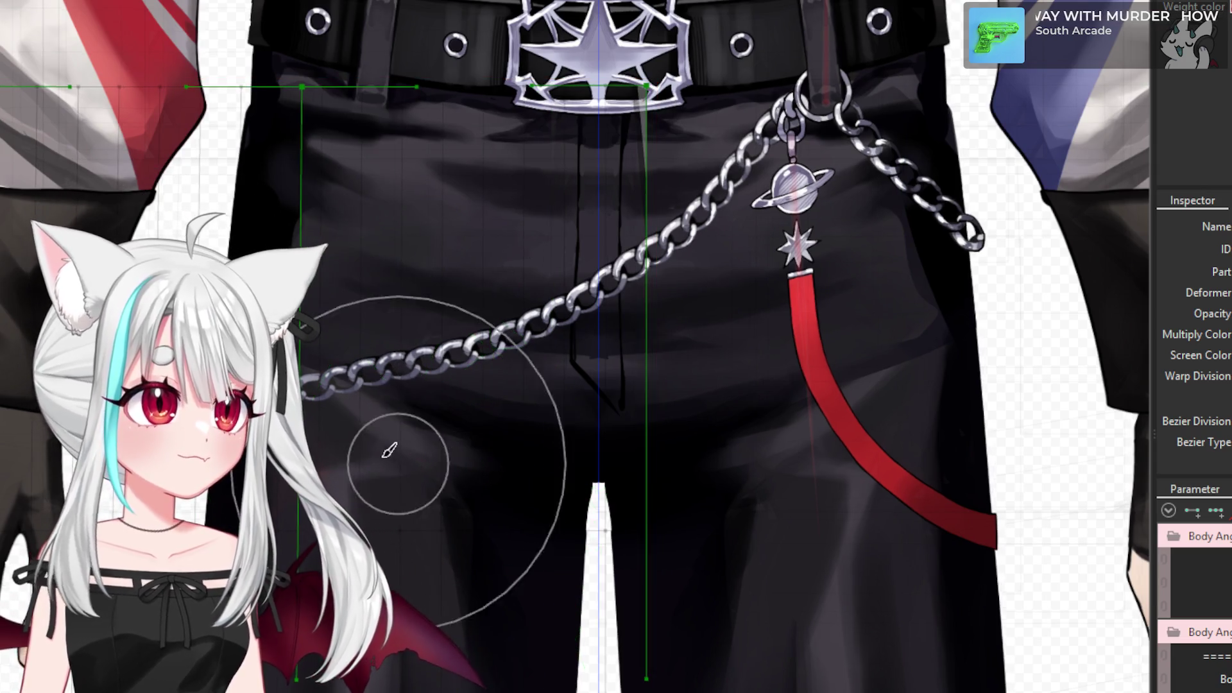
scroll(301, 331, up, 2)
scroll(266, 202, down, 4)
scroll(265, 203, up, 3)
scroll(266, 212, down, 2)
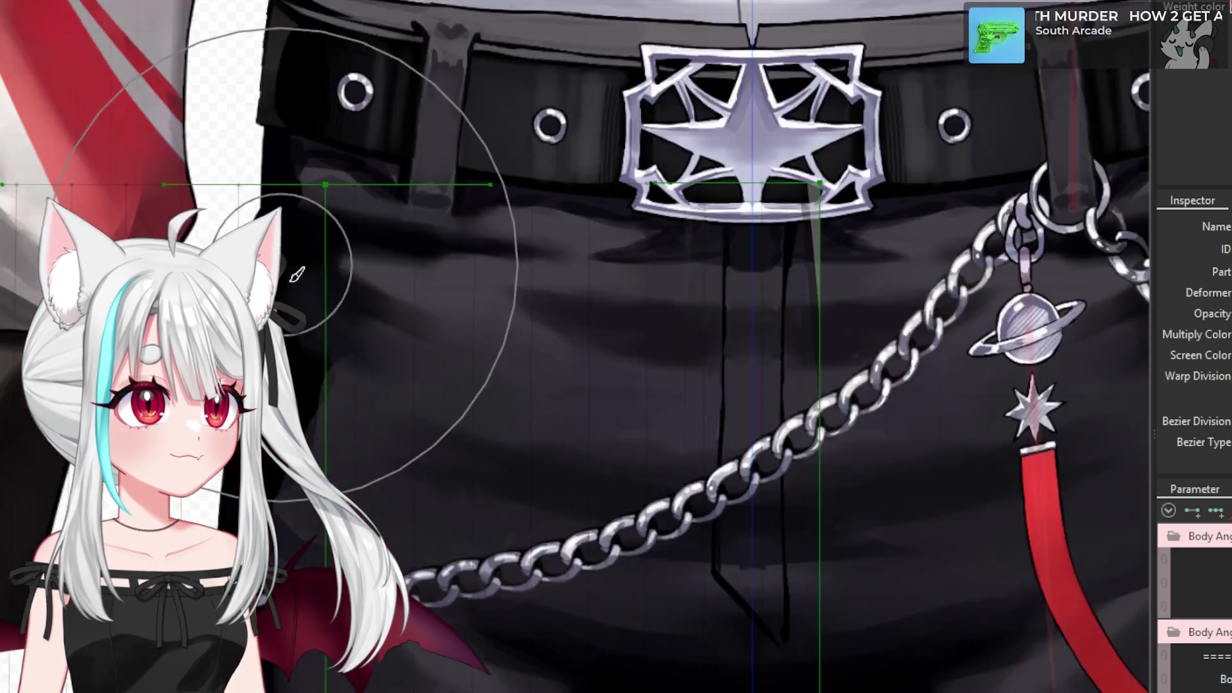
scroll(267, 234, down, 1)
scroll(267, 233, up, 2)
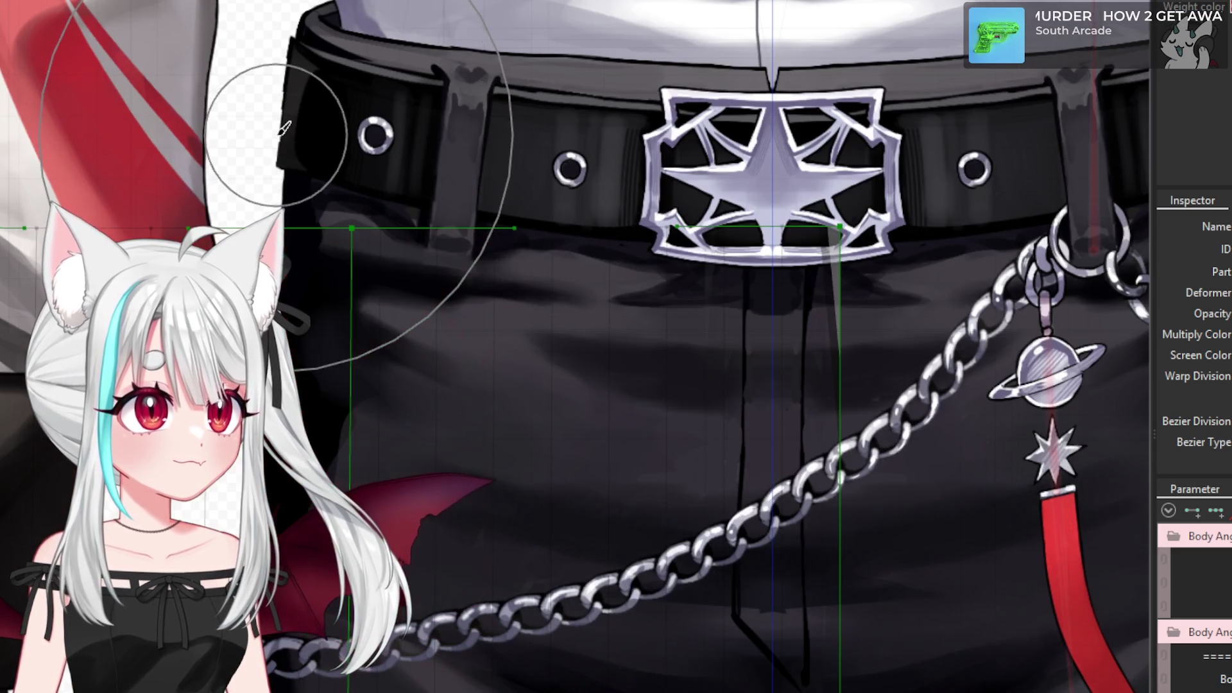
scroll(277, 147, down, 3)
scroll(277, 147, down, 1)
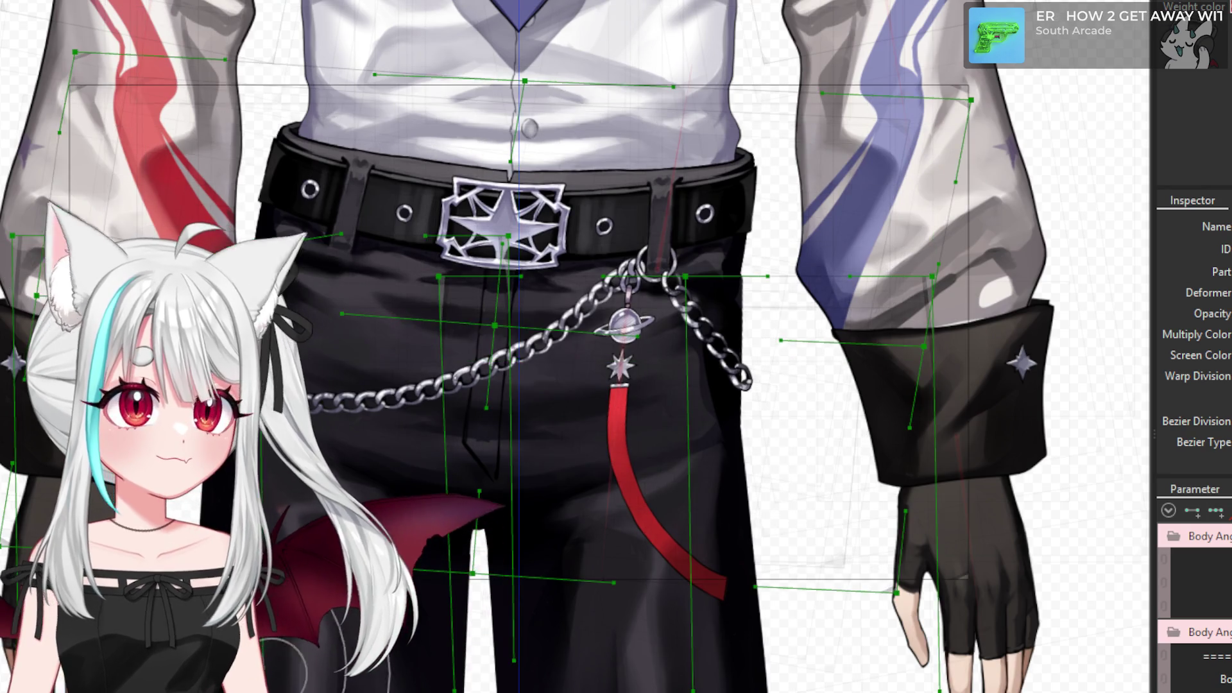
- Select the waist warp deformer, return the hips to neutral, and nudge the pants right
click(442, 471)
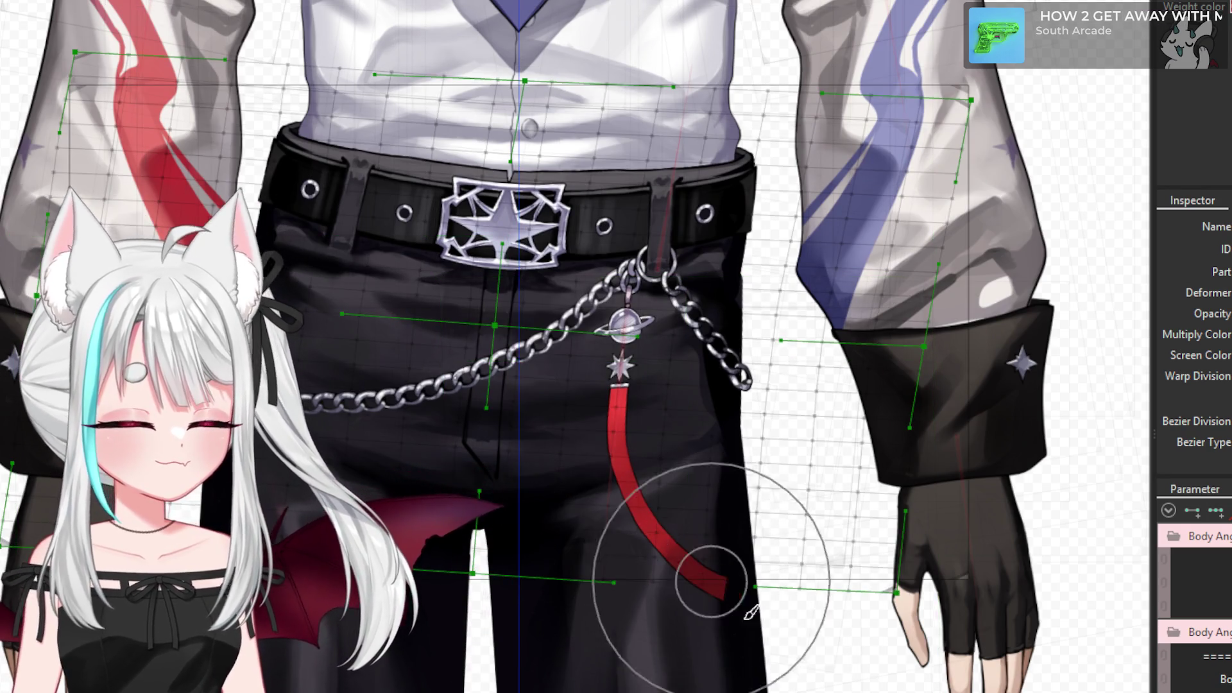
drag(741, 607, 671, 578)
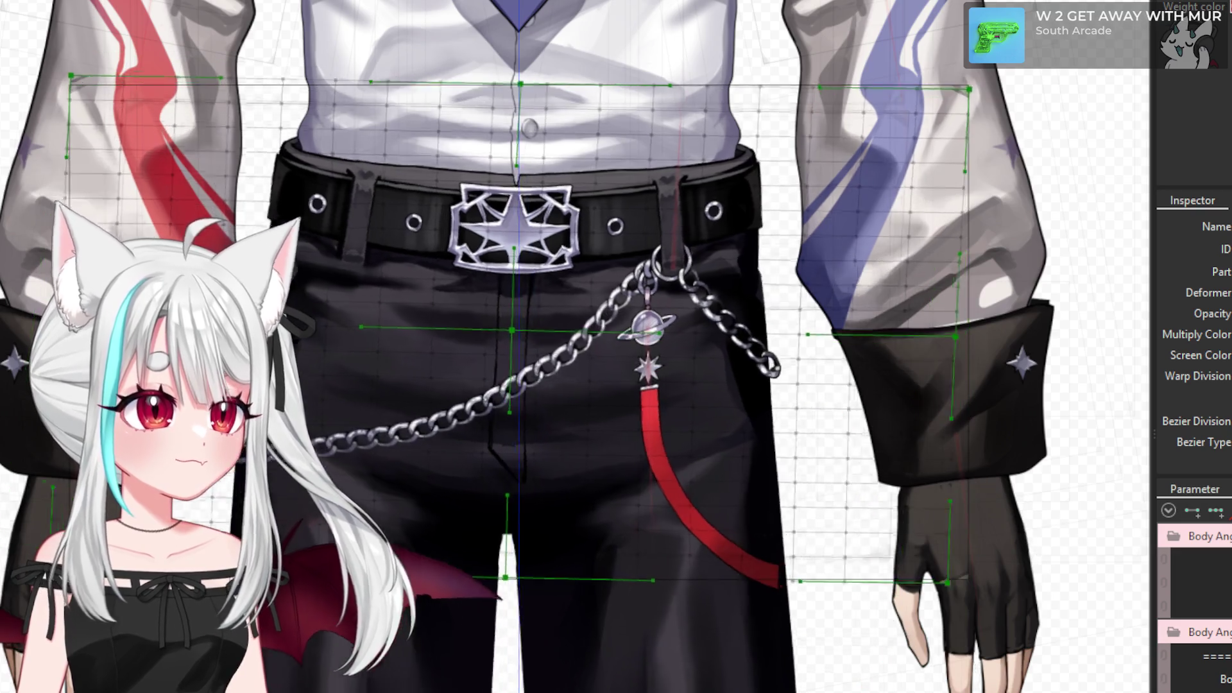
scroll(564, 398, up, 3)
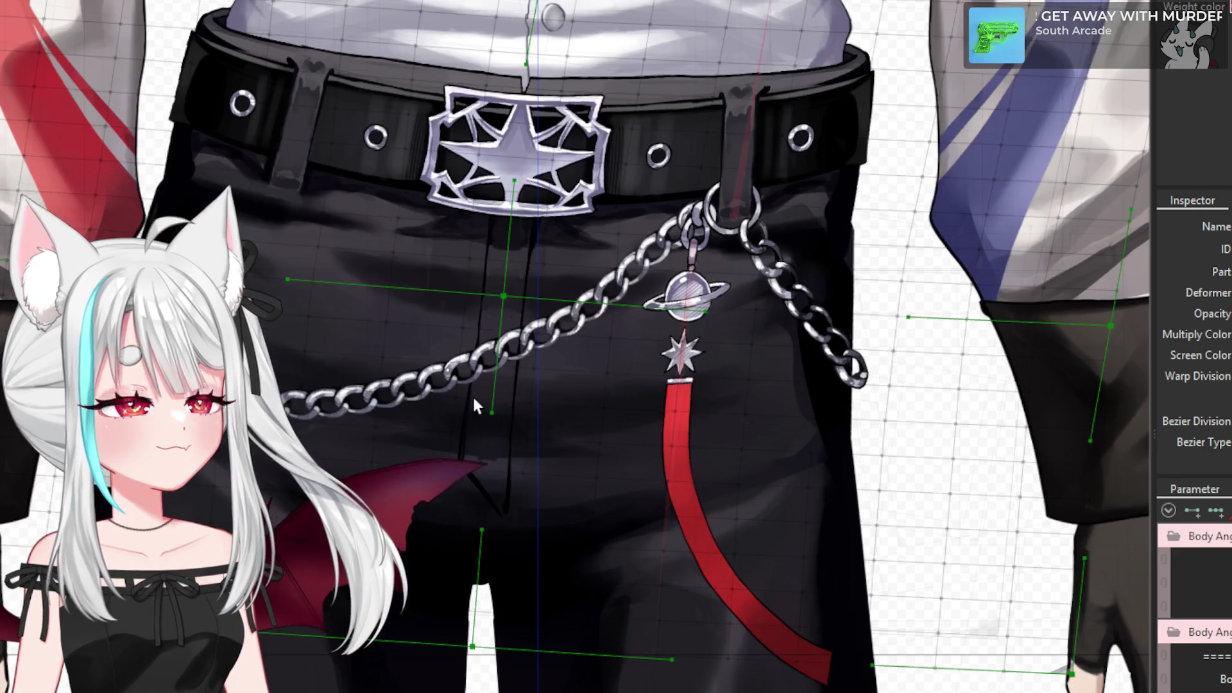
click(497, 371)
drag(490, 371, 495, 371)
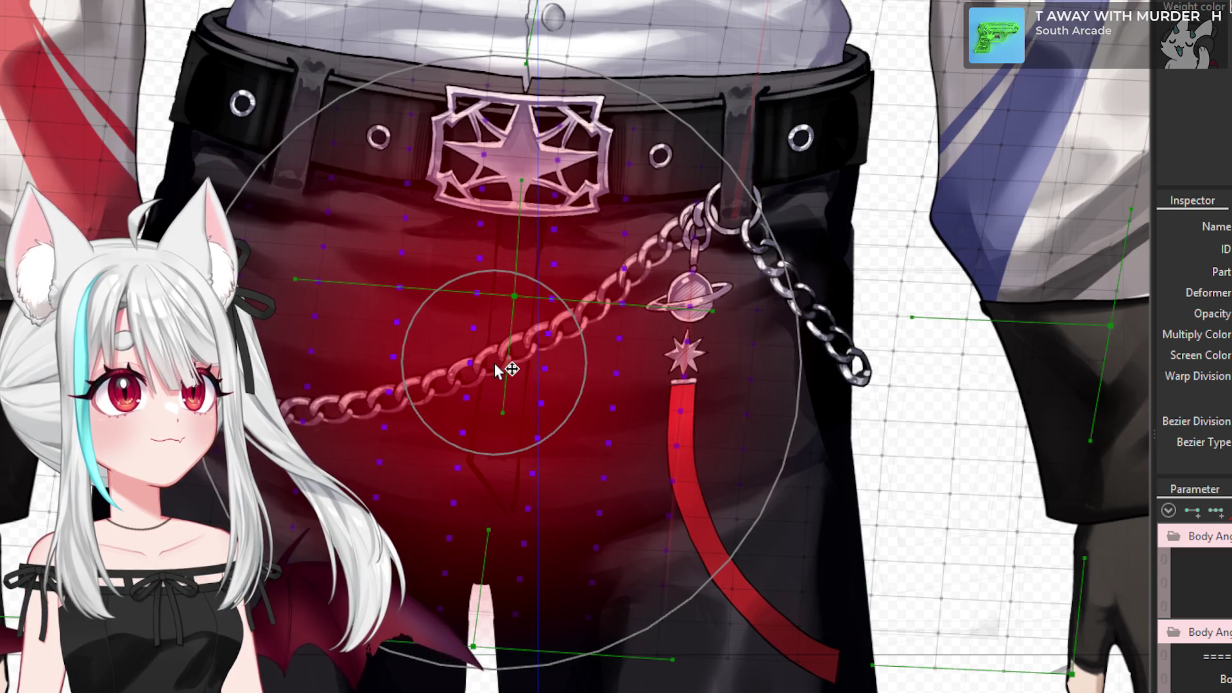
scroll(501, 357, down, 3)
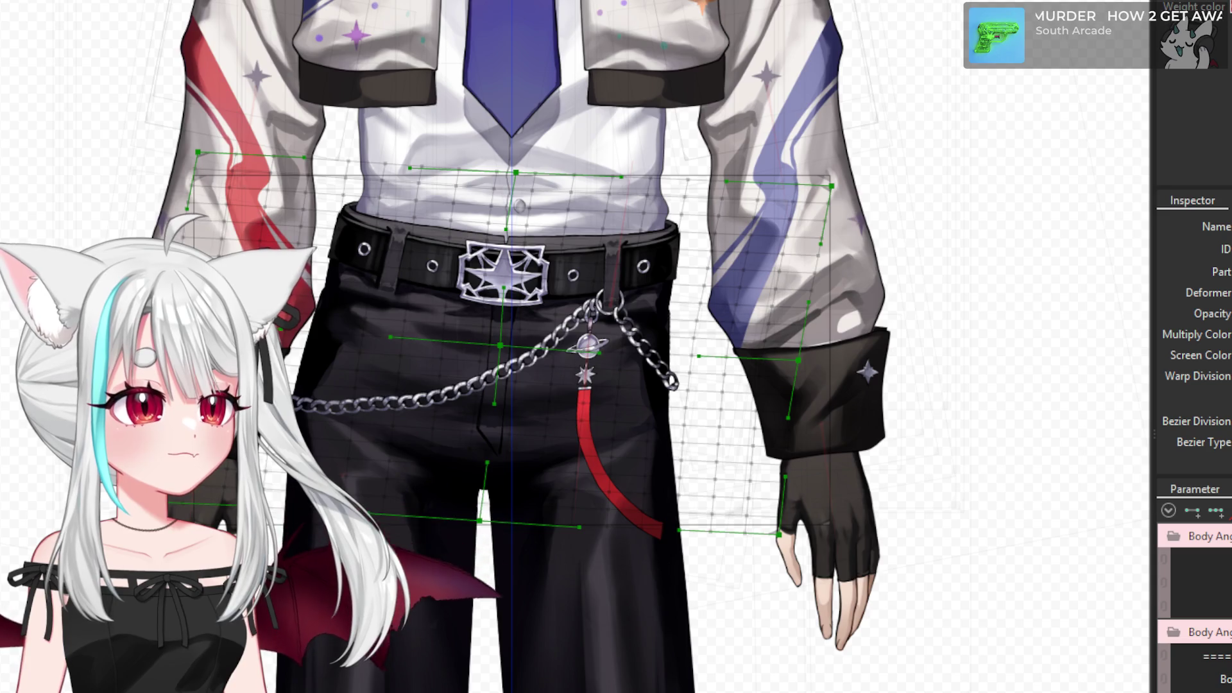
- Mirror the Belt3 deformer's motion onto the opposite side
key(ctrl+m)
click(542, 589)
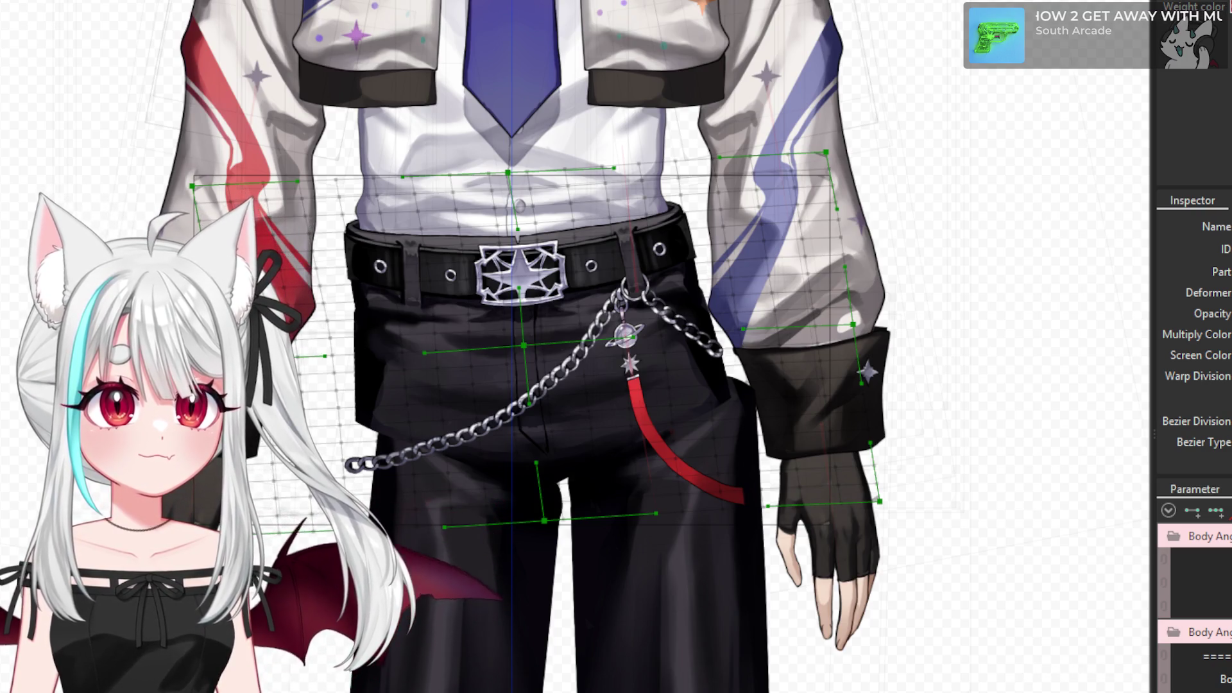
click(691, 481)
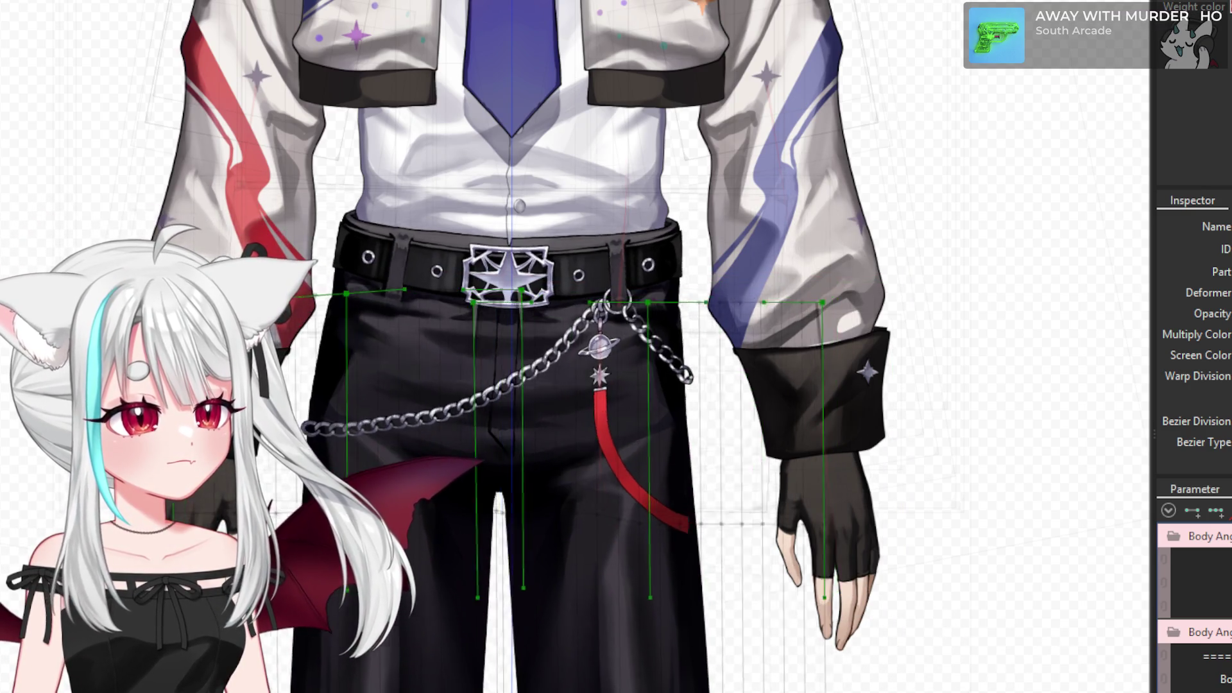
scroll(632, 597, down, 4)
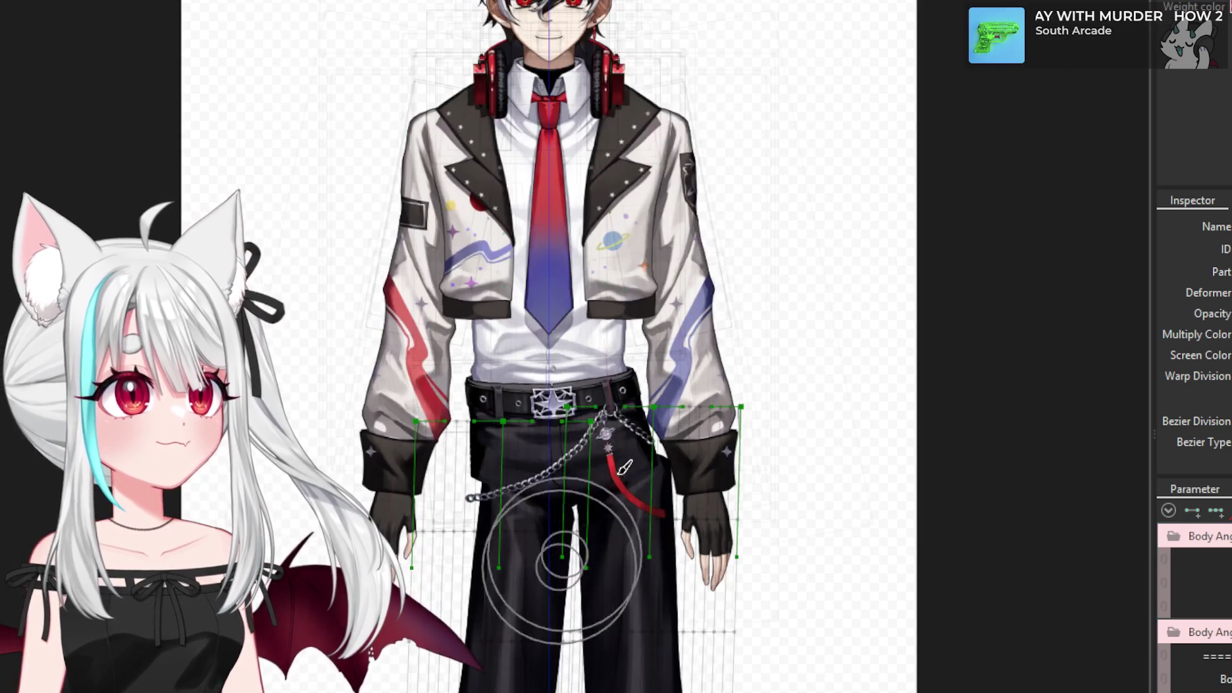
- Shift the selected waist deformer points slightly left to sway the hips
scroll(522, 537, down, 2)
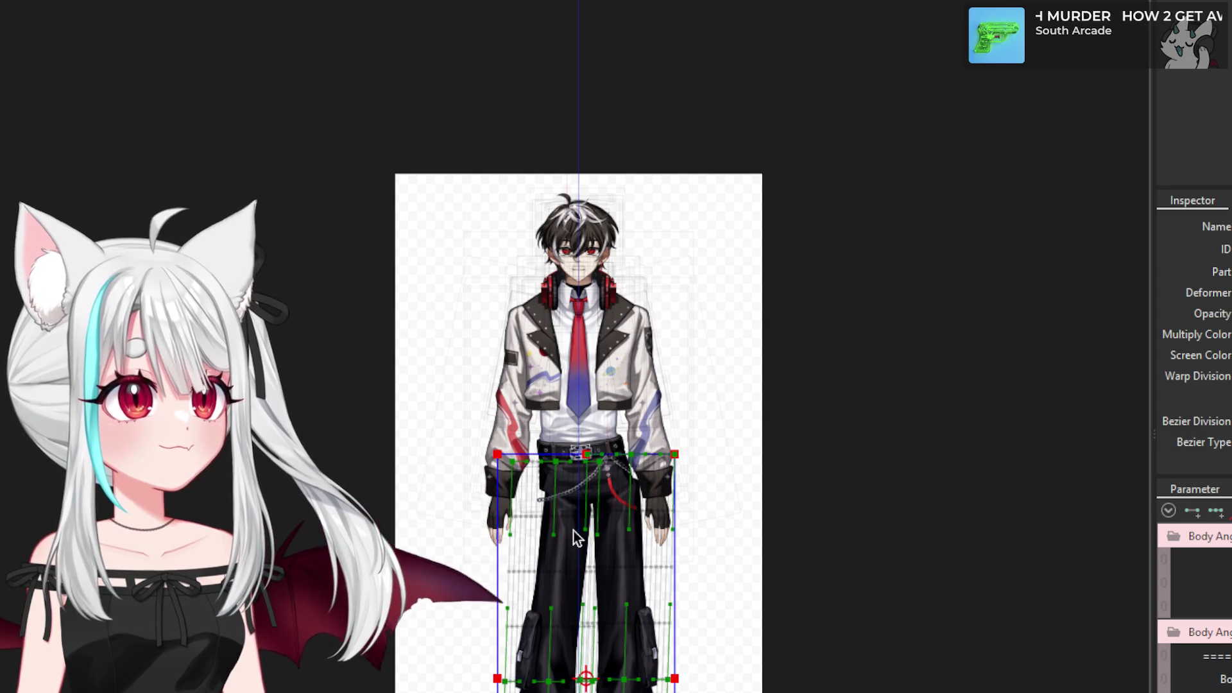
scroll(577, 536, up, 2)
scroll(584, 507, up, 2)
scroll(589, 475, up, 2)
mouse_move(573, 411)
mouse_down()
mouse_move(548, 413)
mouse_move(568, 399)
mouse_up()
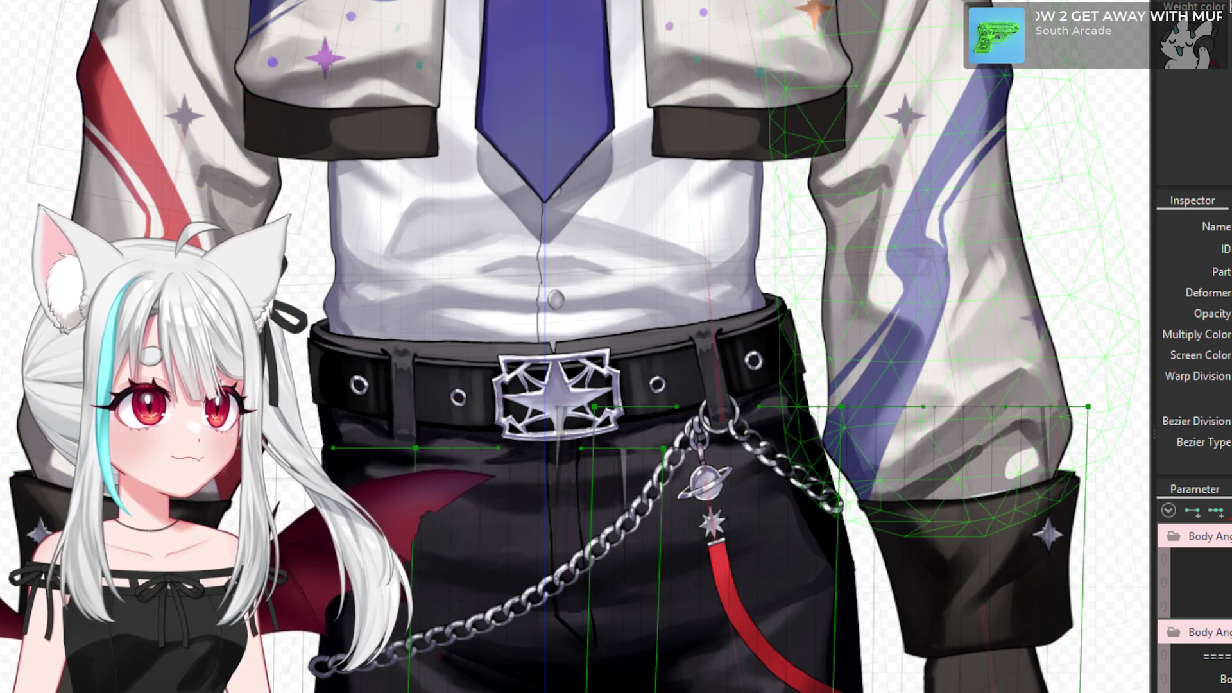
scroll(853, 340, up, 3)
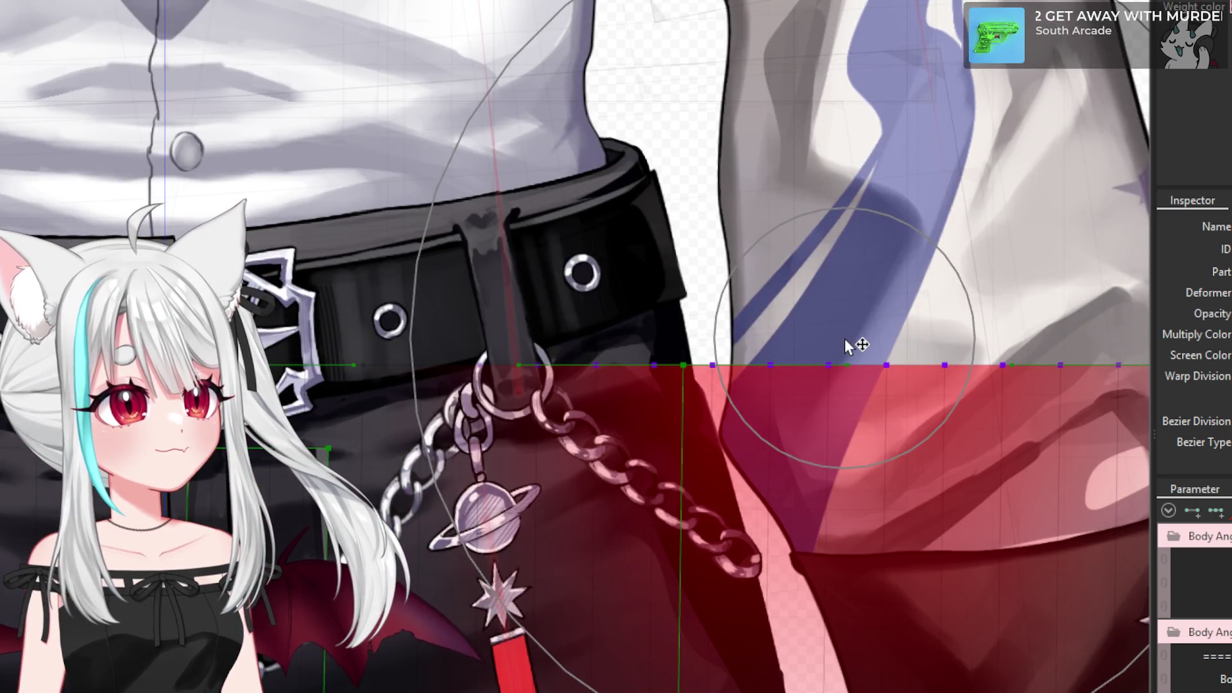
scroll(835, 334, down, 2)
scroll(797, 303, down, 2)
scroll(783, 308, up, 2)
scroll(773, 312, up, 2)
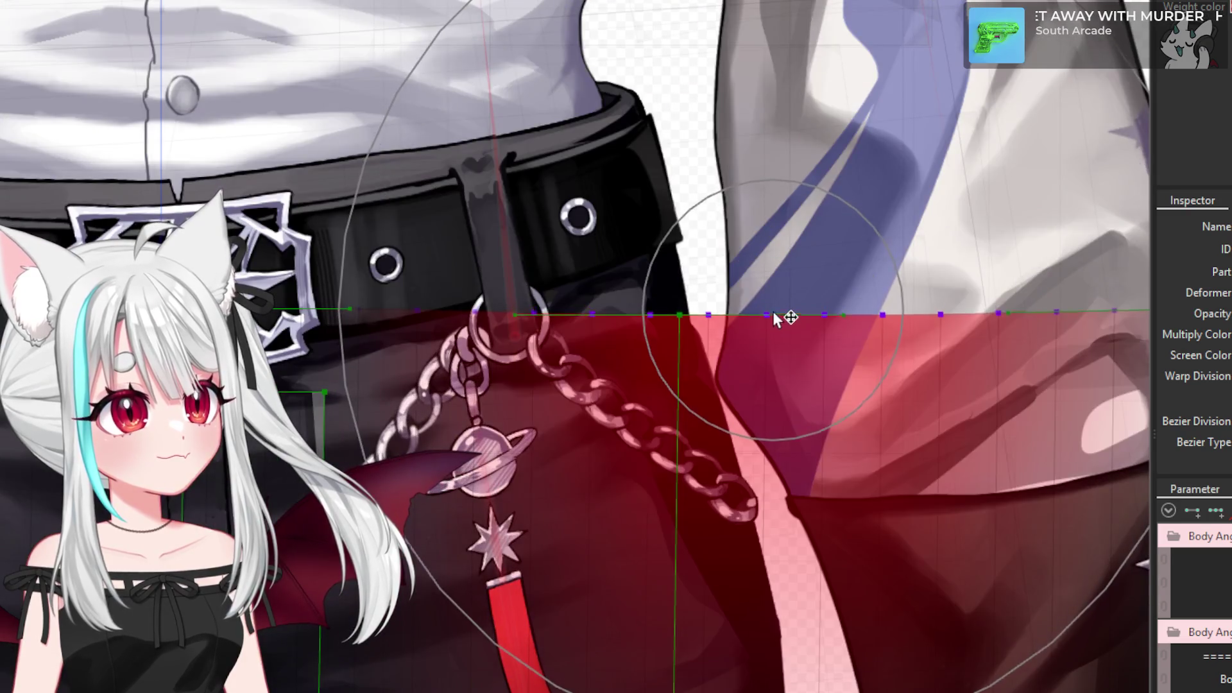
scroll(780, 324, down, 3)
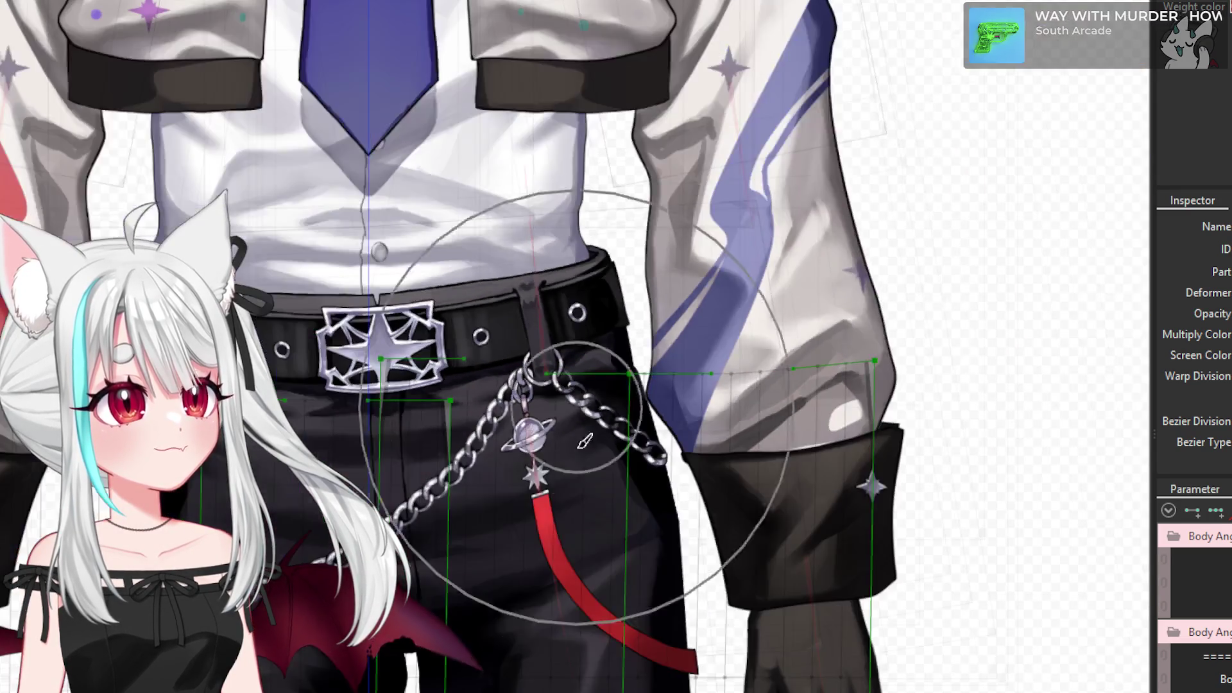